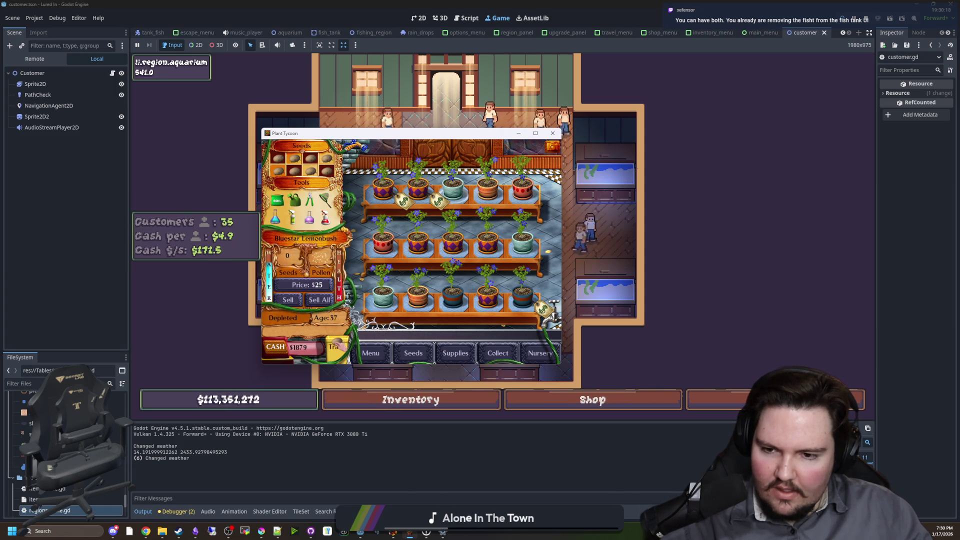
In Plant Tycoon, sell all plants, go to the Nursery, and bring the Godot game back to the front.
left_click(321, 300)
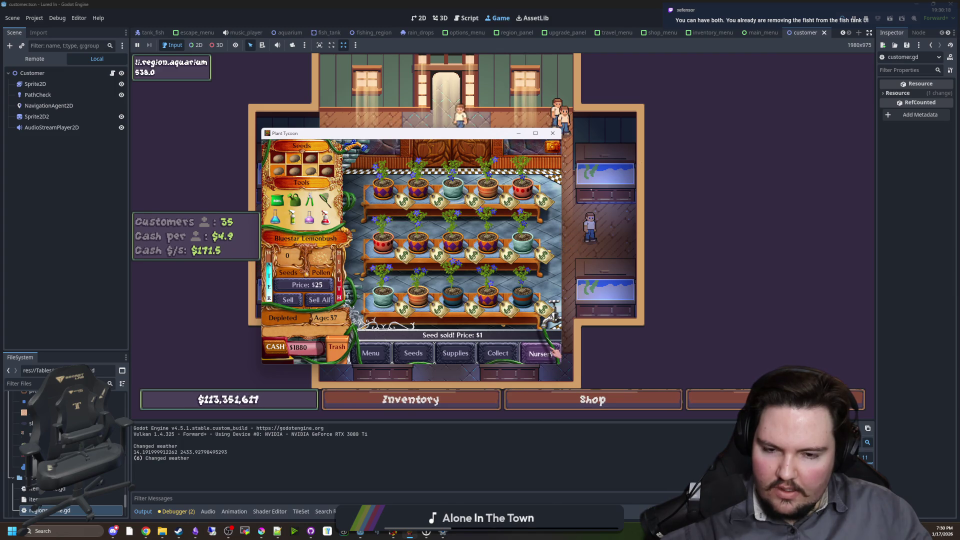
left_click(545, 353)
left_click(431, 468)
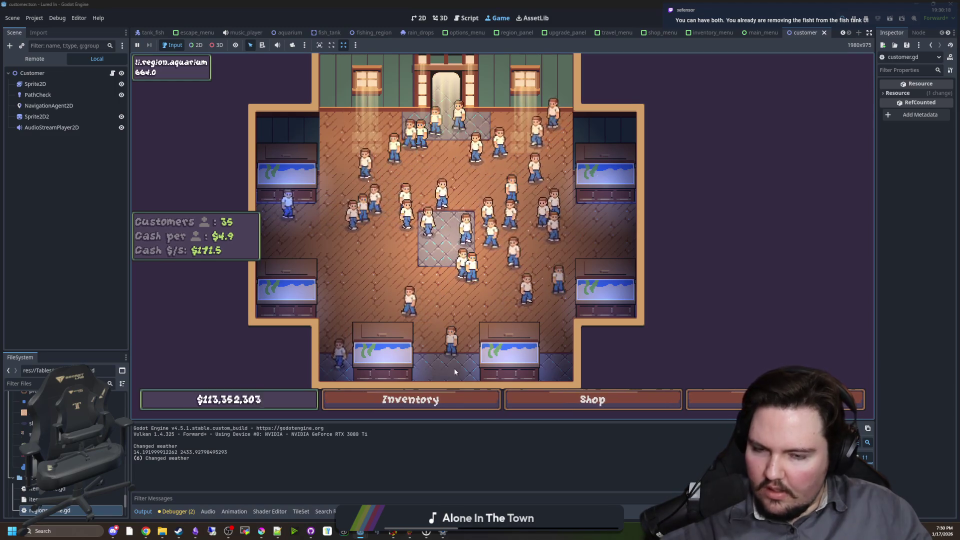
Zoom the game view and open the fish inventory showing Minnow x5 and Carp x1.
scroll(418, 295, "up", 2)
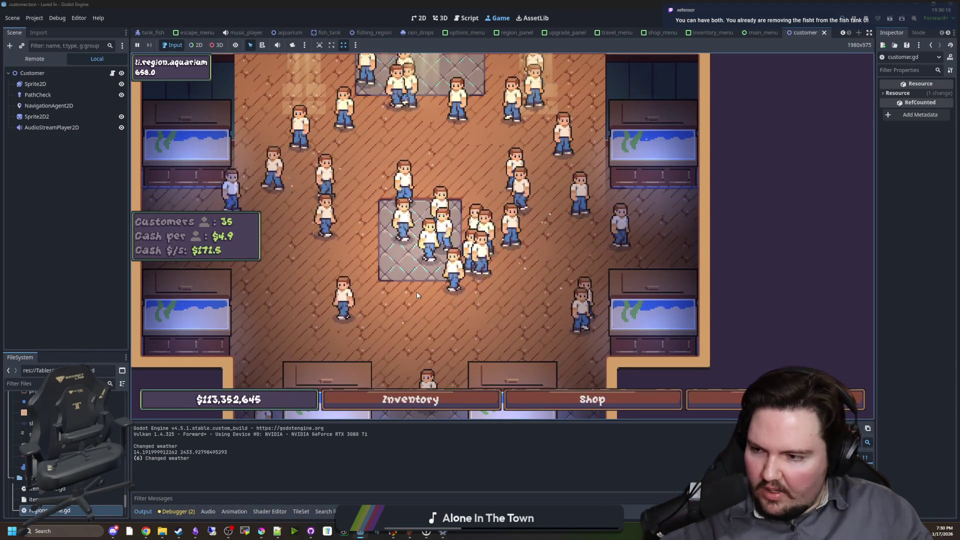
scroll(417, 295, "down", 3)
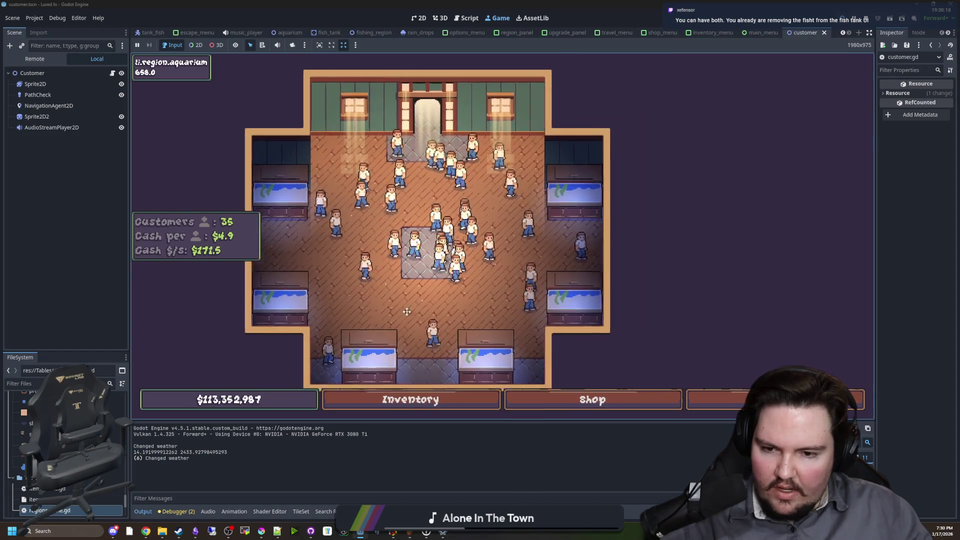
left_click(410, 400)
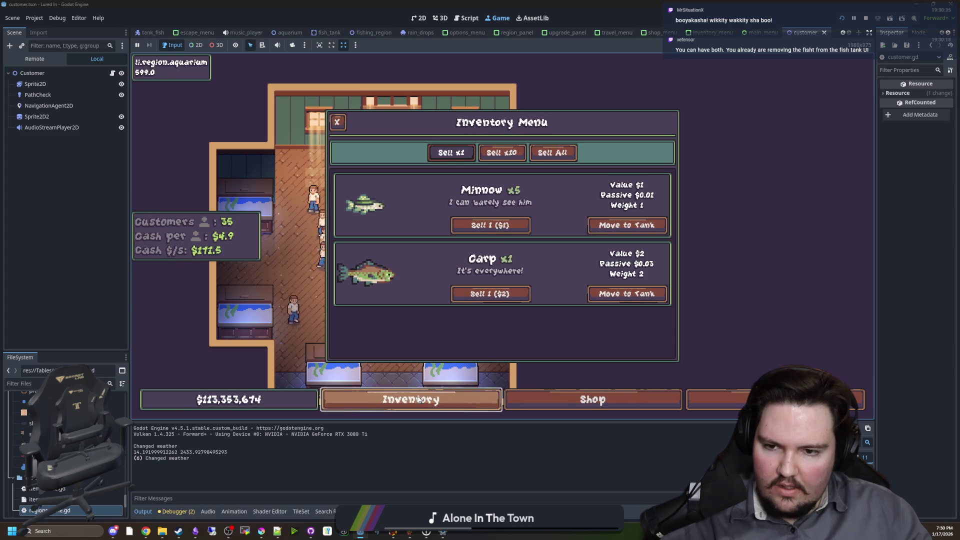
Close the inventory, open Fish Tank 1, and inspect the carp and other fish inside.
left_click(457, 398)
left_click(315, 235)
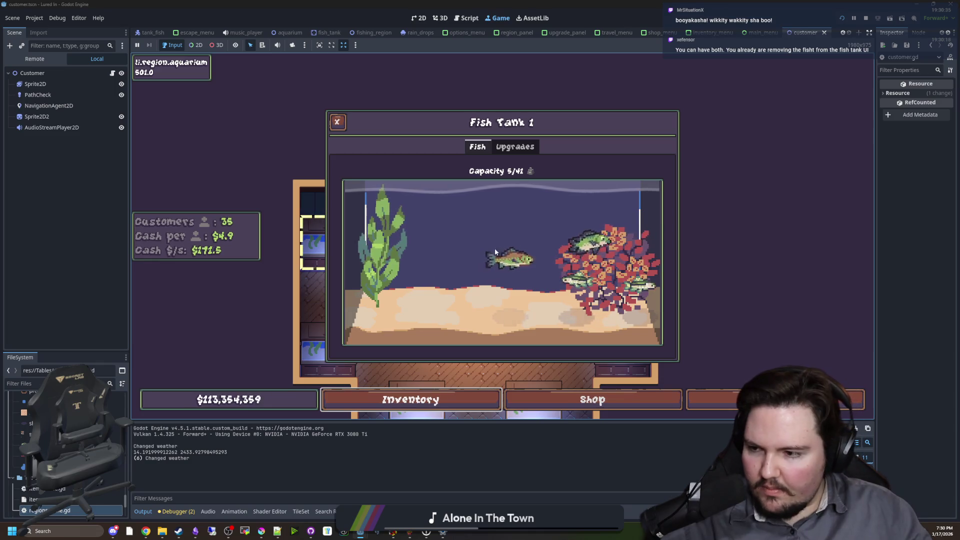
left_click(533, 250)
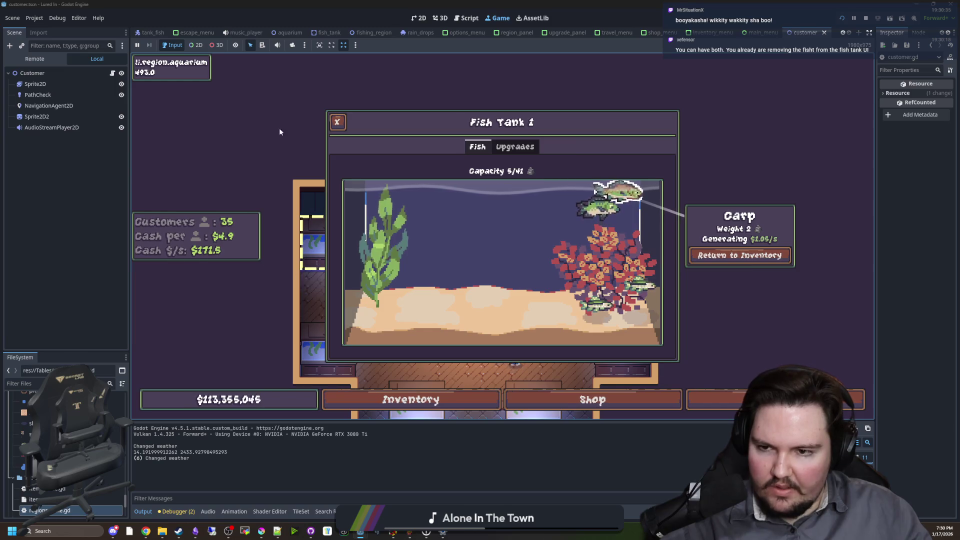
left_click(510, 240)
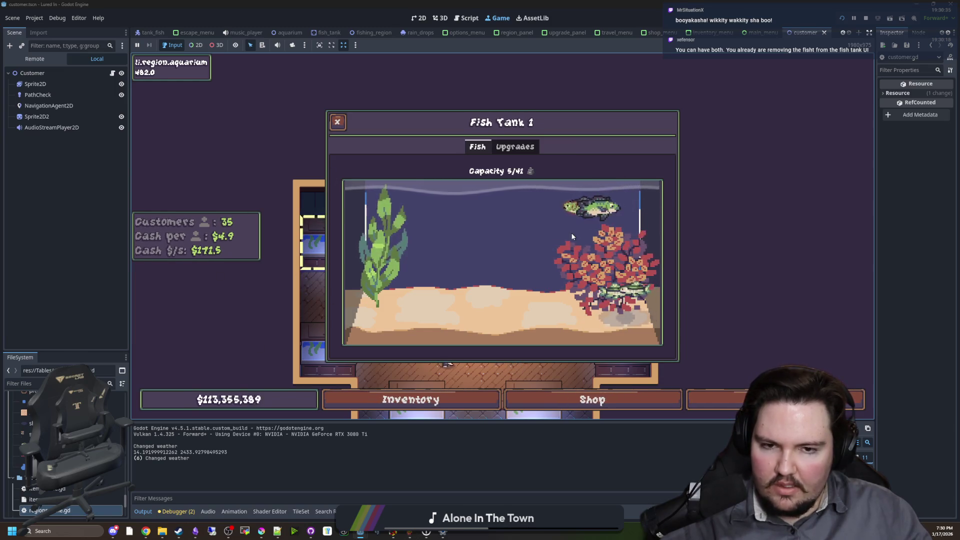
left_click(580, 210)
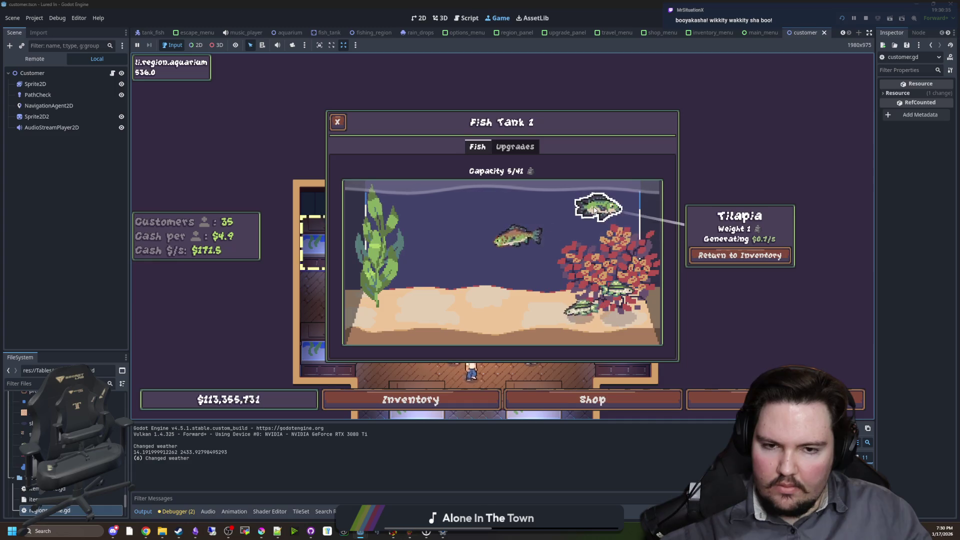
left_click(585, 225)
left_click(588, 228)
Compare Fish Tank 1's Upgrades tab with its Fish tab.
left_click(481, 241)
left_click(515, 146)
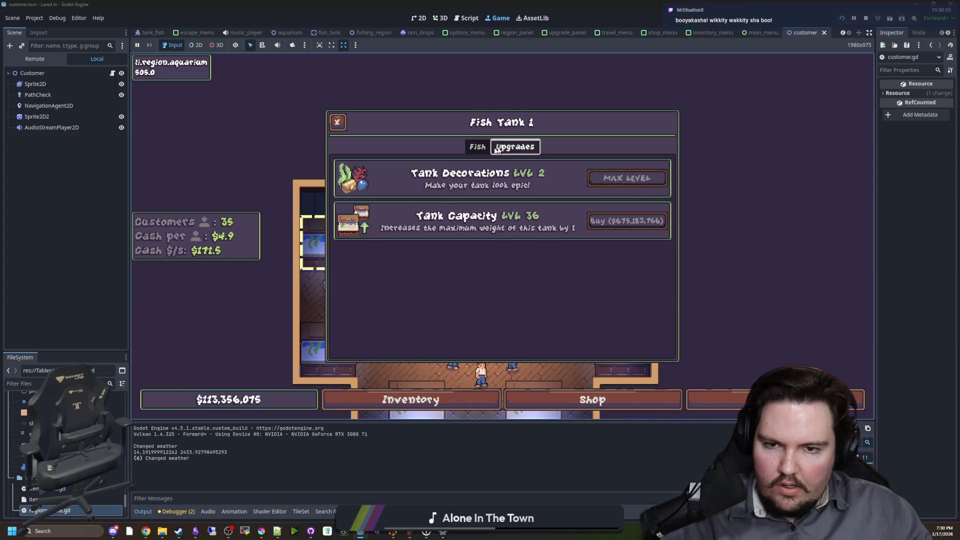
left_click(478, 146)
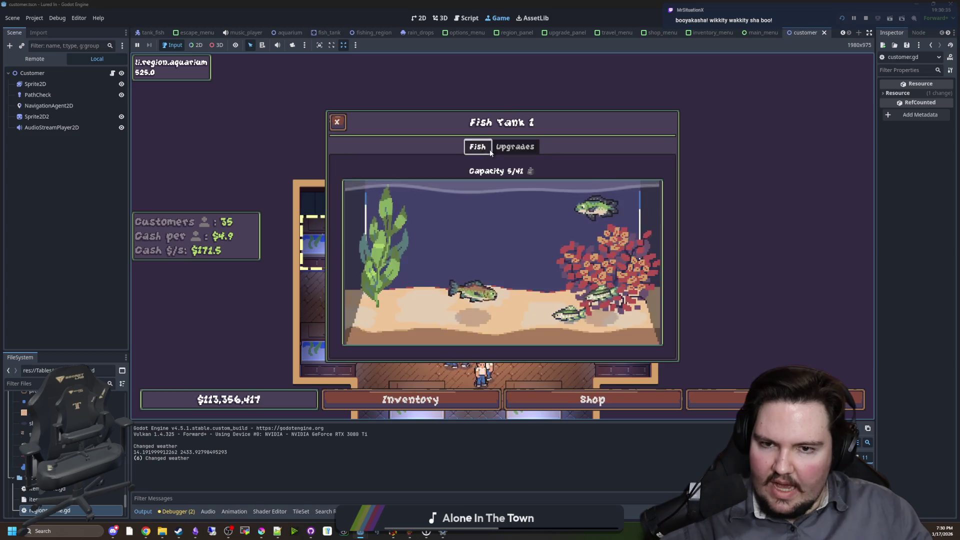
left_click(515, 147)
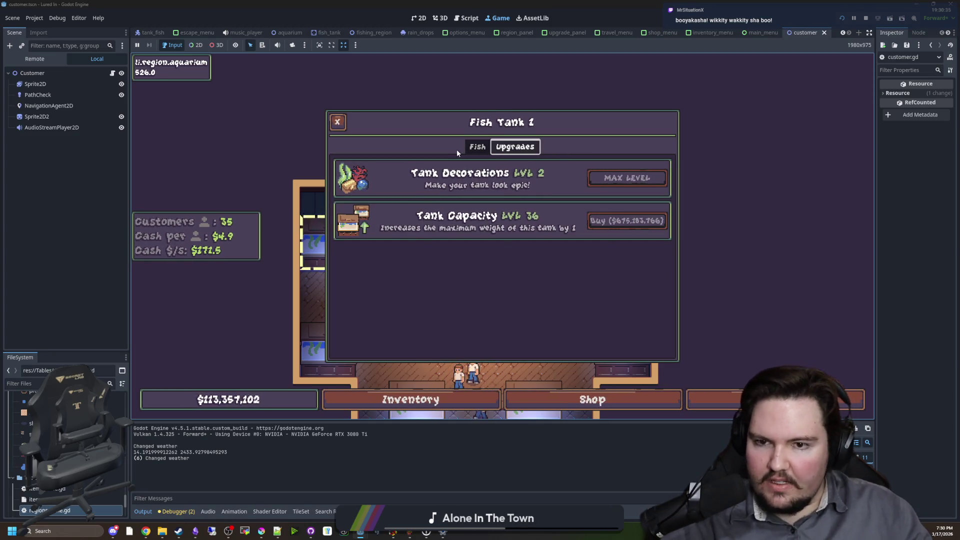
left_click(478, 147)
Check the inventory again, then reopen Fish Tank 1 and review its upgrades.
left_click(453, 393)
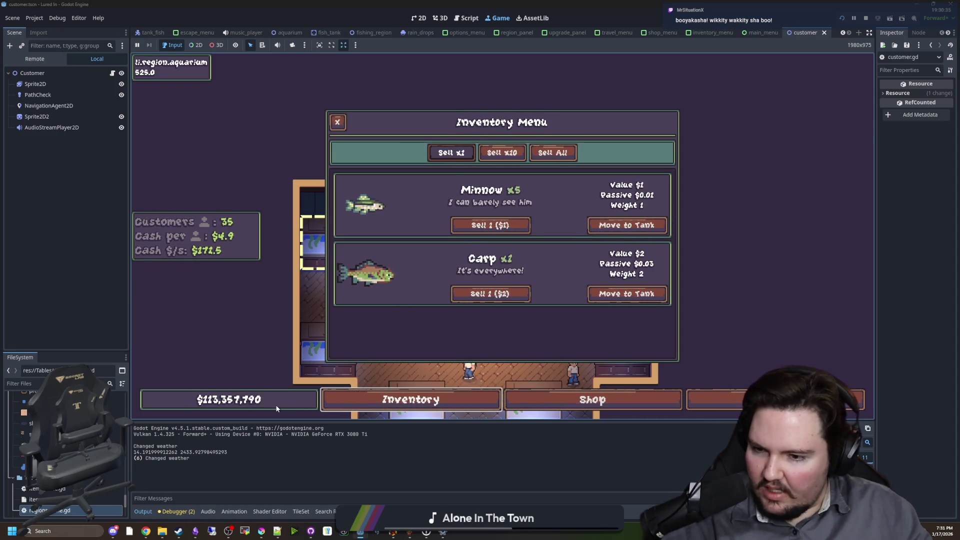
left_click(476, 401)
left_click(477, 401)
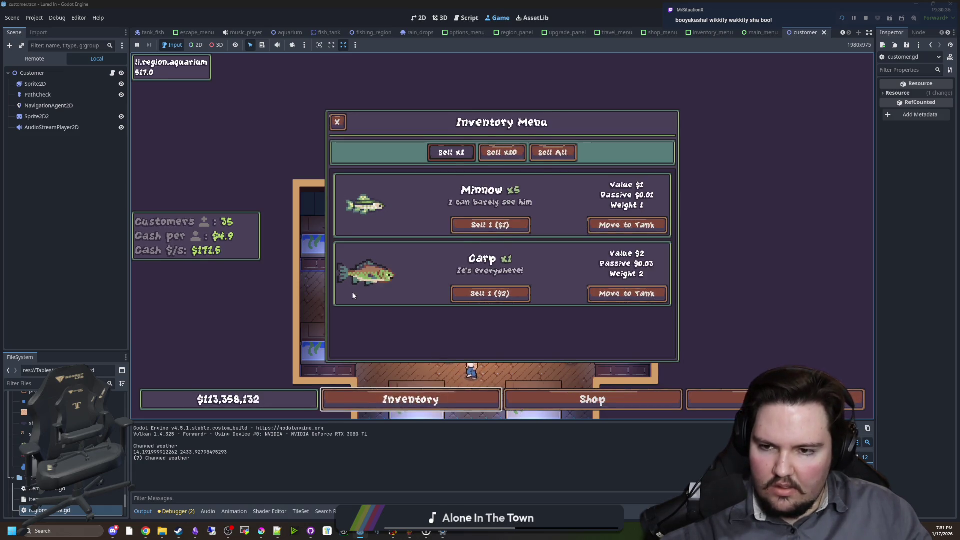
left_click(323, 253)
left_click(320, 246)
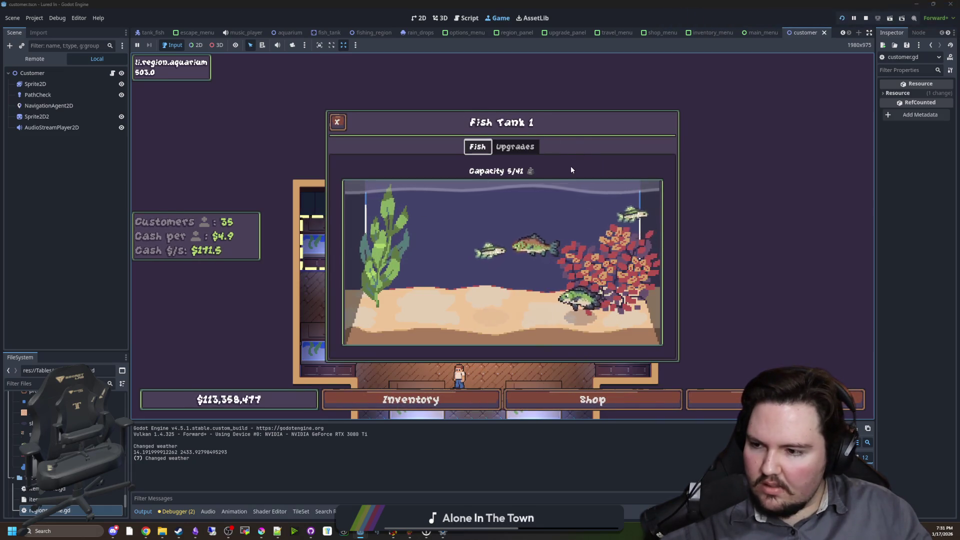
left_click(537, 148)
left_click(482, 148)
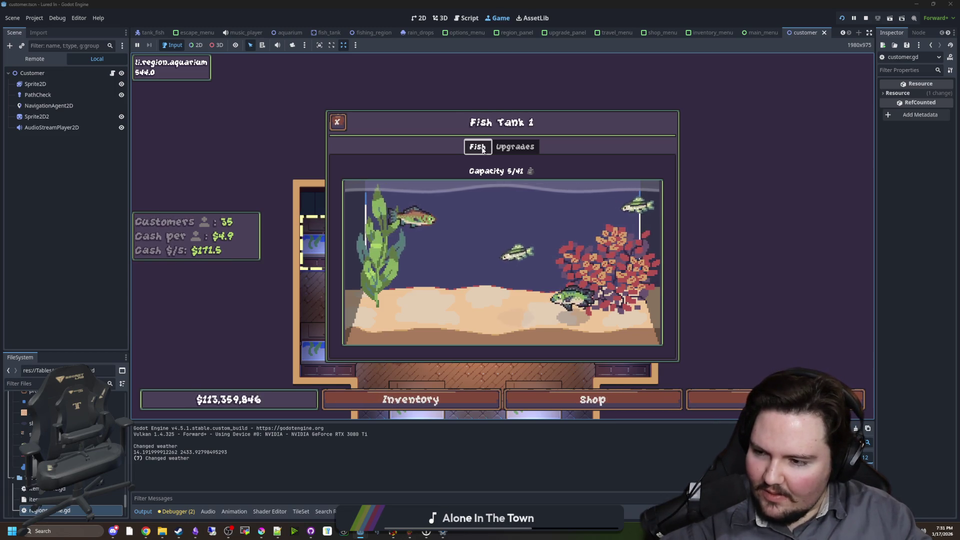
Inspect the tilapia, minnow and carp in the tank, then dismiss the carp info.
left_click(575, 300)
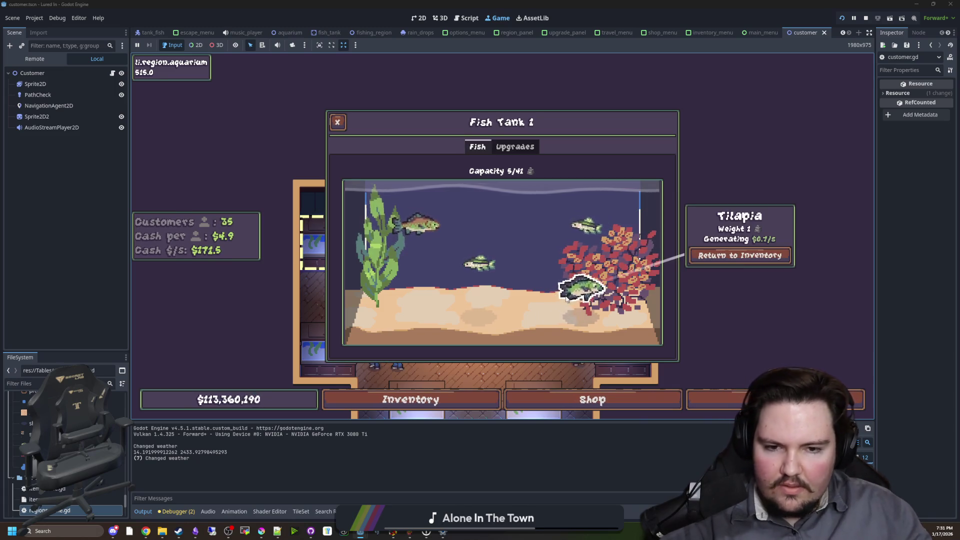
left_click(555, 243)
left_click(456, 268)
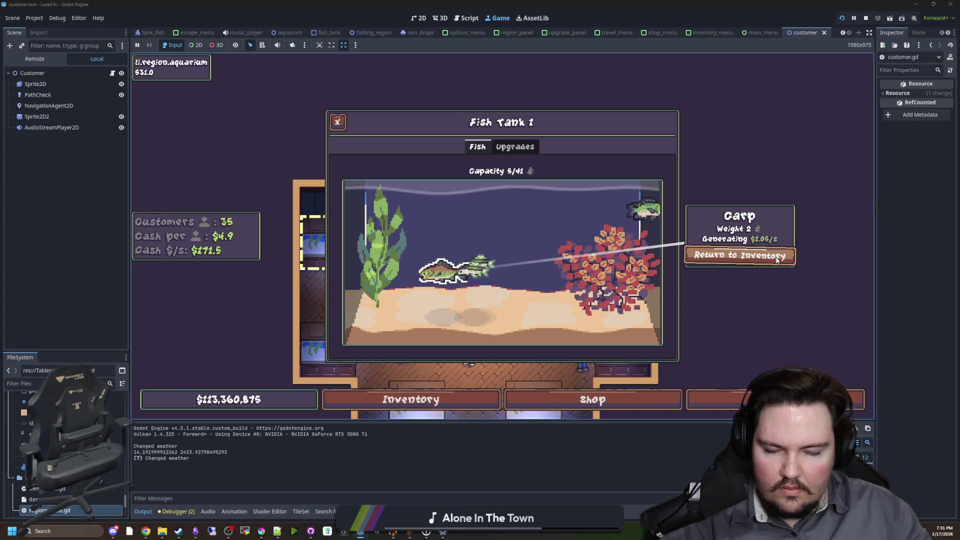
left_click(446, 188)
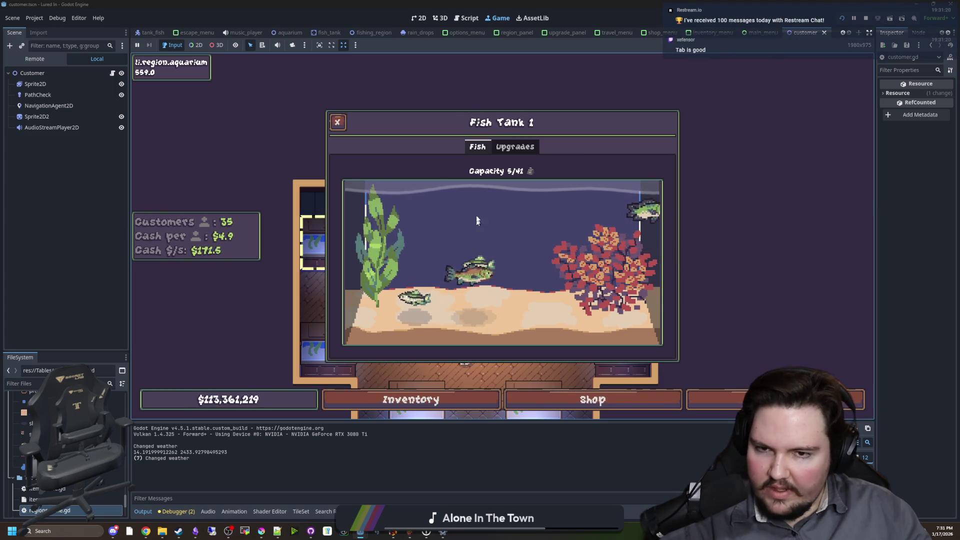
Review the tank upgrades once more and inspect a tilapia in the Fish tab.
left_click(515, 147)
left_click(484, 150)
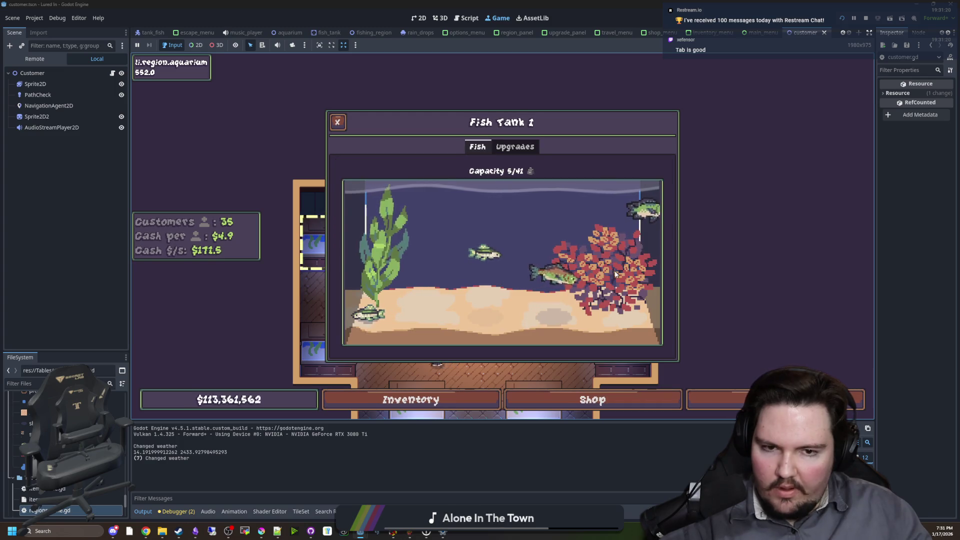
left_click(529, 147)
left_click(478, 147)
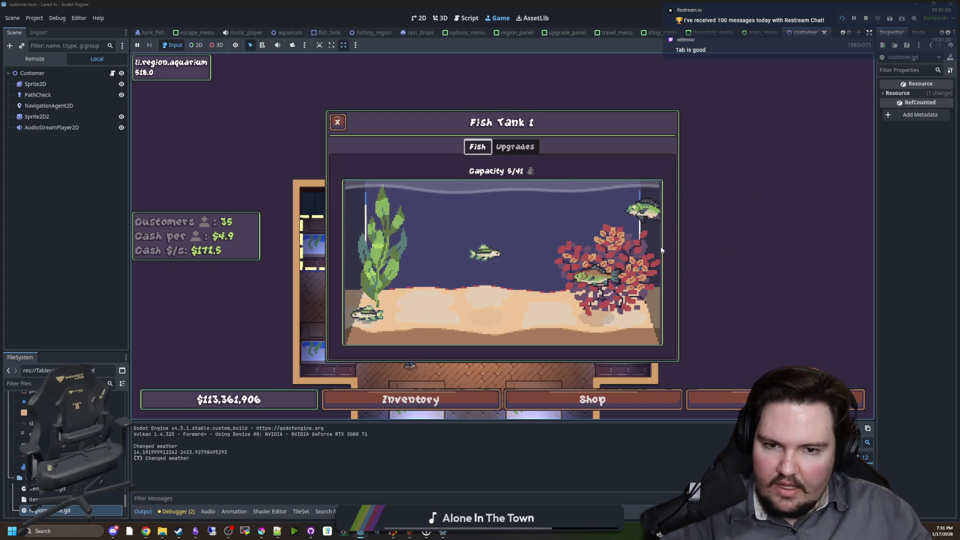
left_click(633, 209)
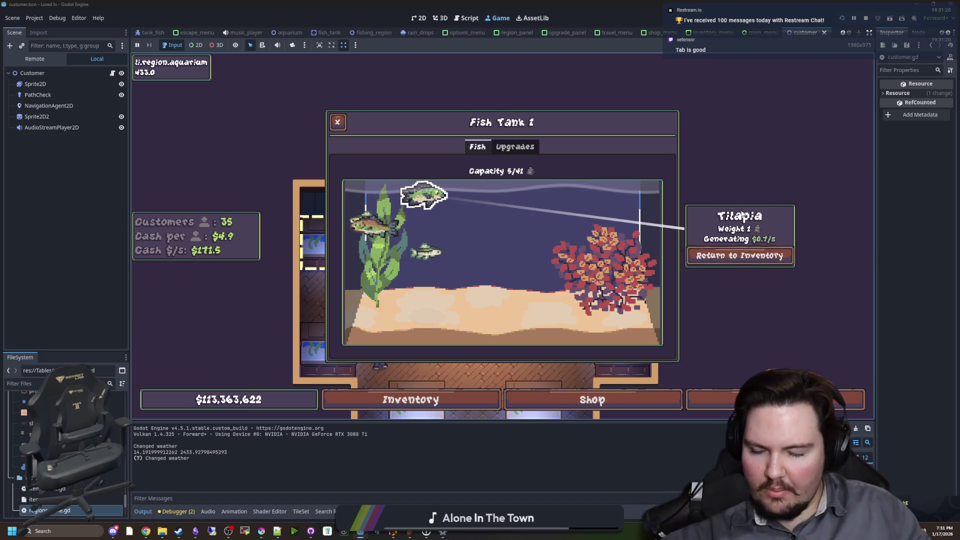
Flip between the tank's Fish and Upgrades tabs, ending on Fish, then bring up the Start menu.
left_click(515, 146)
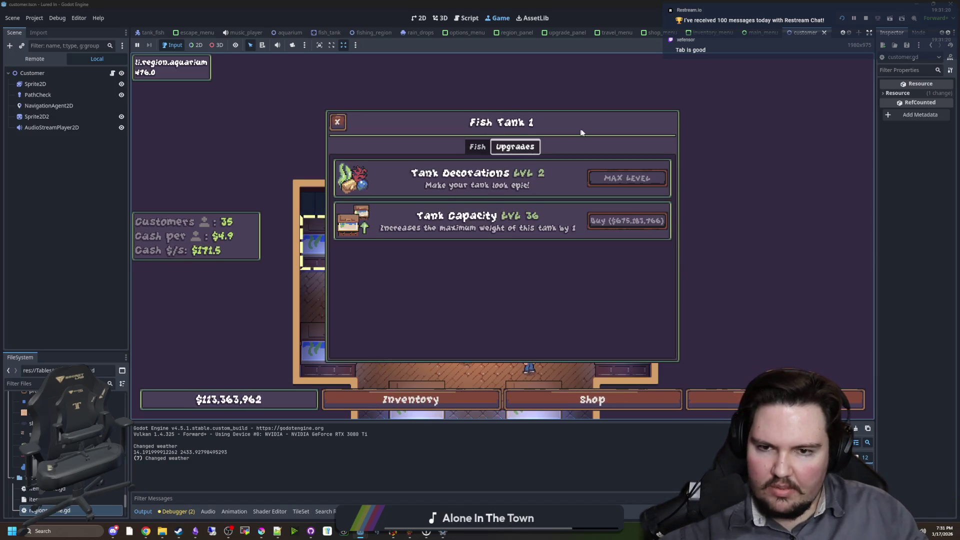
left_click(478, 146)
left_click(498, 147)
left_click(478, 146)
left_click(515, 146)
left_click(478, 146)
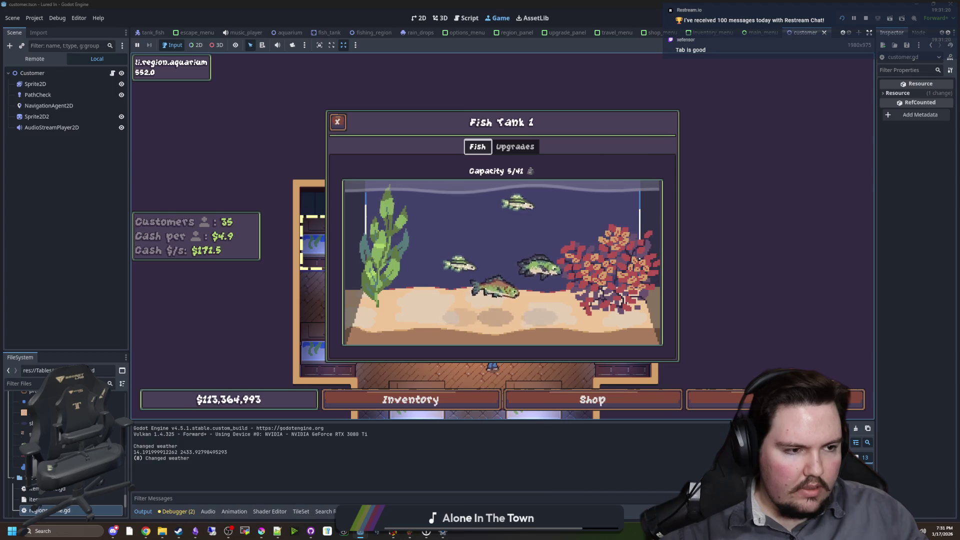
key("super")
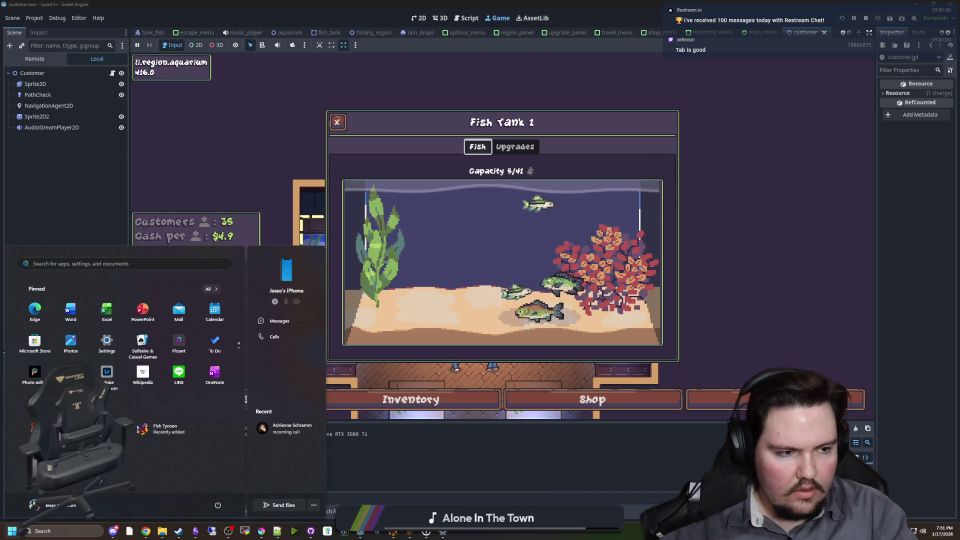
Dismiss the Start menu and reopen the inventory listing Minnow x5 and Carp x1.
key("super")
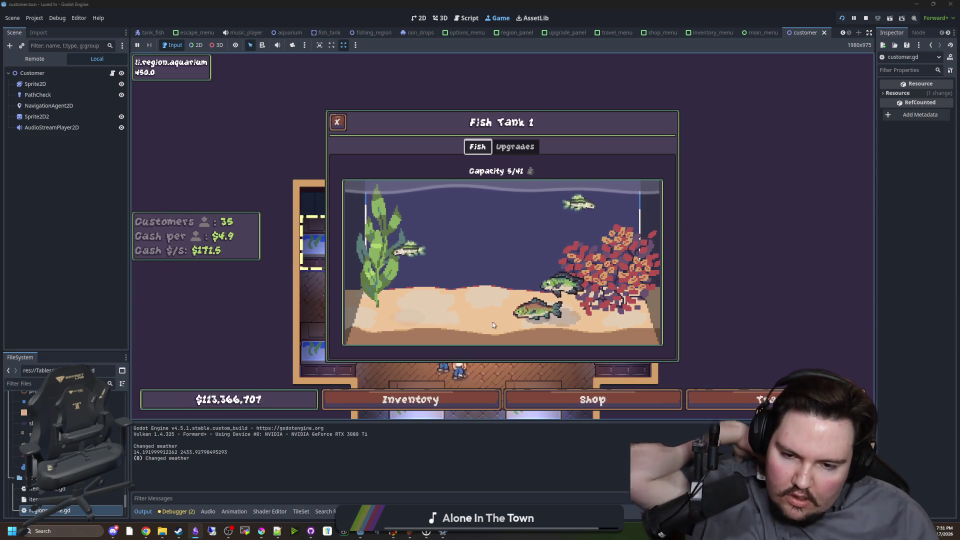
left_click(458, 393)
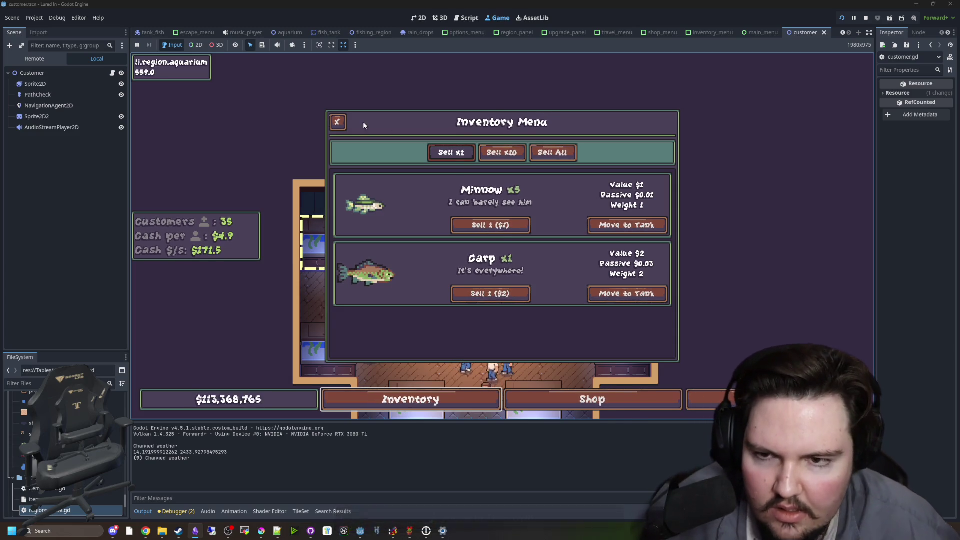
Open Fish Tank 1's fish view and check a carp's and a minnow's details.
left_click(410, 400)
left_click(410, 400)
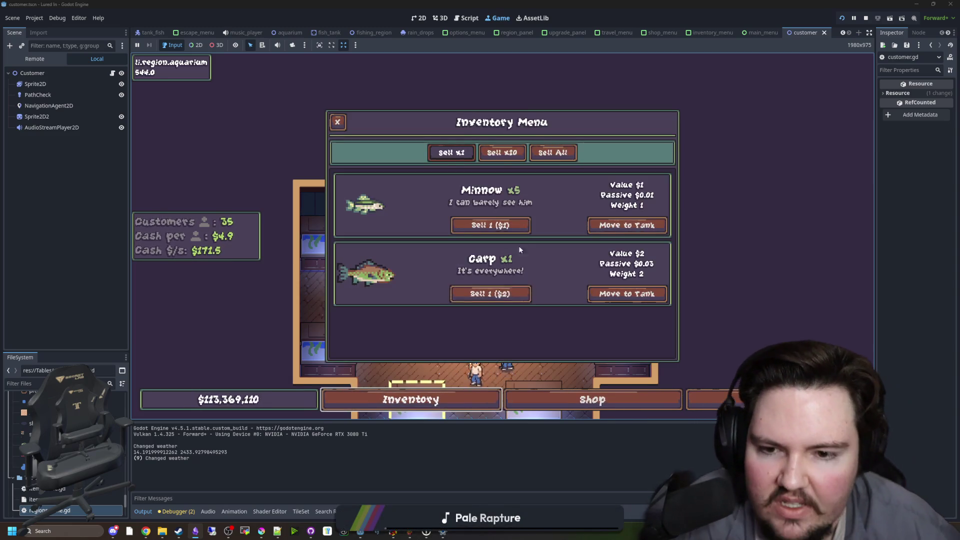
left_click(336, 124)
left_click(327, 245)
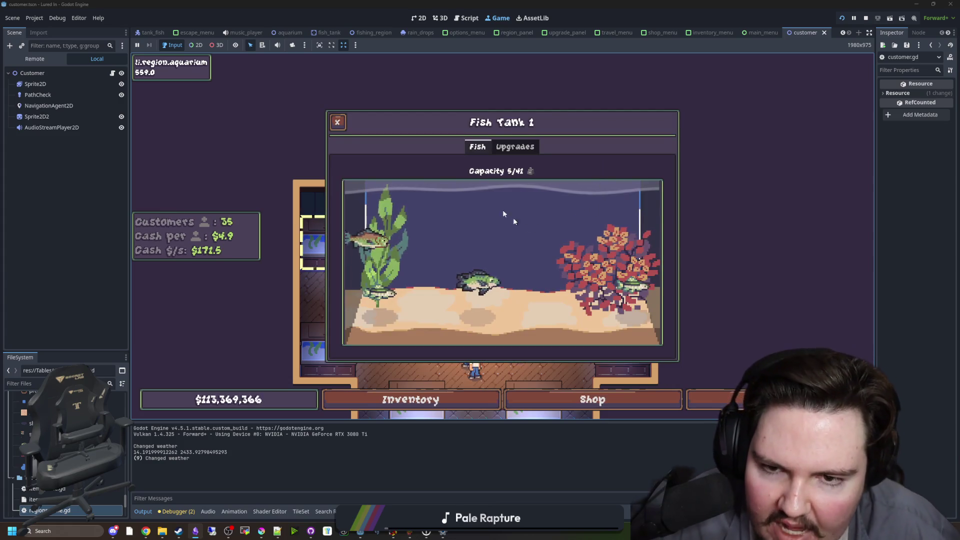
left_click(590, 149)
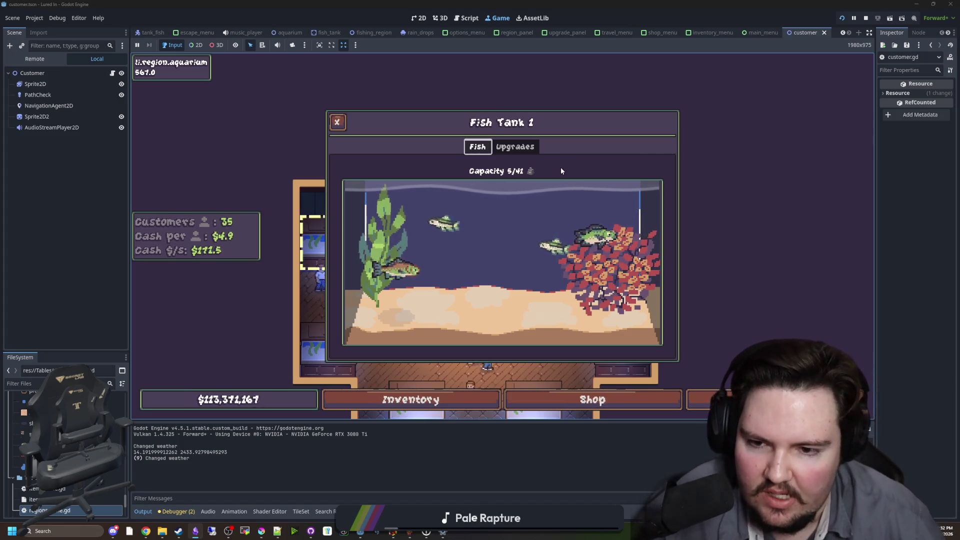
left_click(427, 266)
left_click(498, 272)
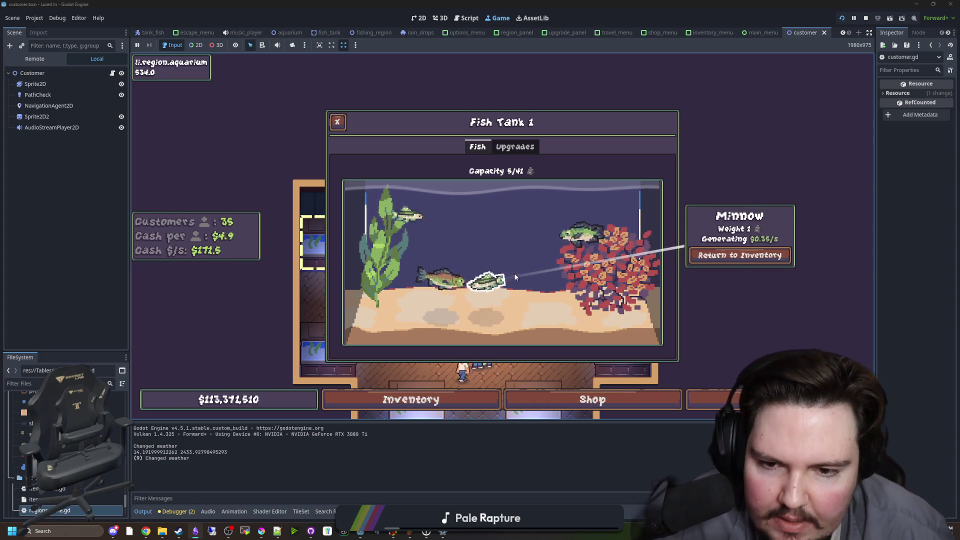
left_click(641, 150)
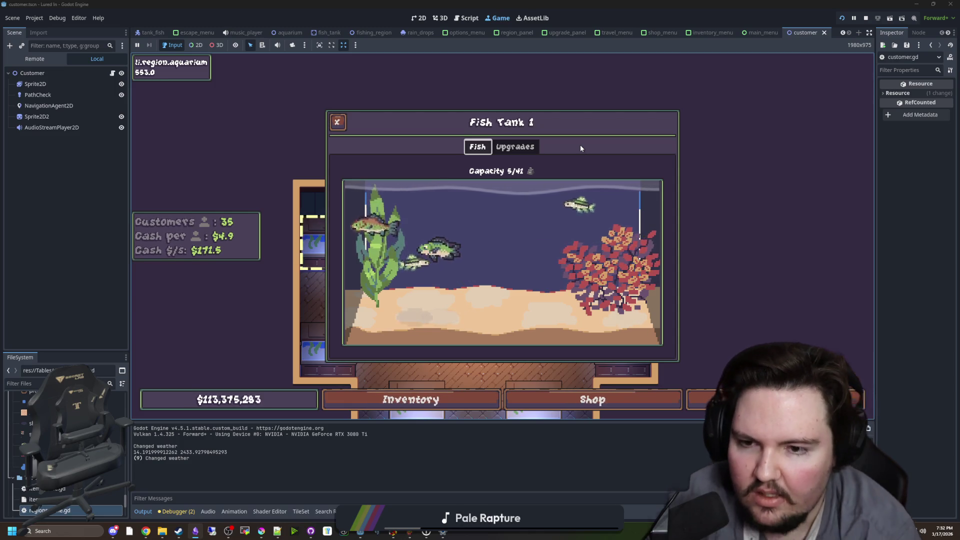
Switch between the inventory and Fish Tank 1, then close the inventory to return to the room.
left_click(337, 122)
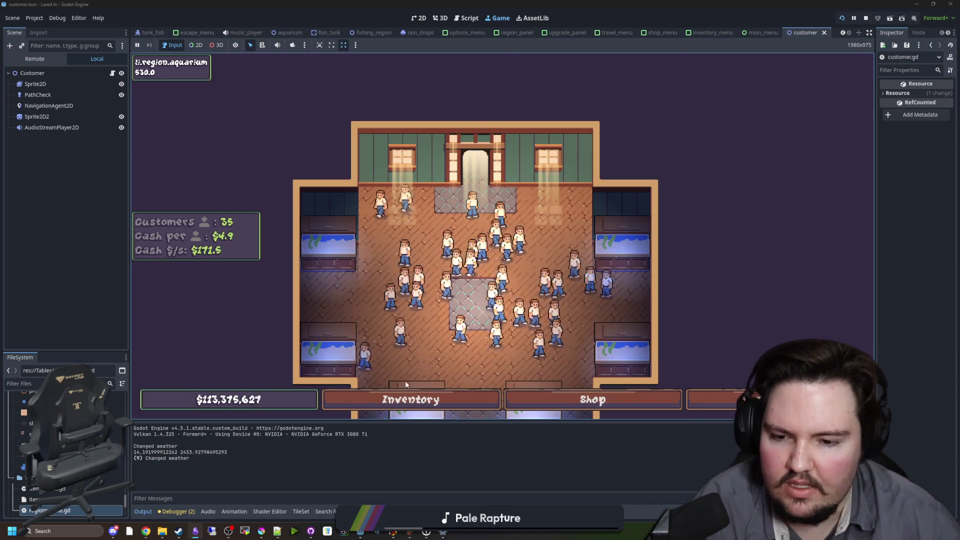
left_click(406, 398)
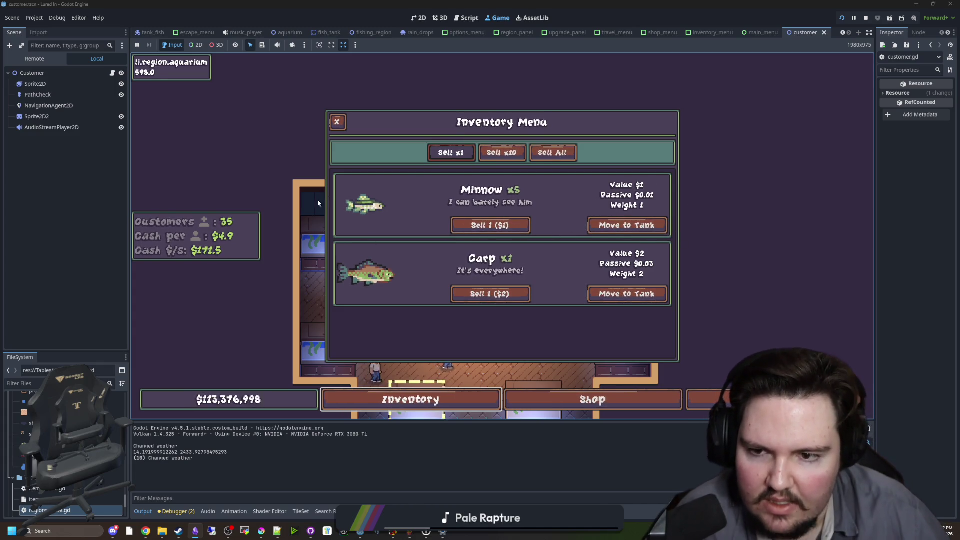
left_click(338, 121)
left_click(312, 242)
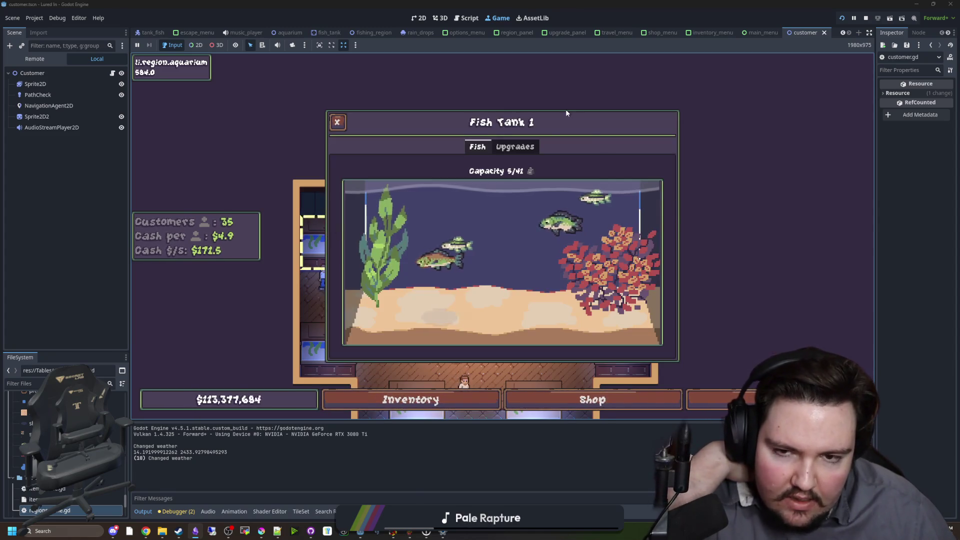
left_click(410, 399)
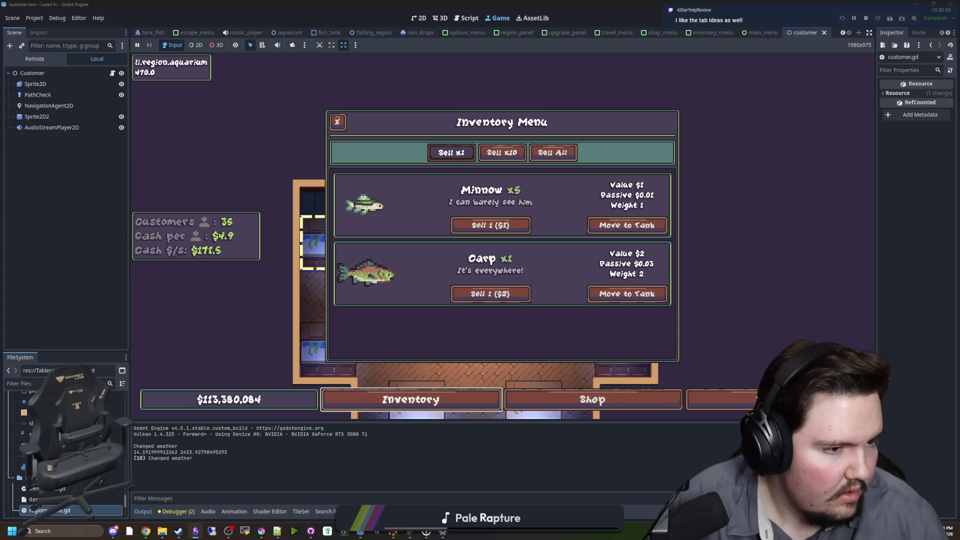
key("Escape")
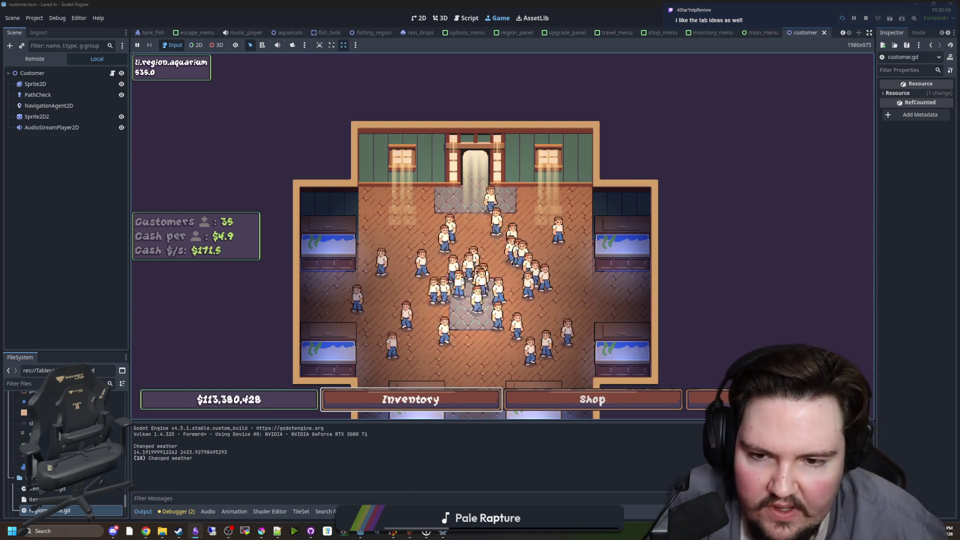
Travel to the Pond and the Lake, returning to the aquarium after each.
scroll(509, 243, "down", 2)
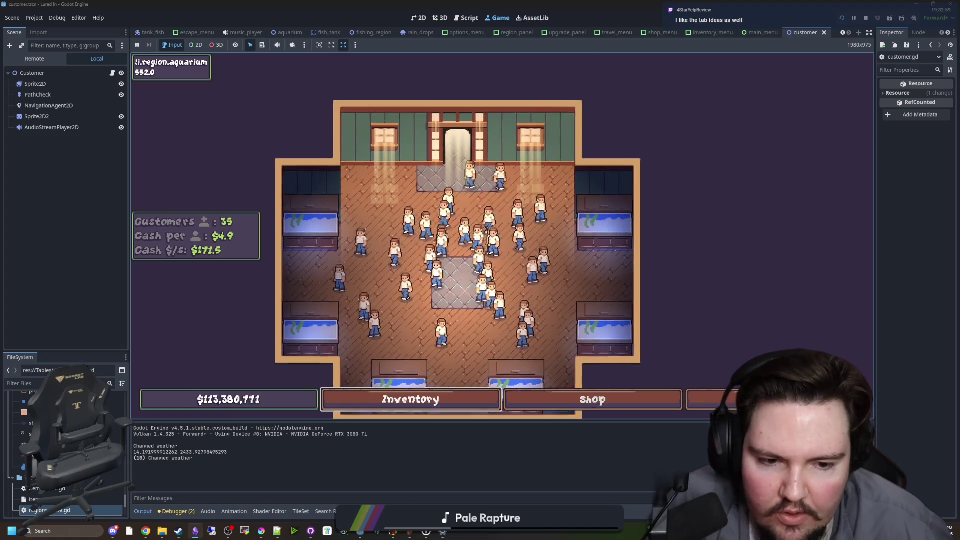
left_click(710, 399)
left_click(633, 165)
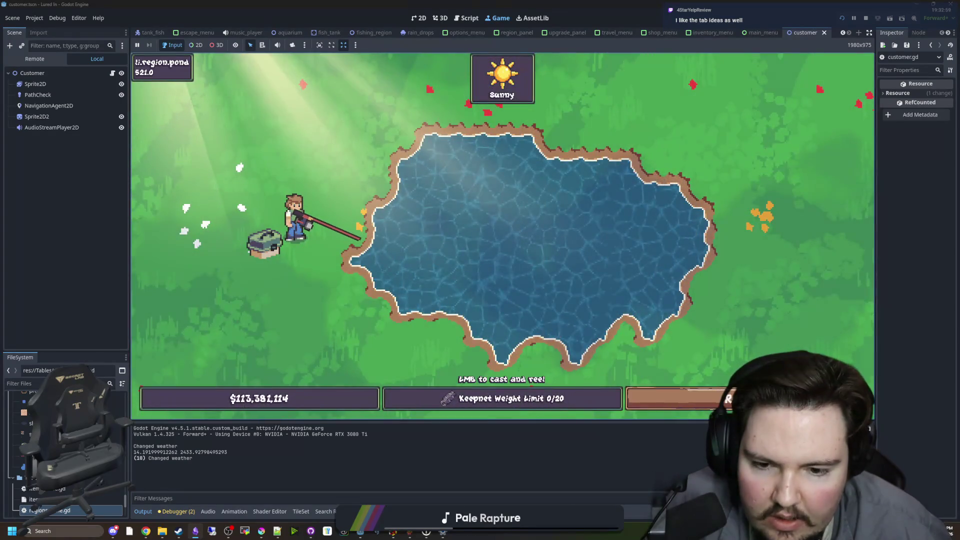
left_click(705, 399)
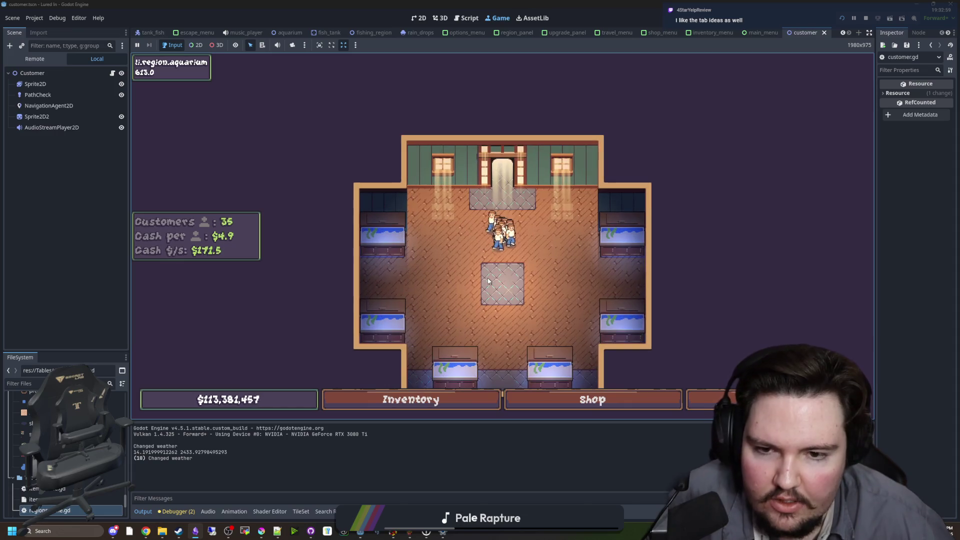
left_click(703, 400)
left_click(668, 219)
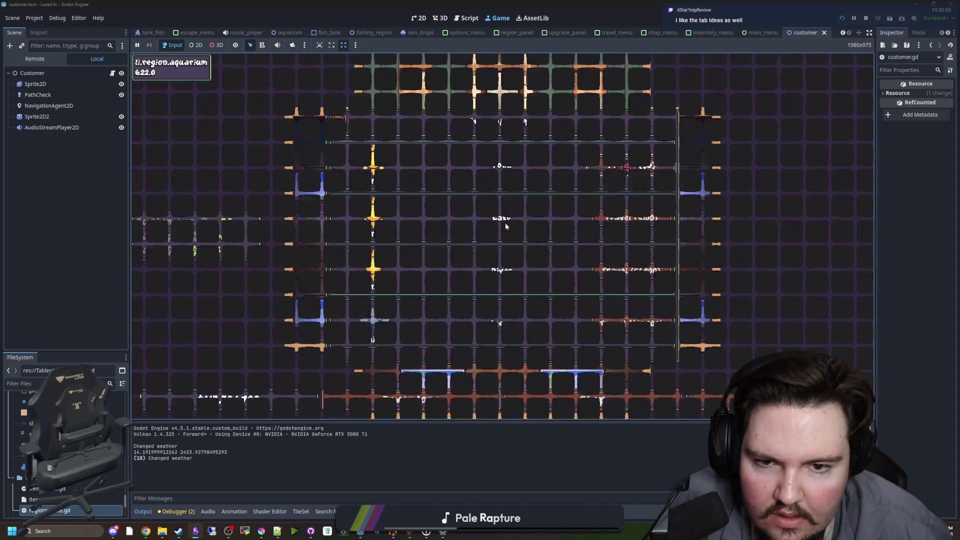
left_click(705, 398)
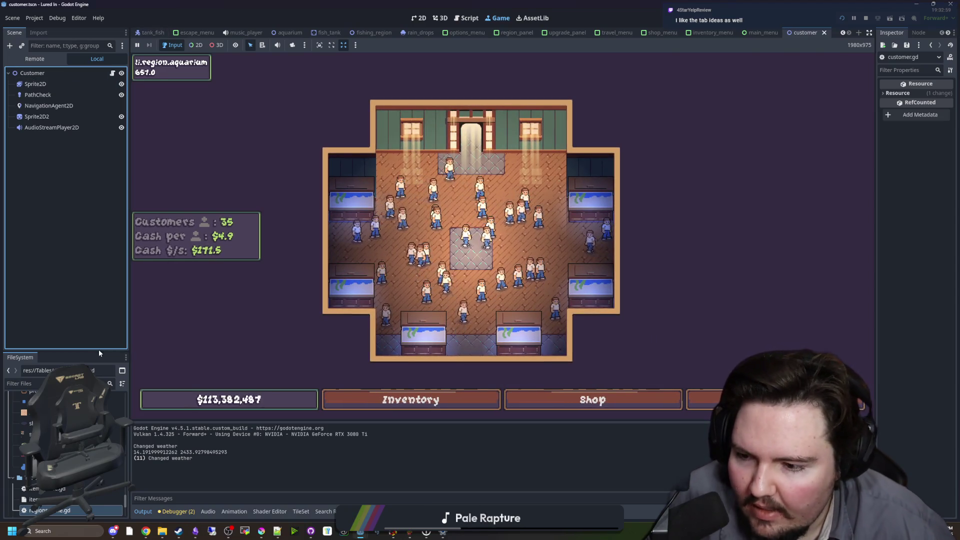
Filter FileSystem by 'aquar', open the aquarium scene, and bring up aquarium.gd.
left_click(75, 384)
type("aquar")
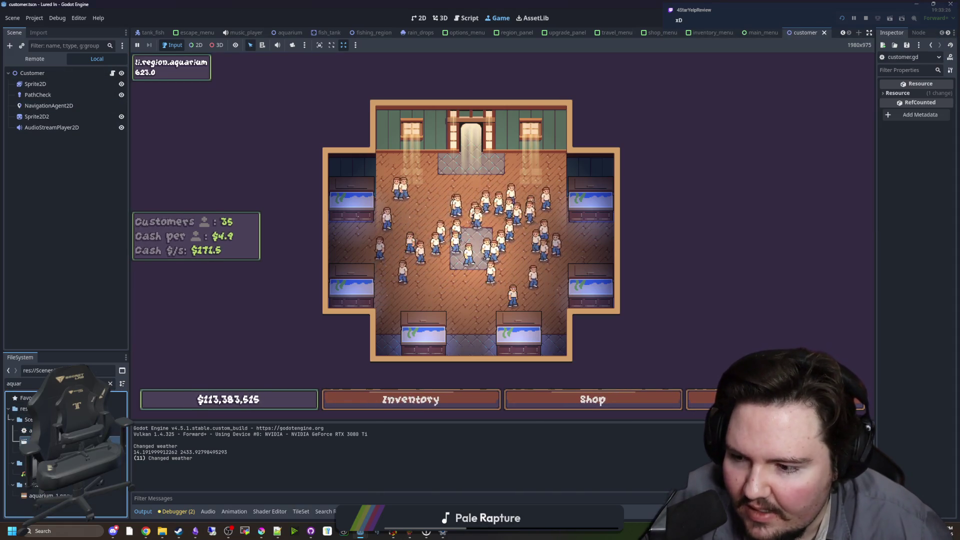
double_click(30, 441)
left_click(109, 73)
Look over _ready's physics_frame awaits in aquarium.gd and open the NavigationRegion2D class reference.
left_click(388, 205)
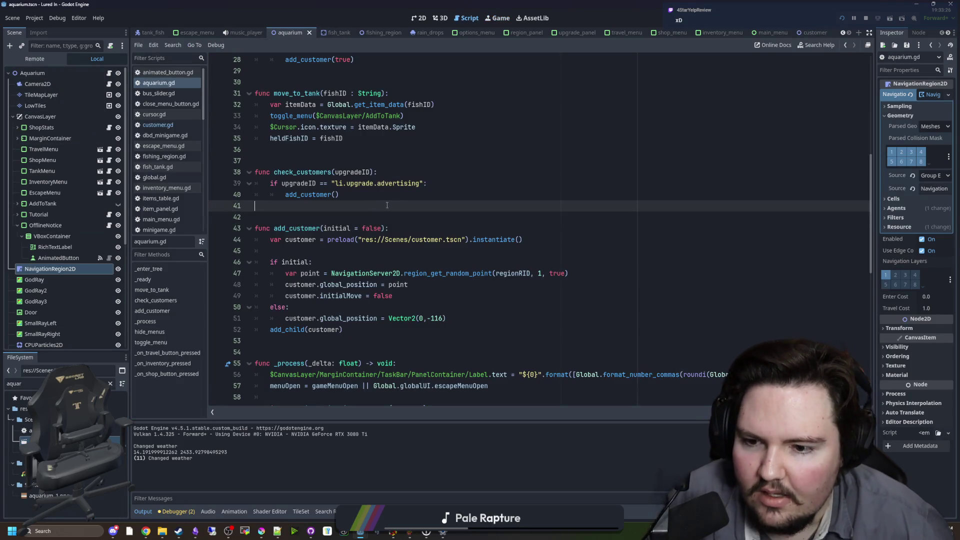
scroll(477, 233, "up", 7)
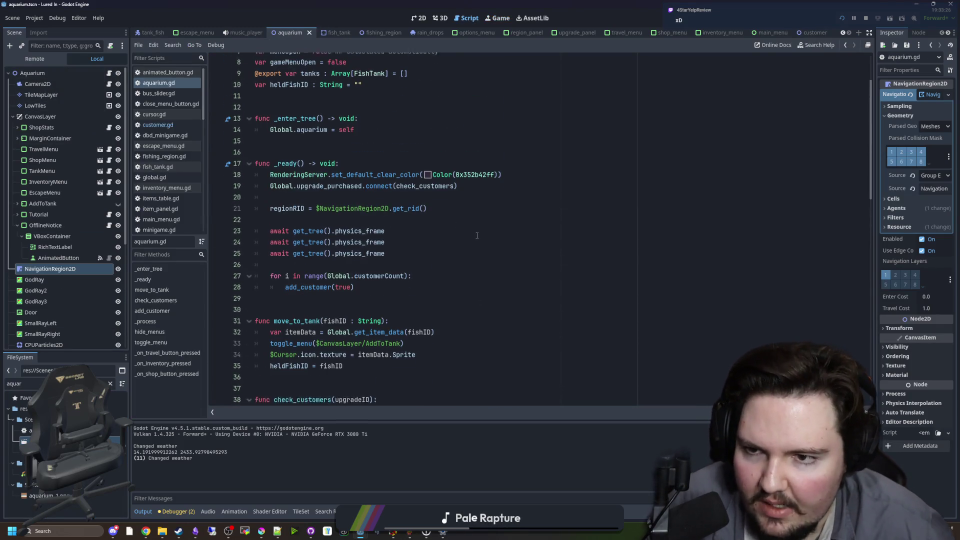
left_click(356, 221)
left_click(352, 230)
mouse_move(385, 262)
left_mouse_down()
mouse_move(320, 262)
mouse_move(267, 240)
left_mouse_up()
left_click(316, 227)
scroll(392, 255, "up", 1)
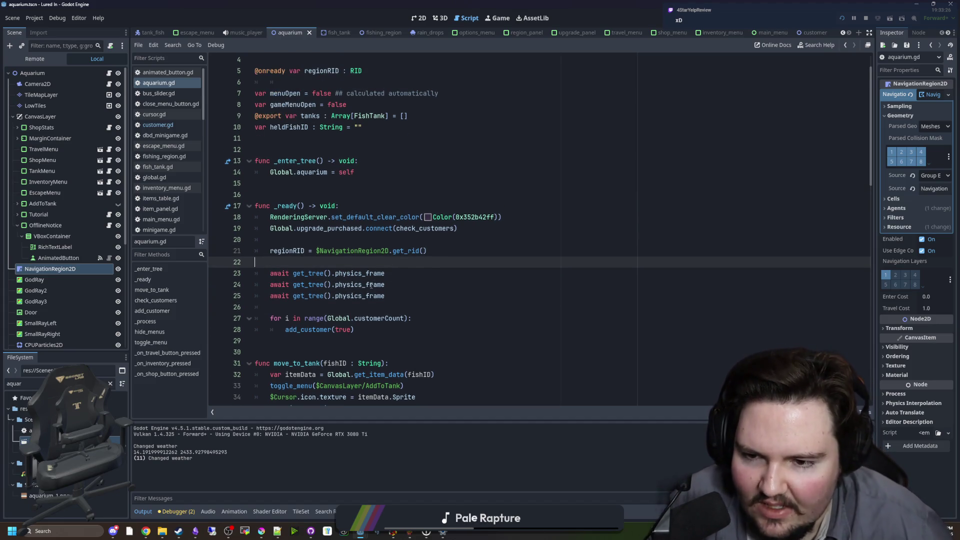
left_click(346, 251, "ctrl")
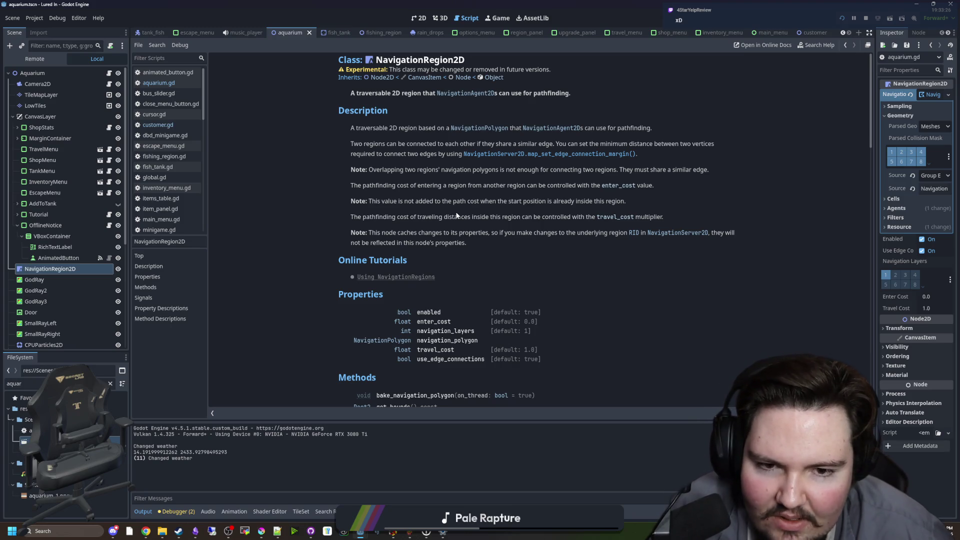
Read NavigationRegion2D's Methods and Signals, then go back to line 22 of aquarium.gd.
scroll(457, 215, "down", 3)
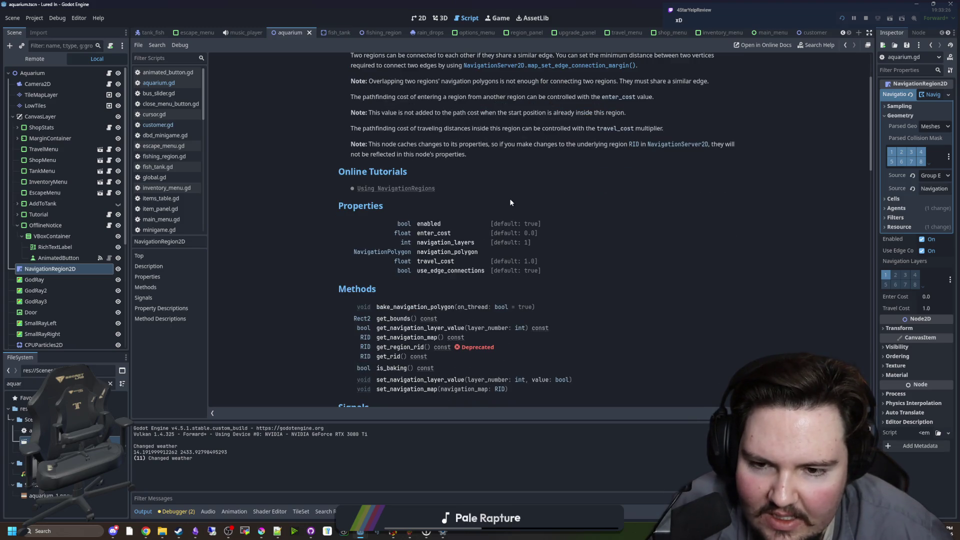
scroll(425, 262, "down", 2)
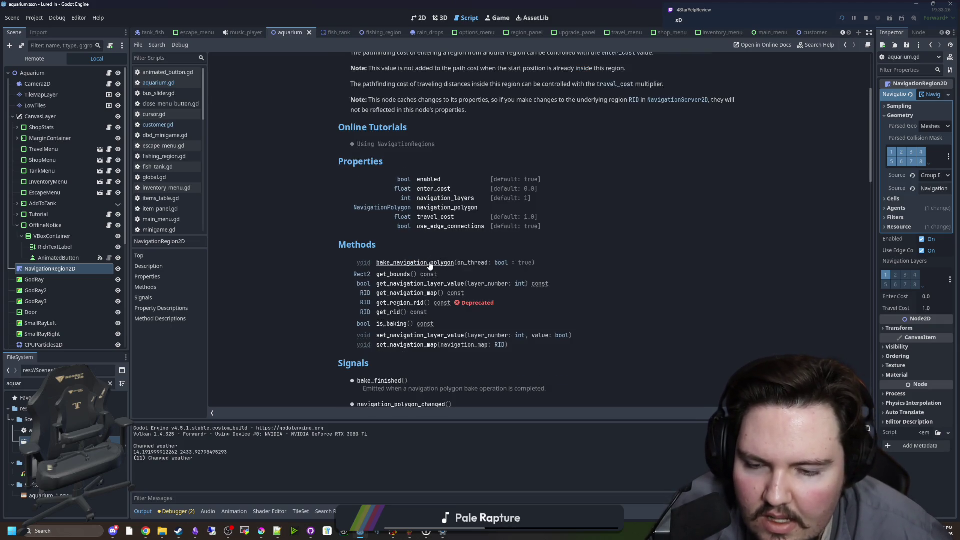
scroll(429, 266, "down", 3)
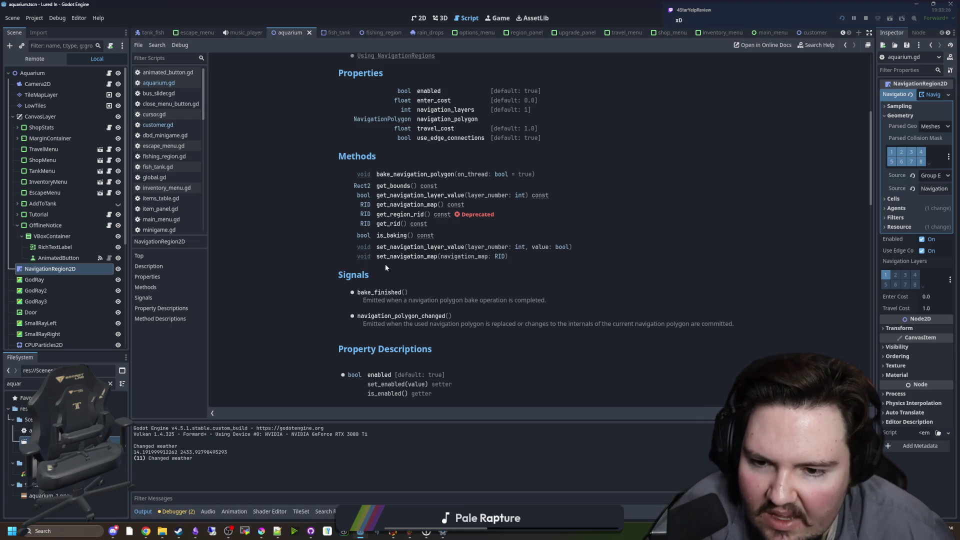
key("alt+Left")
left_click(387, 259)
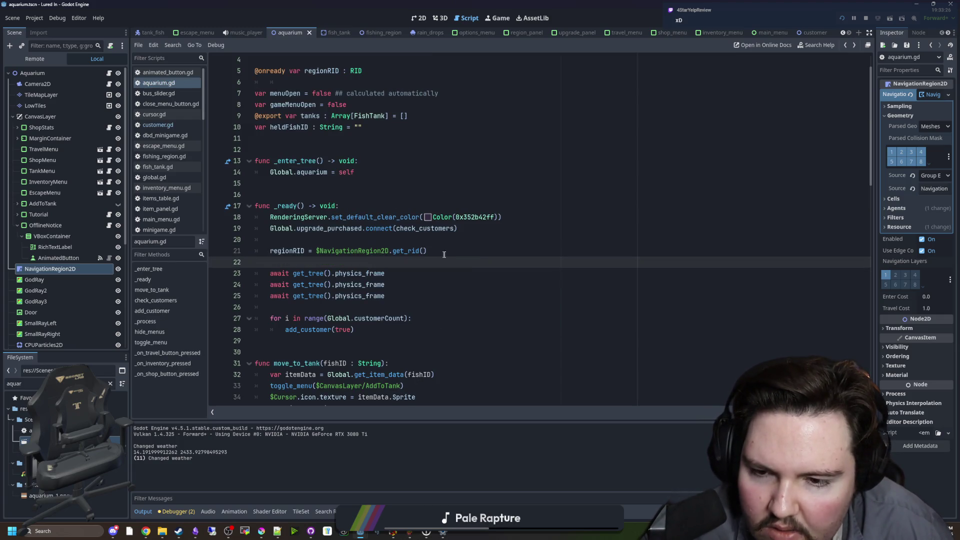
Copy the $NavigationRegion2D reference onto a new line below line 21.
left_click_drag(389, 252, 316, 255)
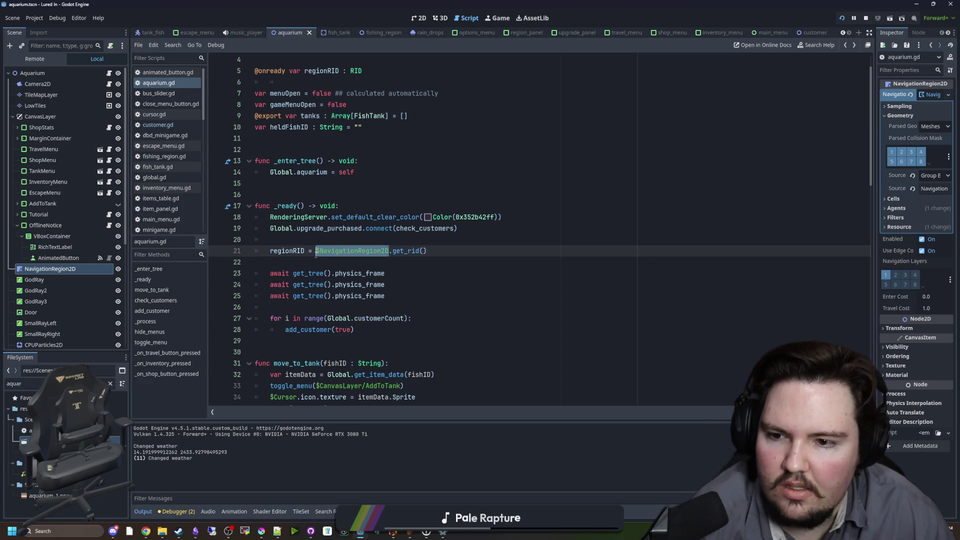
key("ctrl+x")
key("ctrl+z")
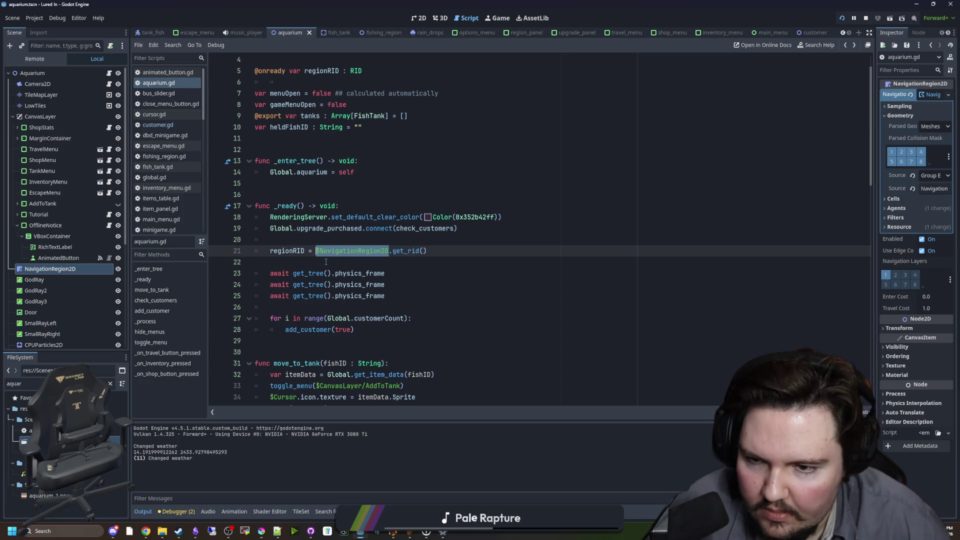
left_click(326, 262)
key("Return")
key("ctrl+v")
Extend it to .bake_finished.connect(func(): print("hhjaaa")) using autocomplete.
type(".")
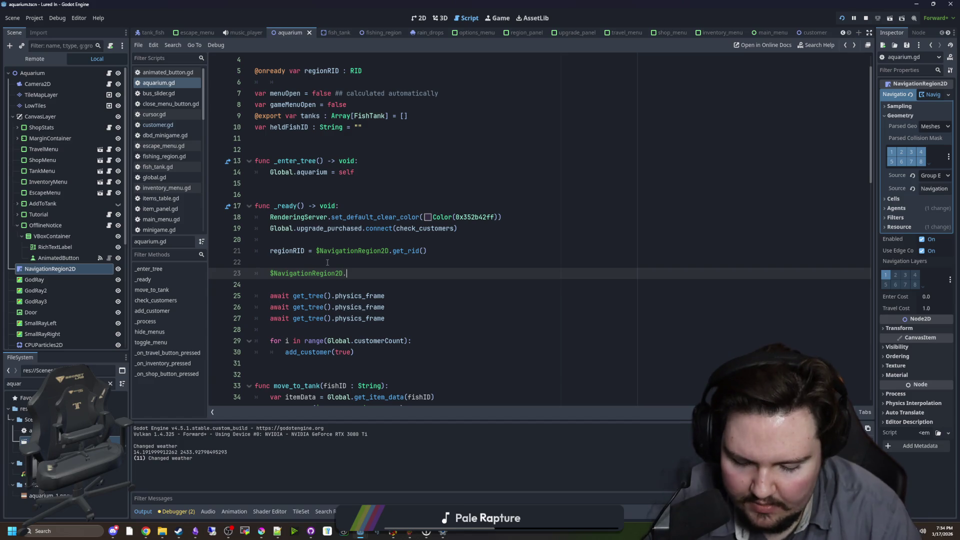
type("bake")
key("Return")
type(".")
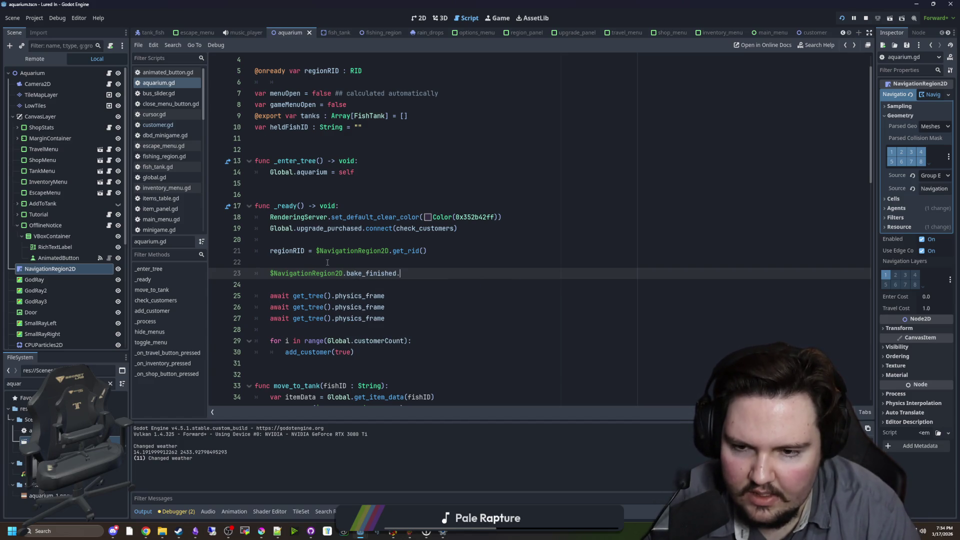
type("connect(fu")
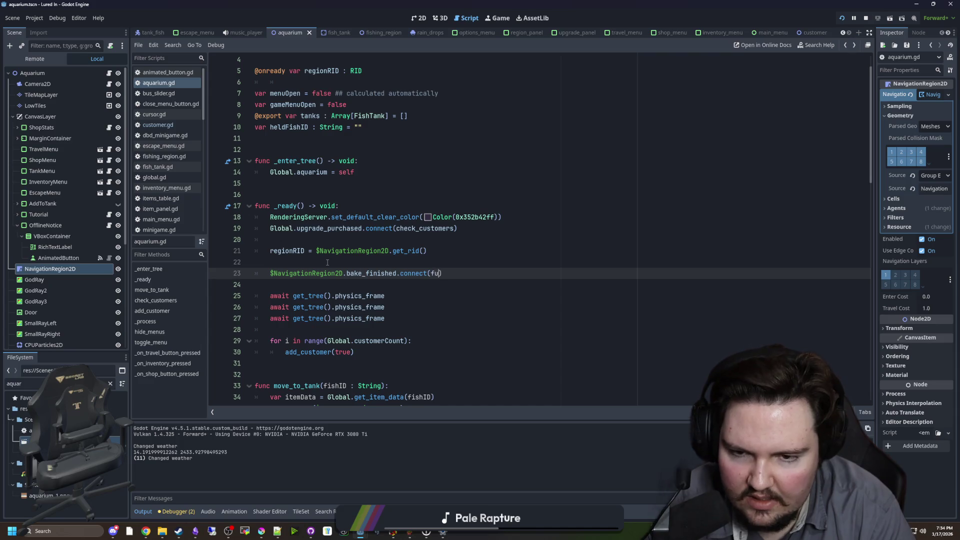
type("nc(): print(\"")
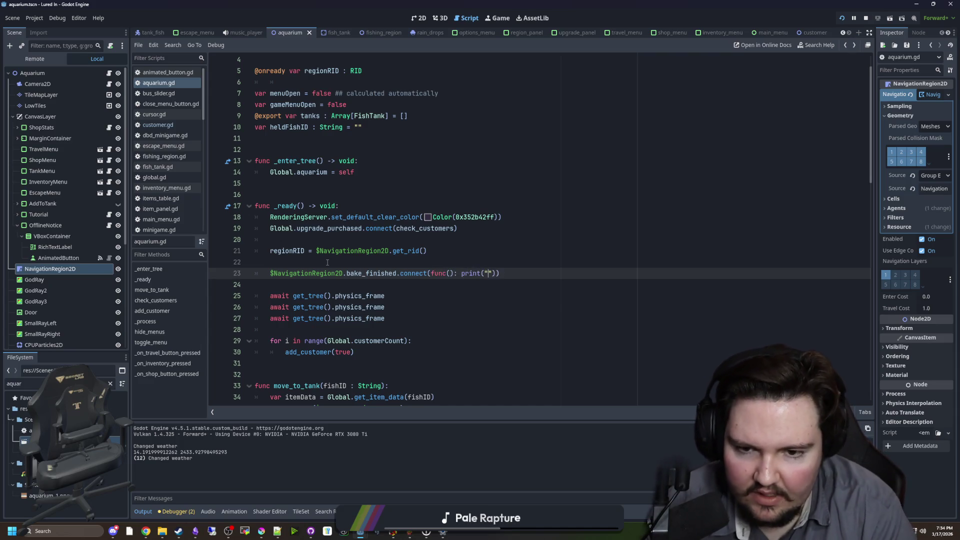
type("hhjaaa")
left_click(328, 262)
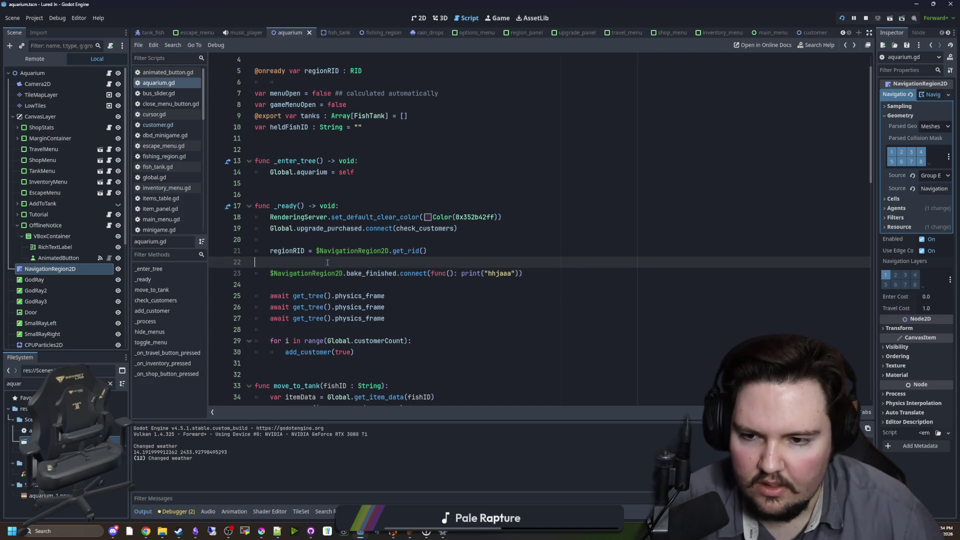
left_click(501, 18)
left_click(707, 405)
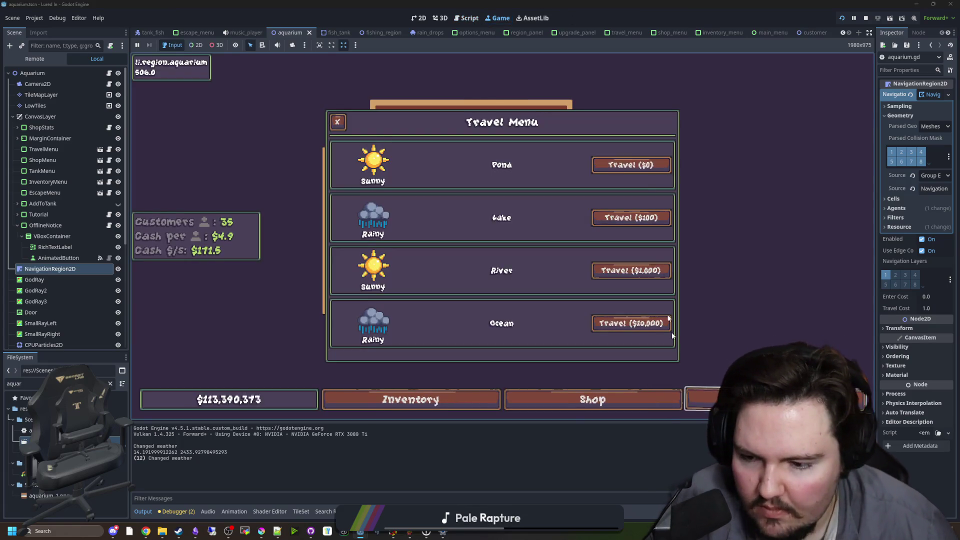
left_click(631, 165)
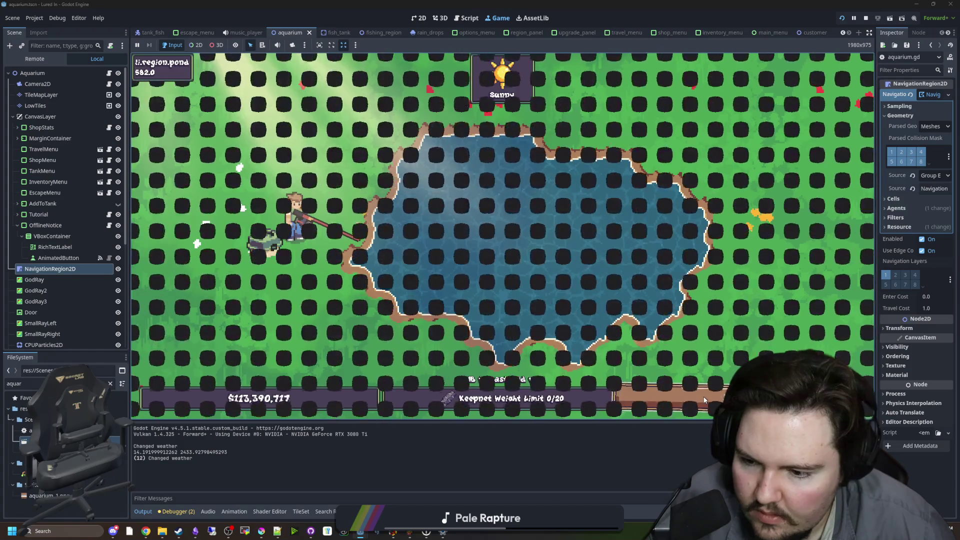
left_click(705, 400)
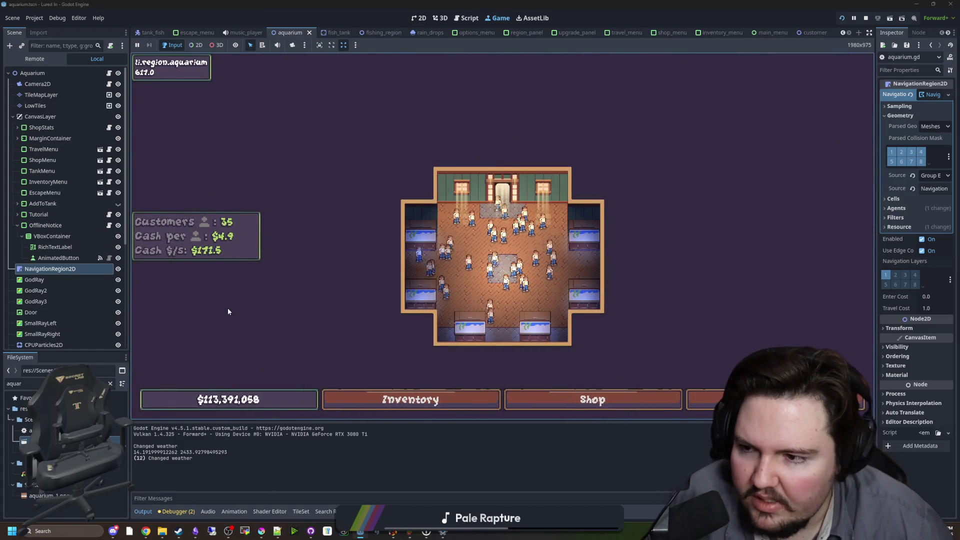
left_click(467, 18)
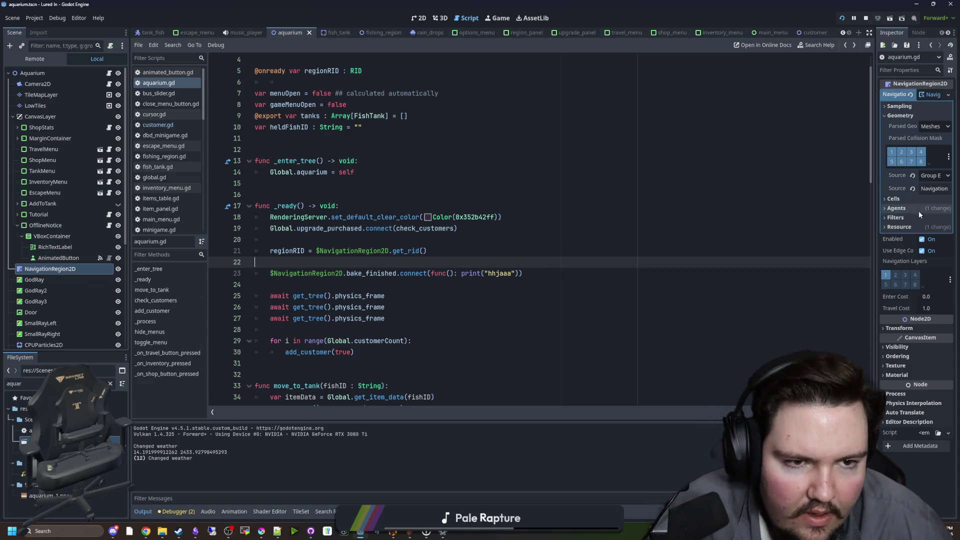
Widen the inspector, delete the bake_finished connection call, and glance at the NavigationRegion2D docs.
left_click_drag(877, 210, 795, 210)
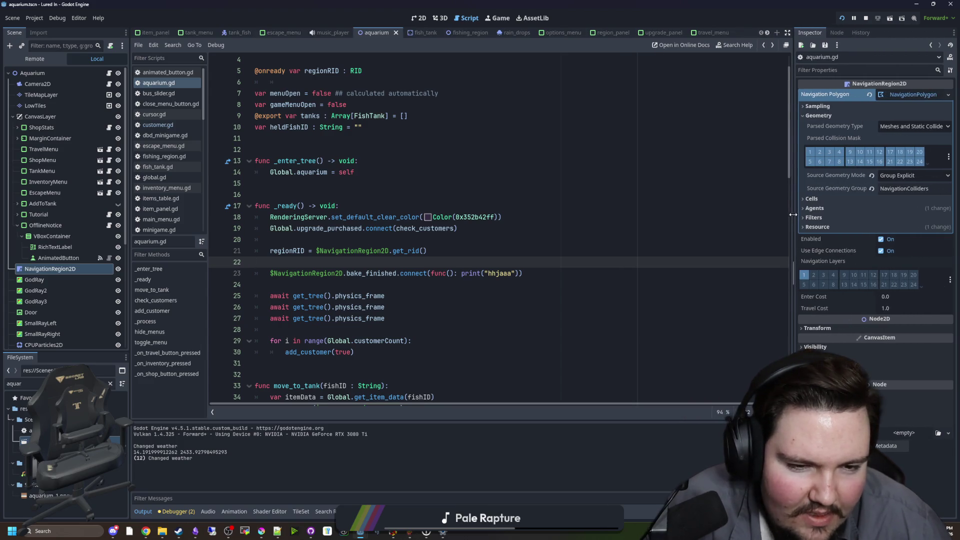
left_click(543, 284)
left_click_drag(544, 284, 344, 274)
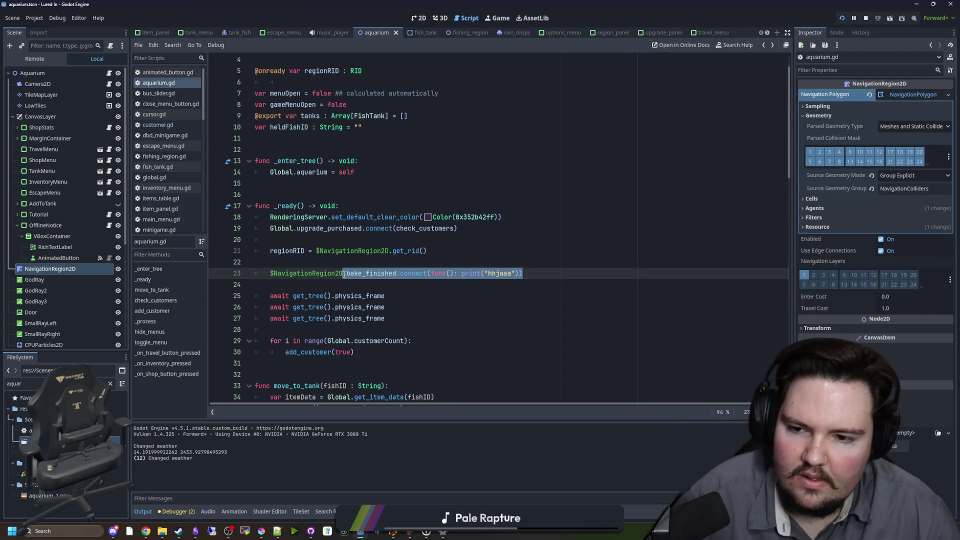
key("BackSpace")
left_click(314, 274, "ctrl")
scroll(356, 250, "down", 5)
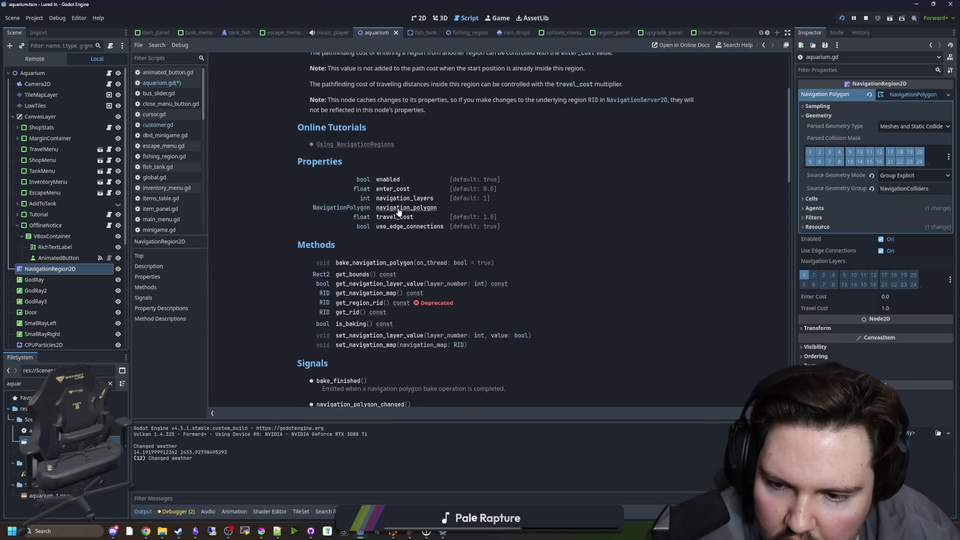
scroll(397, 200, "down", 10)
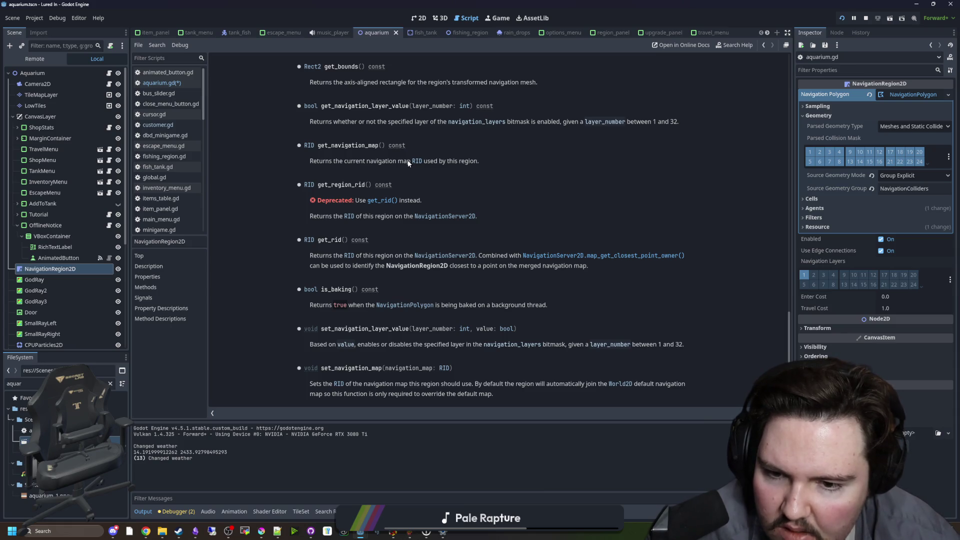
key("alt+Left")
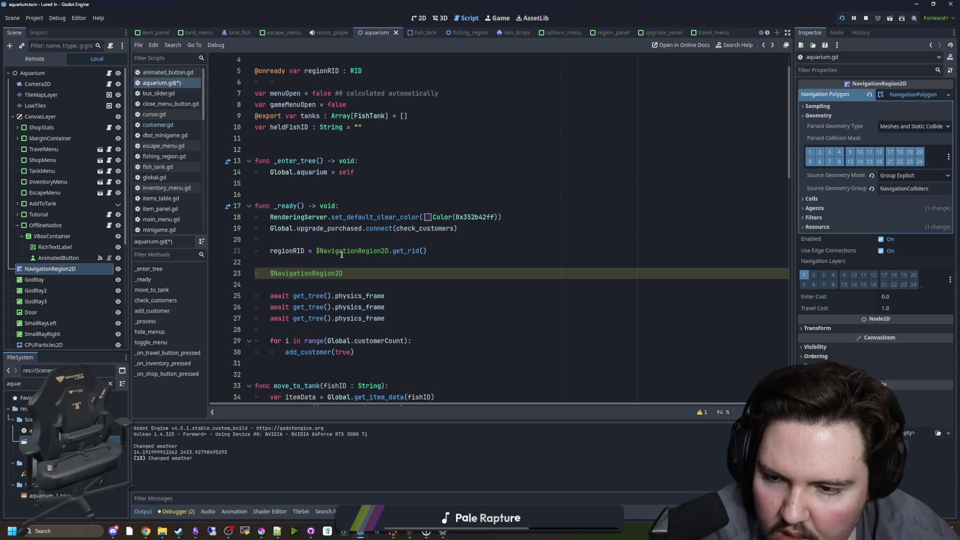
Remove the leftover $NavigationRegion2D line, duplicate the await physics_frame line to five copies, and save.
mouse_move(335, 272)
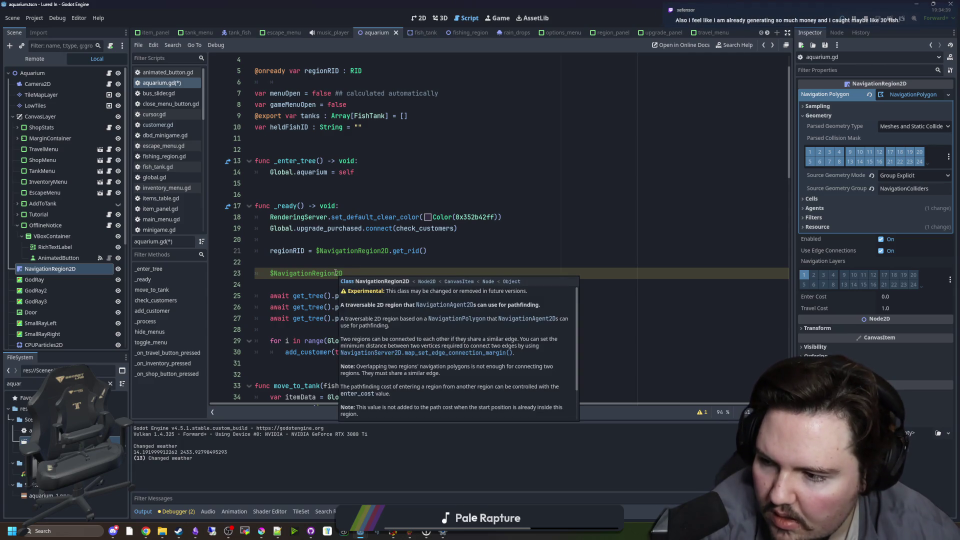
key("ctrl+z")
key("ctrl+z")
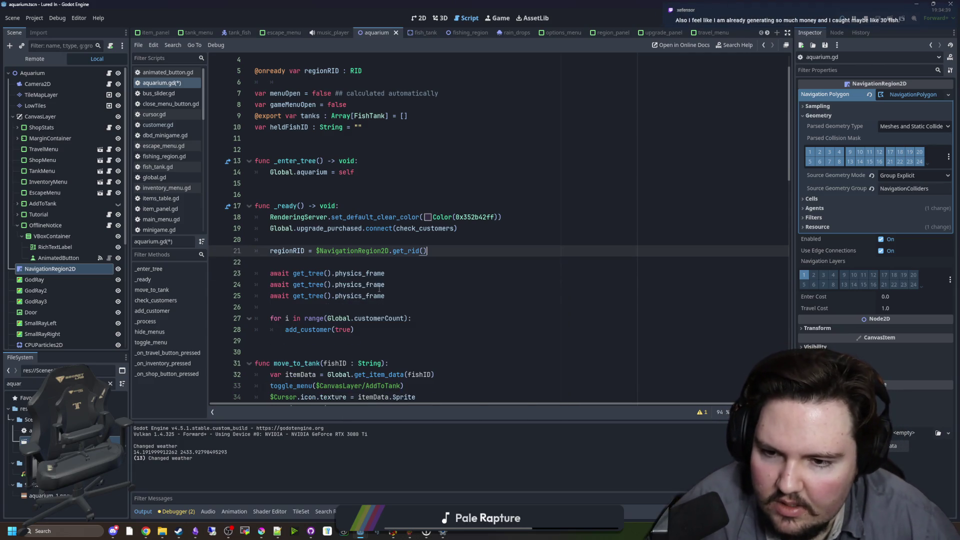
double_click(268, 295)
left_click(426, 299)
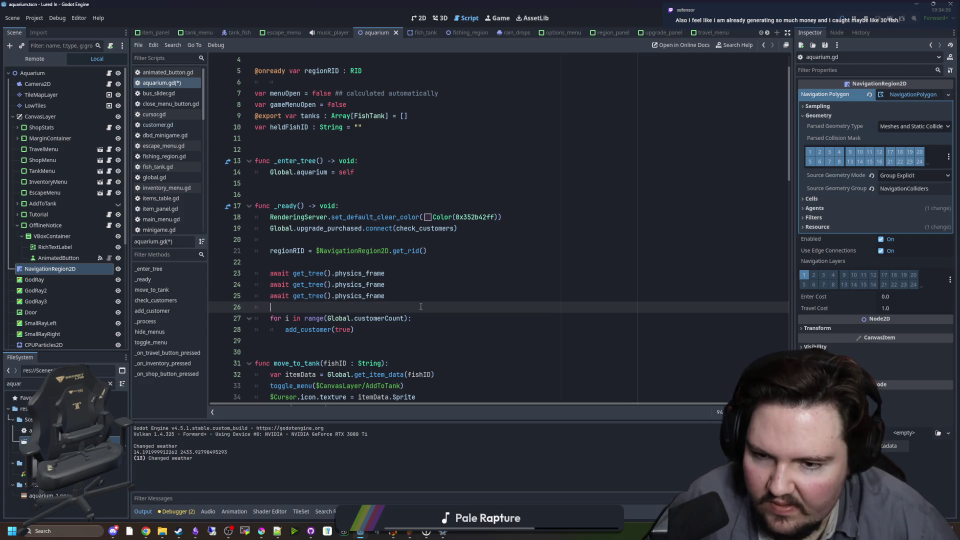
key("ctrl+shift+d")
key("ctrl+shift+d")
left_click(427, 299)
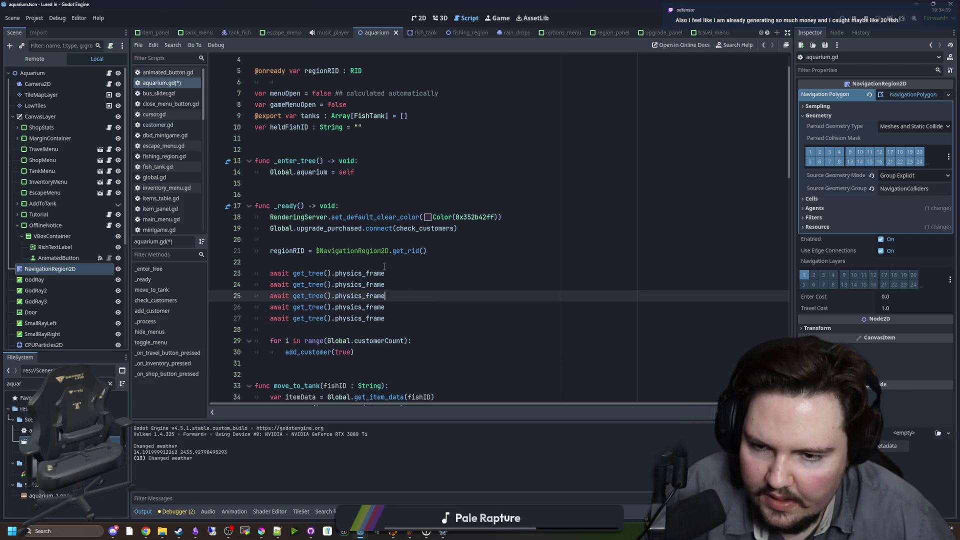
left_click(379, 263)
key("ctrl+s")
key("ctrl+s")
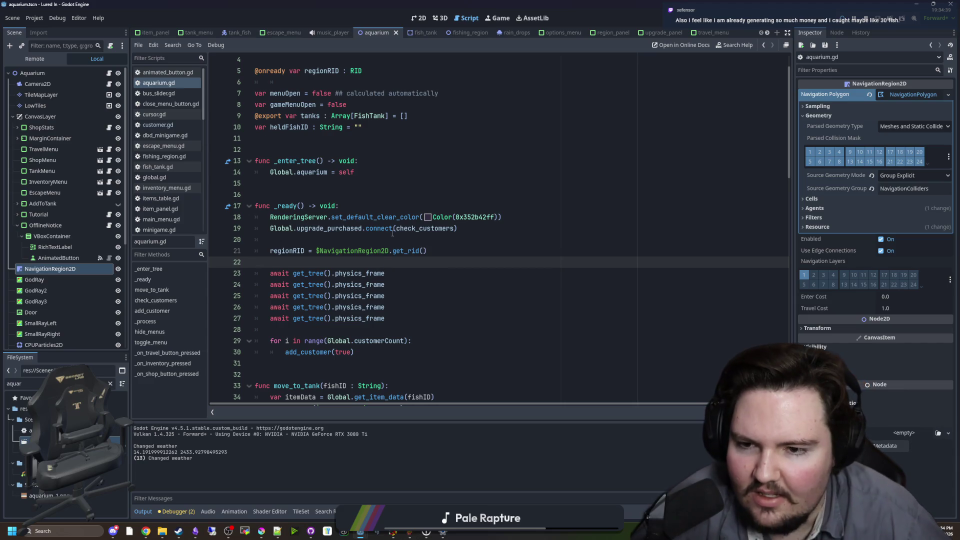
Look over aquarium.gd lines 16–20, then check the running aquarium game.
left_click(383, 243)
left_click(322, 197)
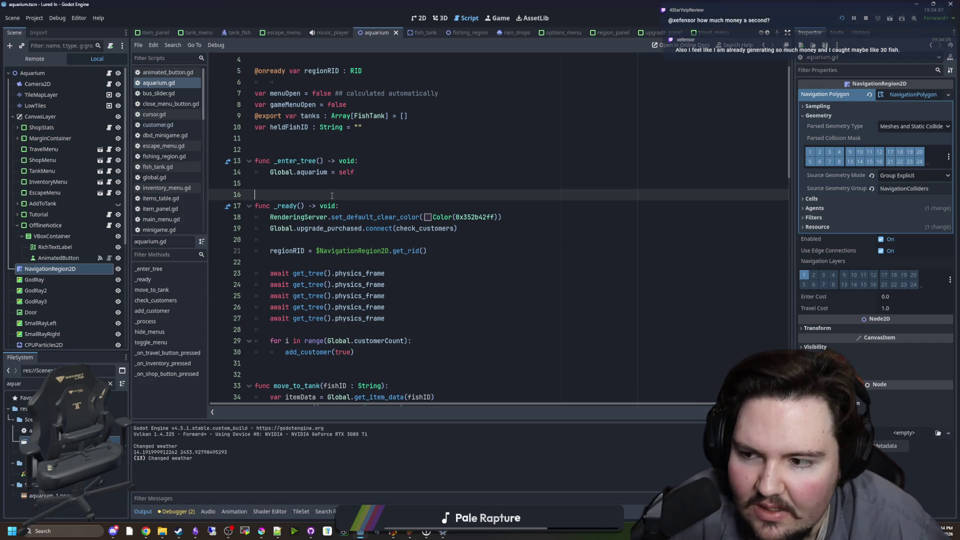
left_click(498, 18)
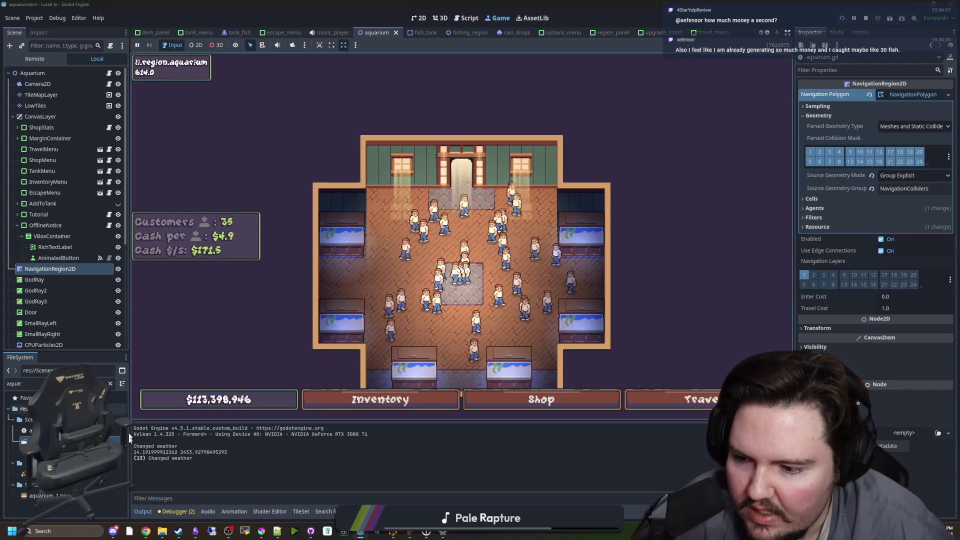
Filter FileSystem by 'upgrade' and open upgrades_table.gd.
left_click(110, 383)
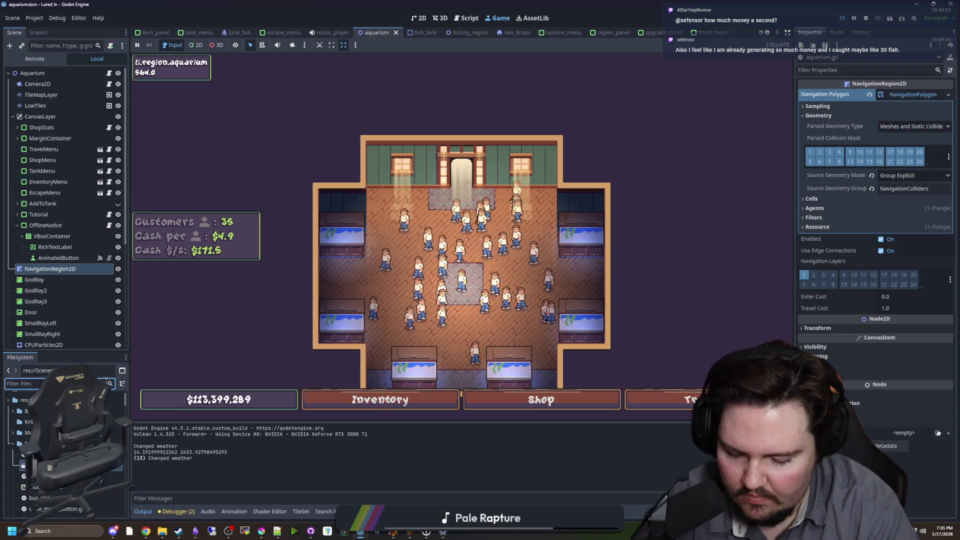
type("upgrade")
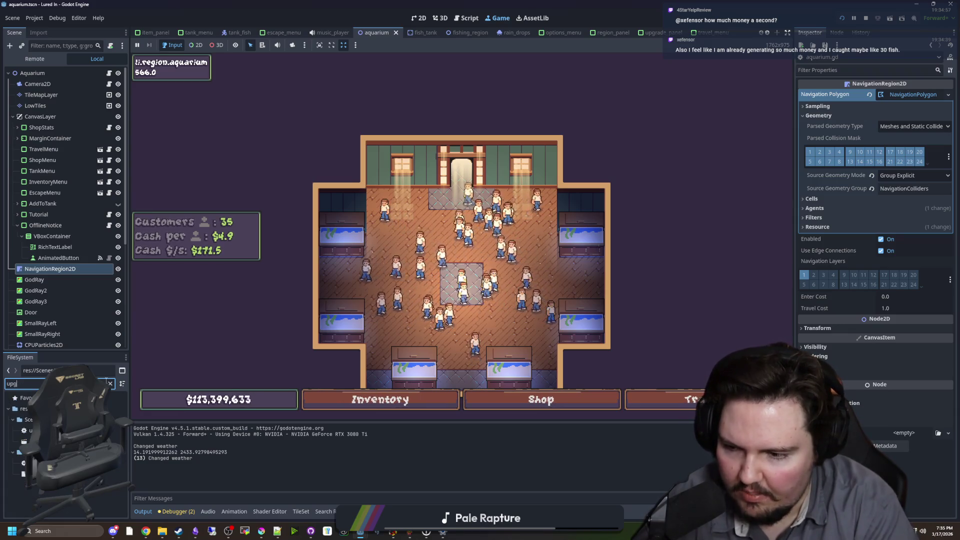
double_click(60, 463)
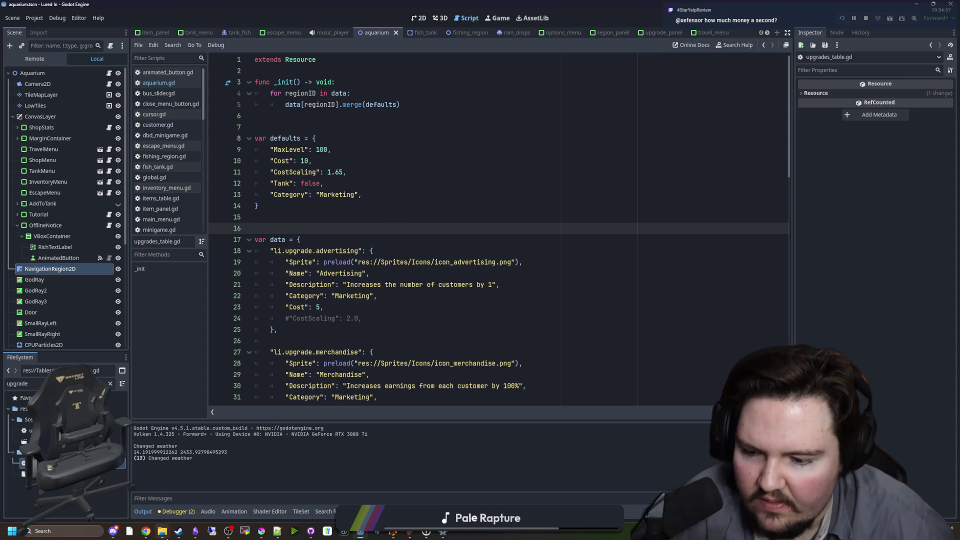
mouse_move(163, 535)
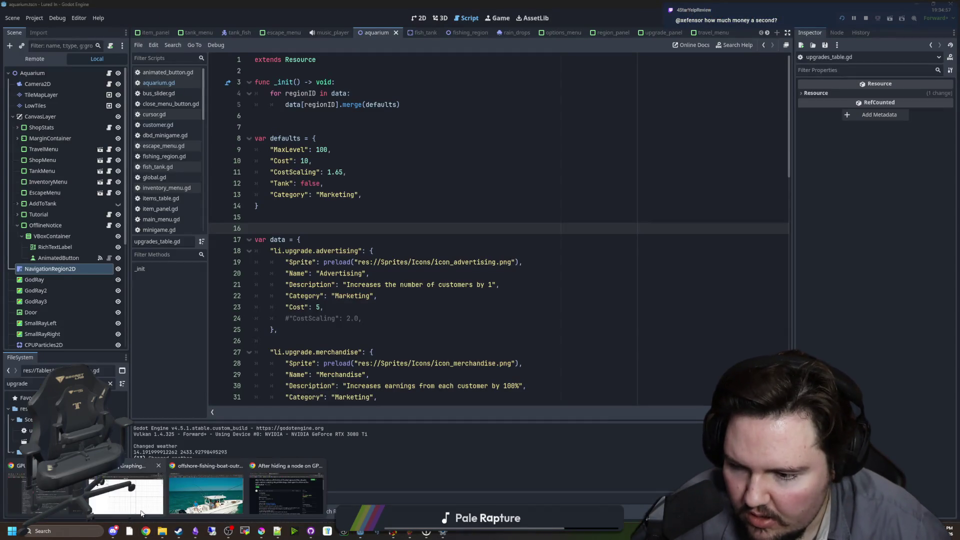
In Desmos, change l from 10 to 15 and g from 3.0 to 1.65, giving about 9146.
left_click(210, 488)
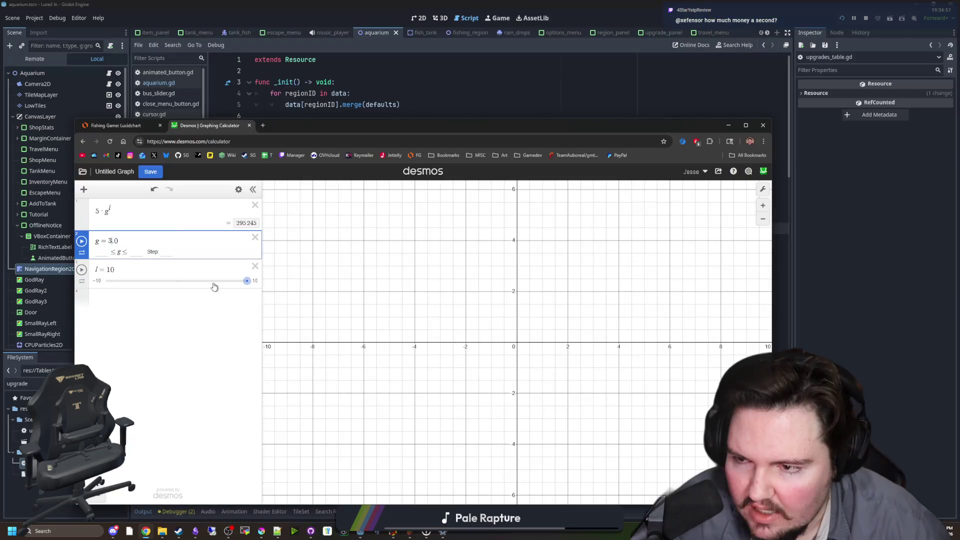
left_click_drag(299, 120, 445, 115)
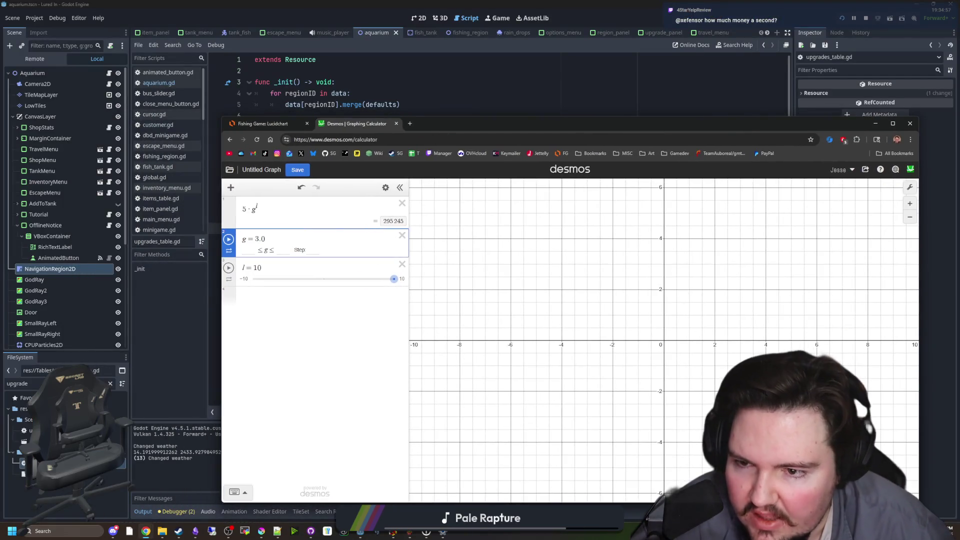
left_click(265, 268)
key("BackSpace")
key("BackSpace")
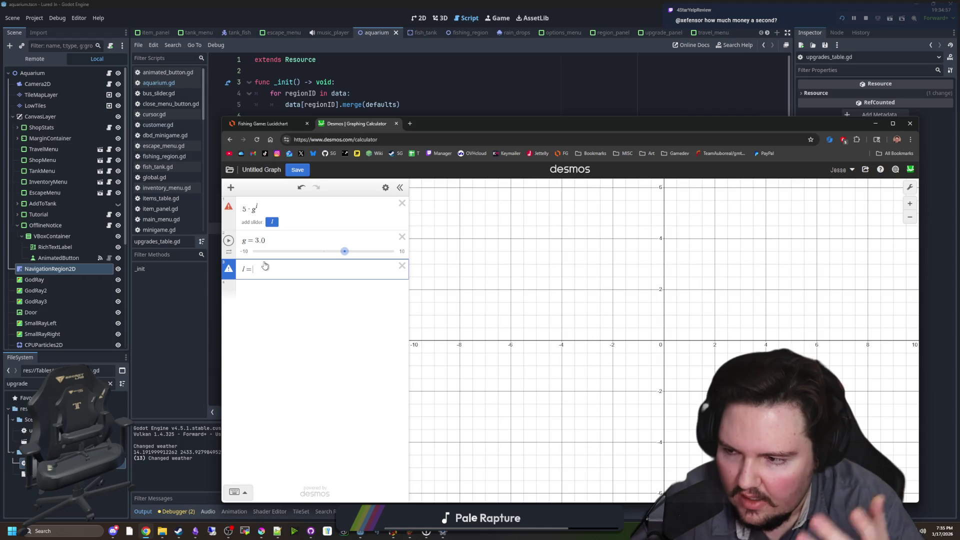
type("15")
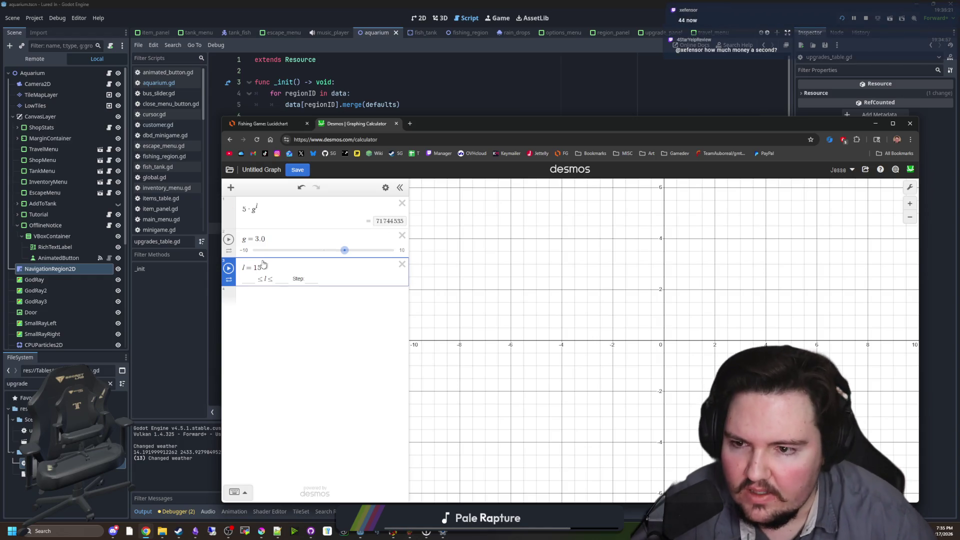
key("Up")
key("BackSpace")
key("BackSpace")
key("BackSpace")
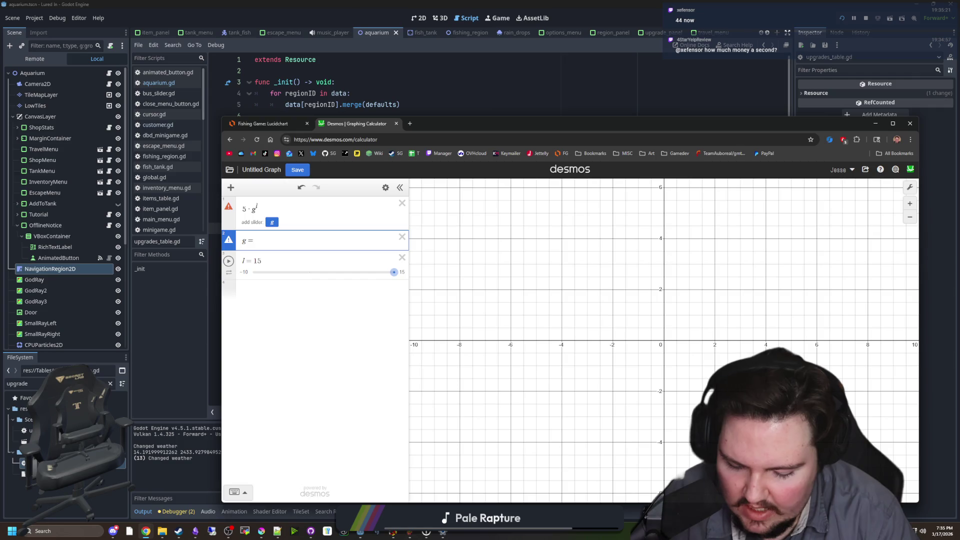
type("1.5")
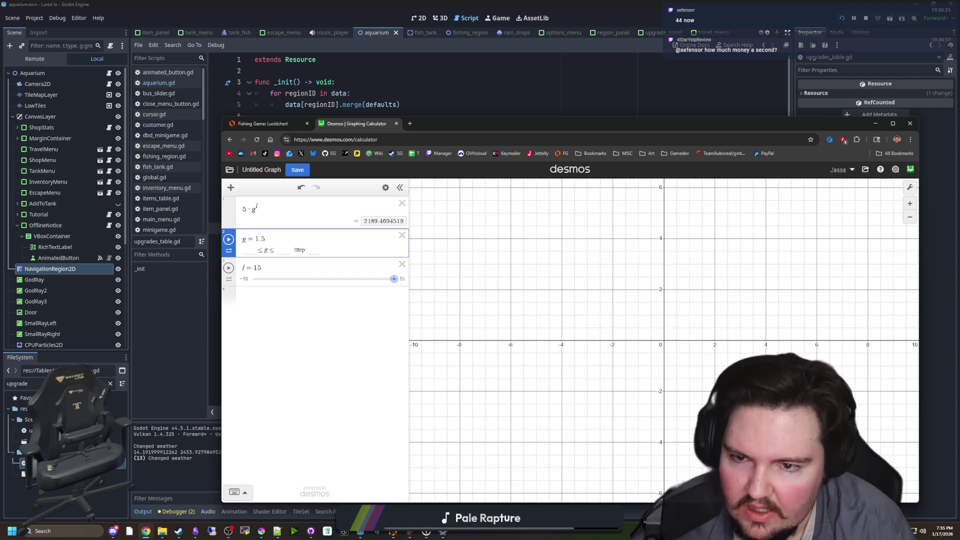
key("BackSpace")
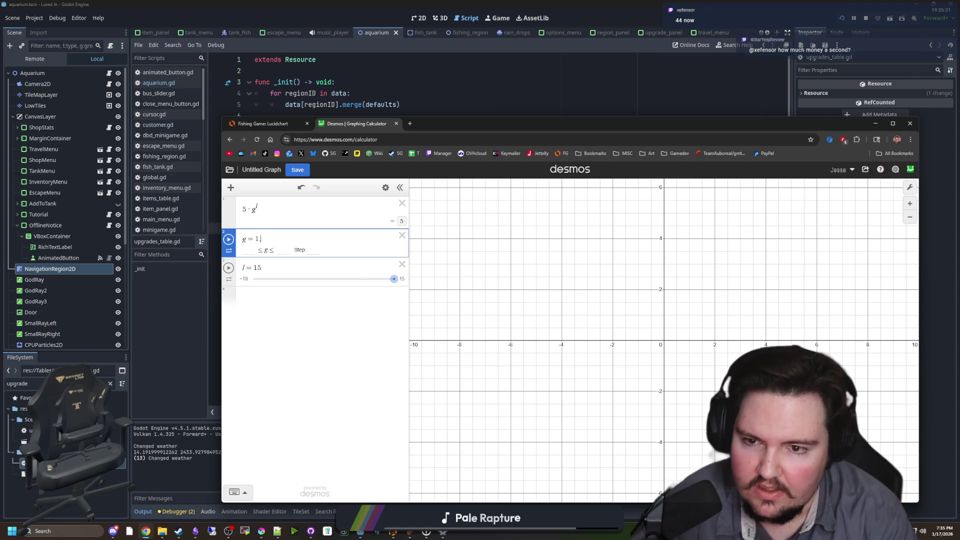
type("65")
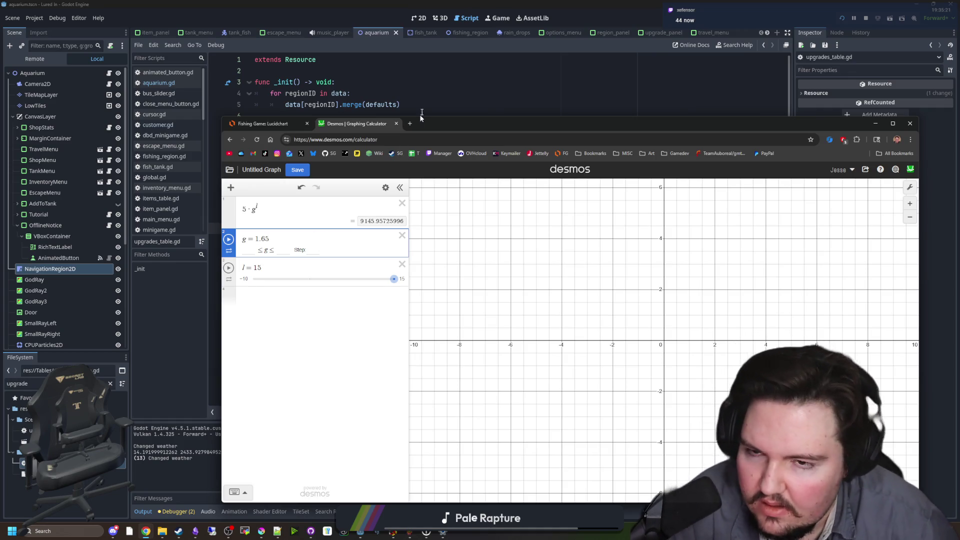
Return to the Godot script editor with the caret on empty line 7.
left_click(422, 116)
left_click(320, 133)
left_click(320, 129)
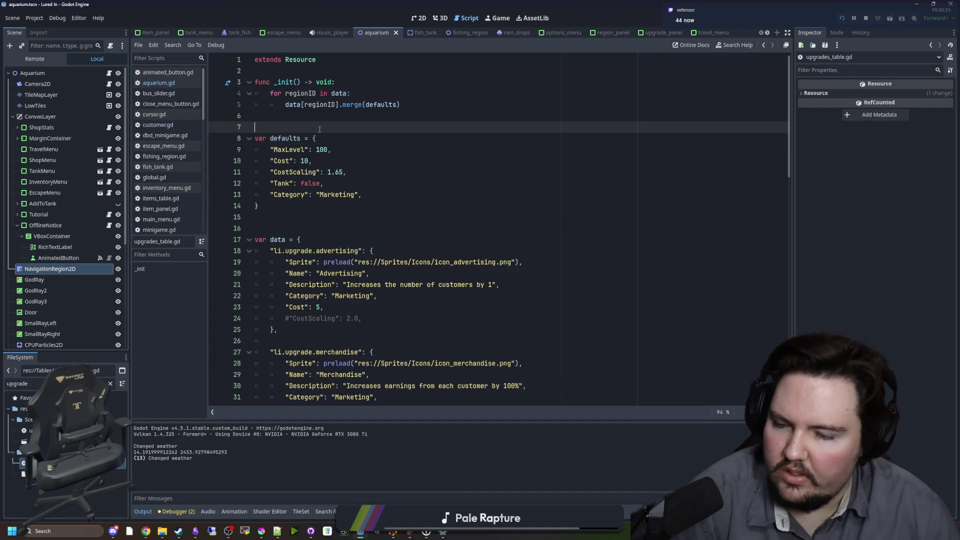
key("Down")
key("Down")
key("Down")
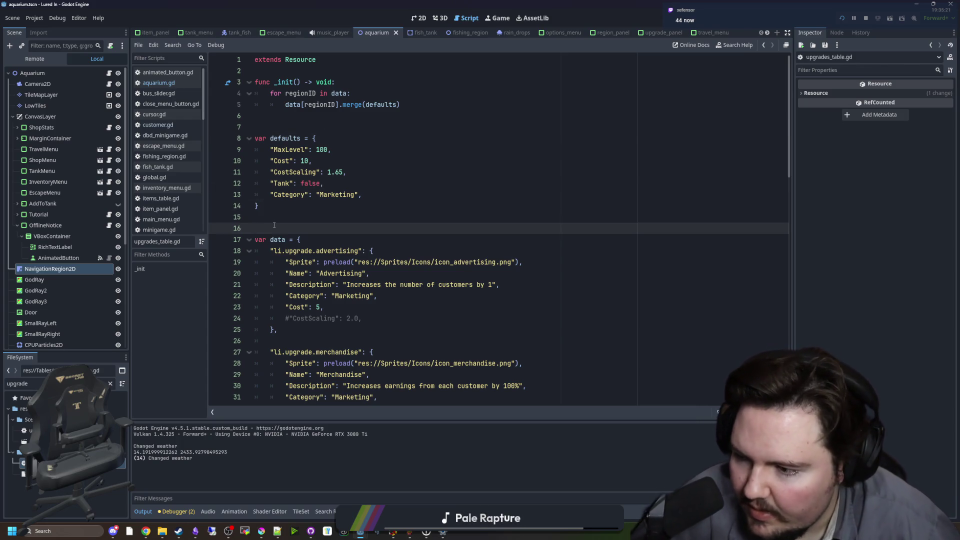
left_click(289, 218)
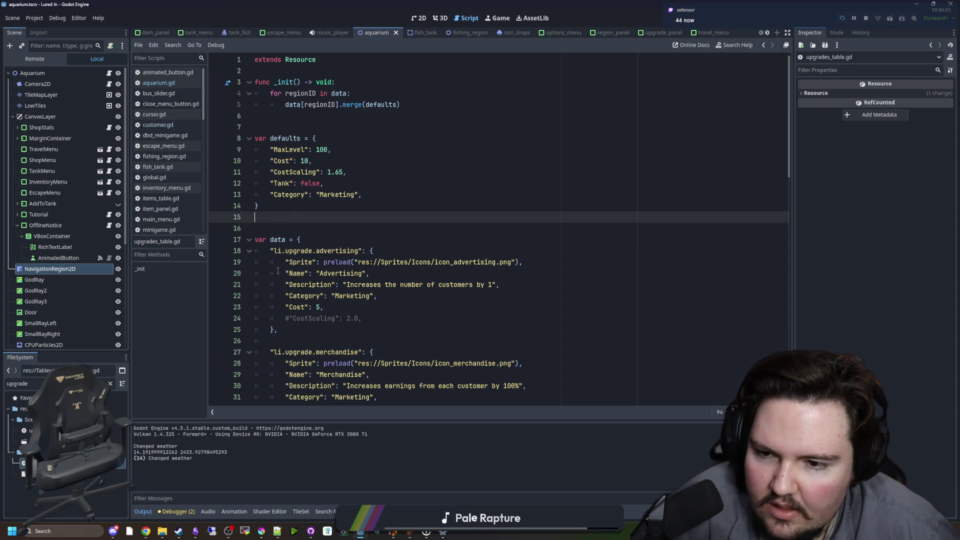
scroll(267, 280, "down", 5)
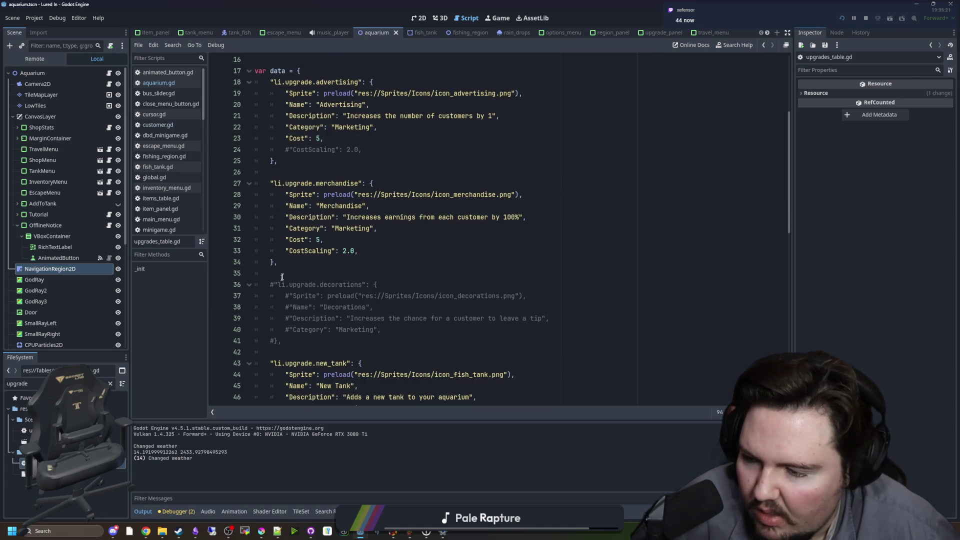
scroll(389, 267, "down", 3)
scroll(389, 267, "up", 5)
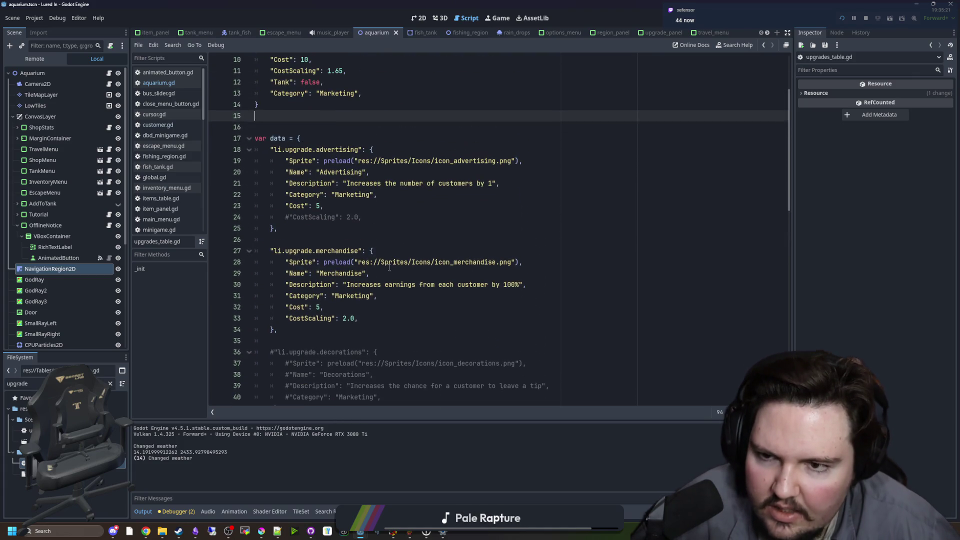
left_click_drag(324, 328, 234, 253)
left_click(260, 240)
mouse_move(145, 530)
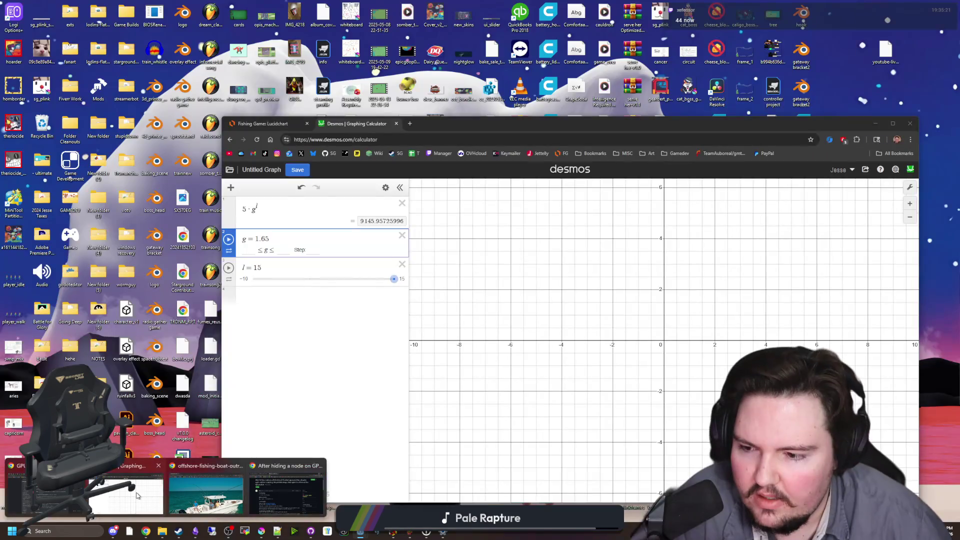
Replace g's 1.65 with 2.0 in Desmos, then move the calculator aside.
left_click(288, 487)
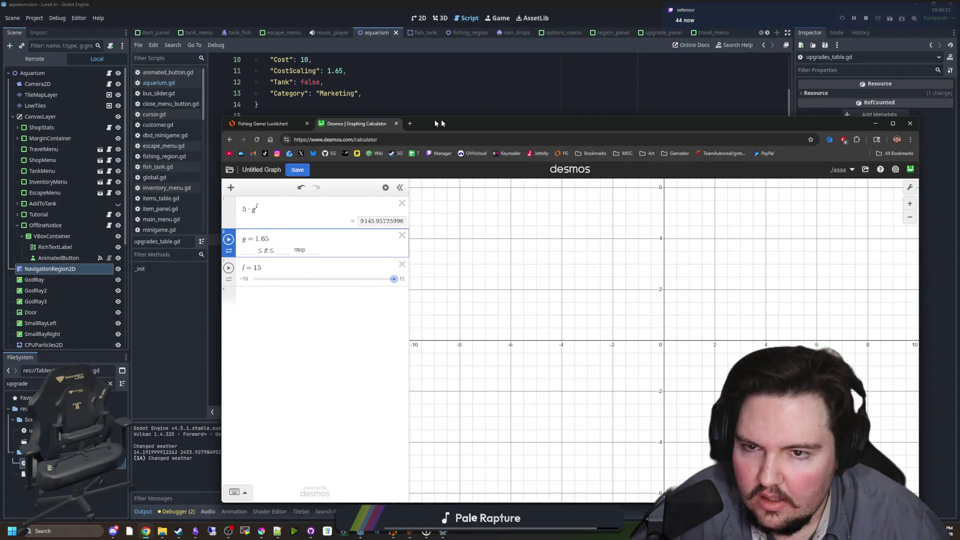
mouse_move(442, 123)
left_mouse_down()
mouse_move(756, 121)
mouse_move(457, 134)
mouse_move(645, 134)
mouse_move(444, 131)
left_mouse_up()
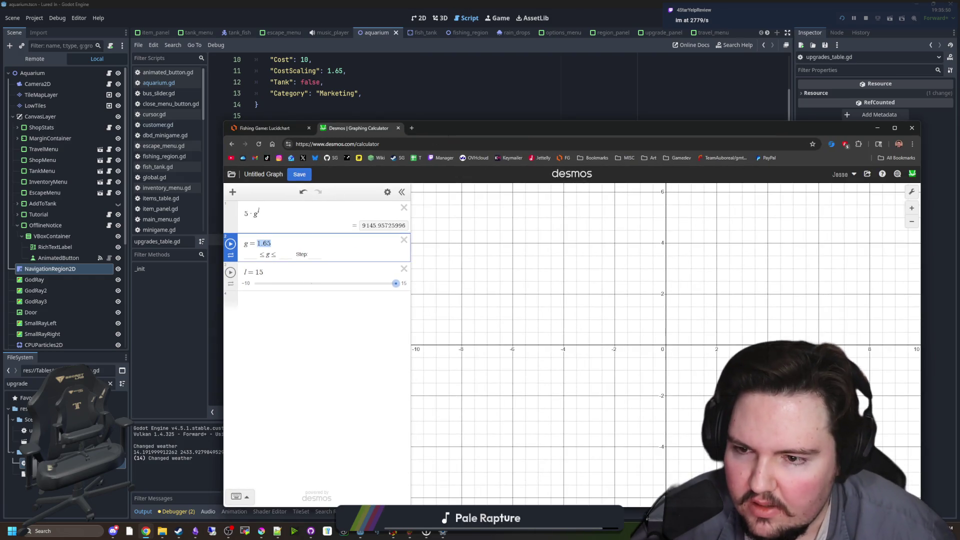
type("2.0")
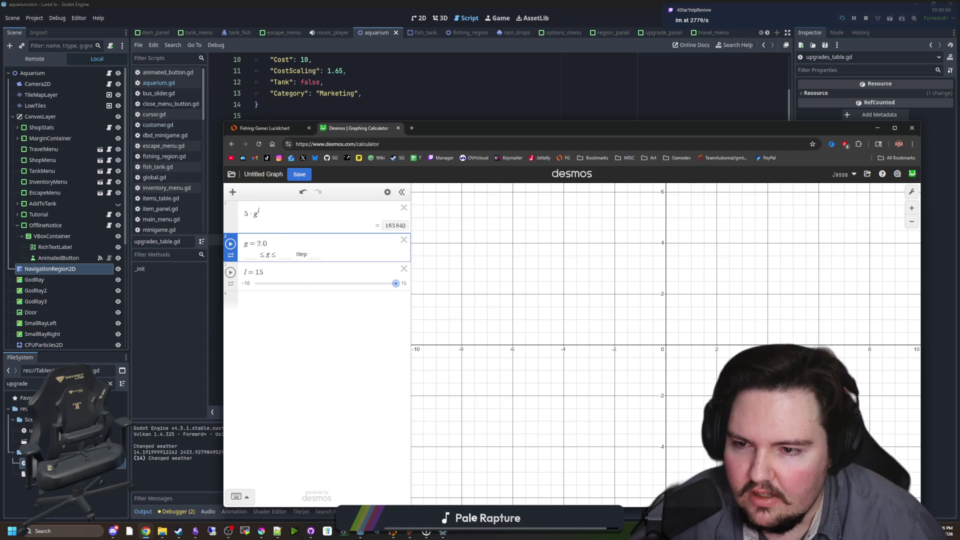
key("ctrl+a")
left_click(279, 242)
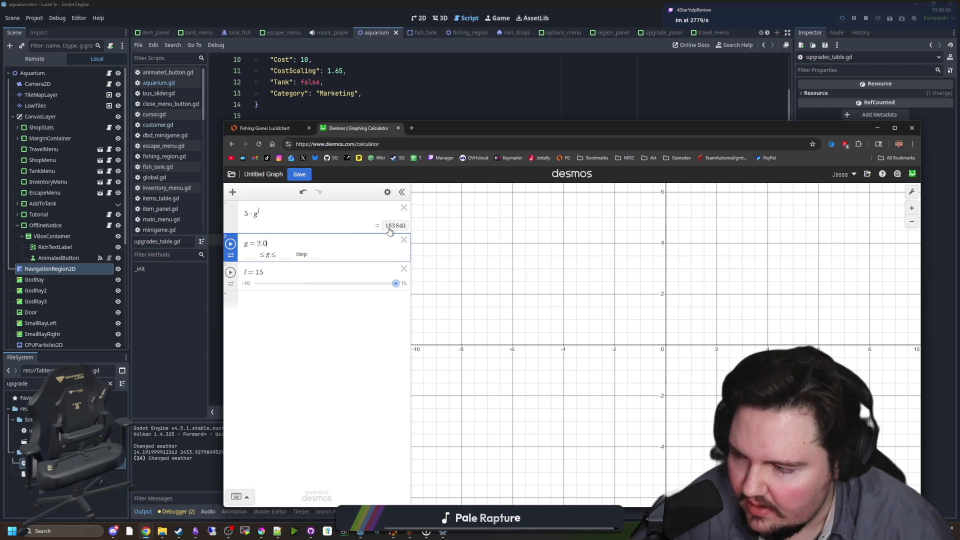
mouse_move(433, 128)
left_mouse_down()
mouse_move(746, 128)
mouse_move(795, 90)
left_mouse_up()
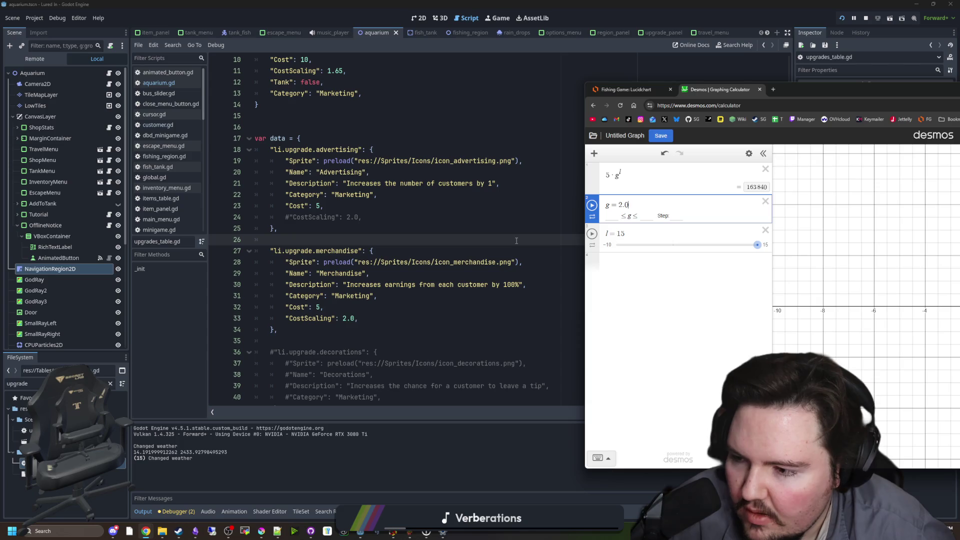
Scroll through upgrades_table.gd, dismissing the icon file preview card along the way.
left_click(409, 230)
scroll(409, 230, "down", 4)
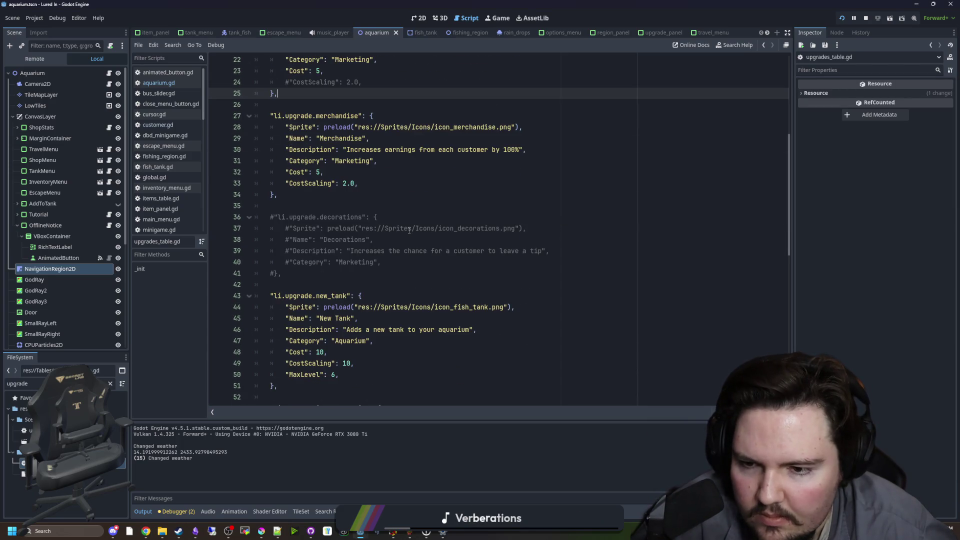
scroll(409, 231, "down", 2)
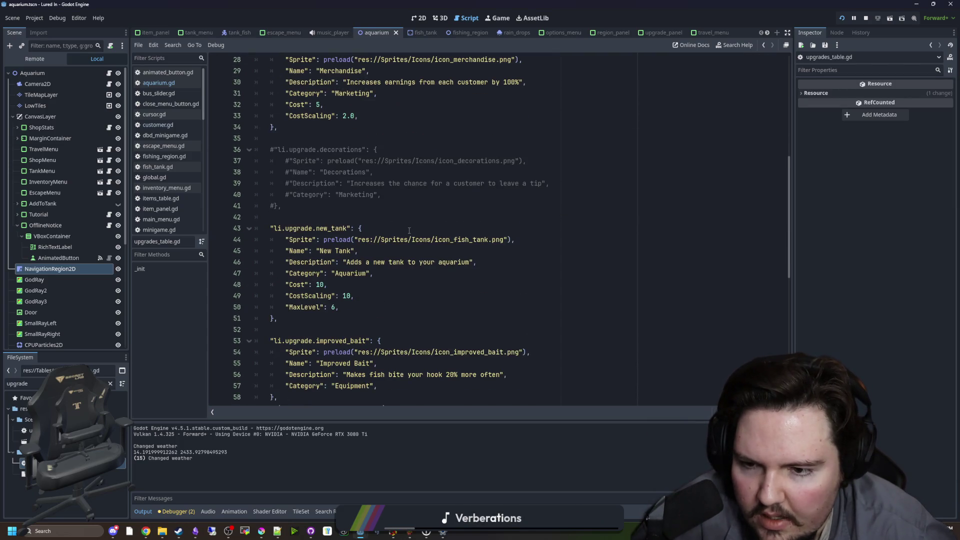
scroll(390, 295, "down", 3)
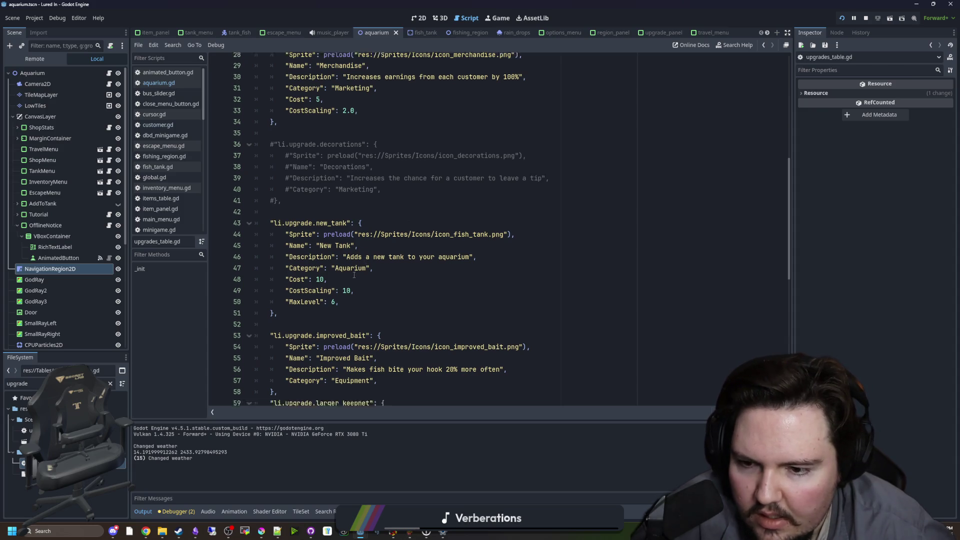
scroll(355, 275, "down", 8)
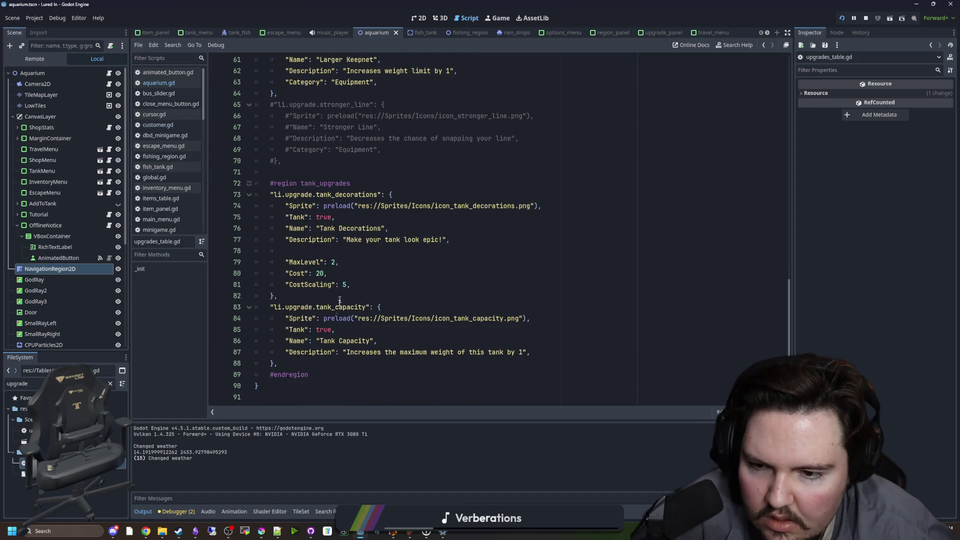
mouse_move(366, 323)
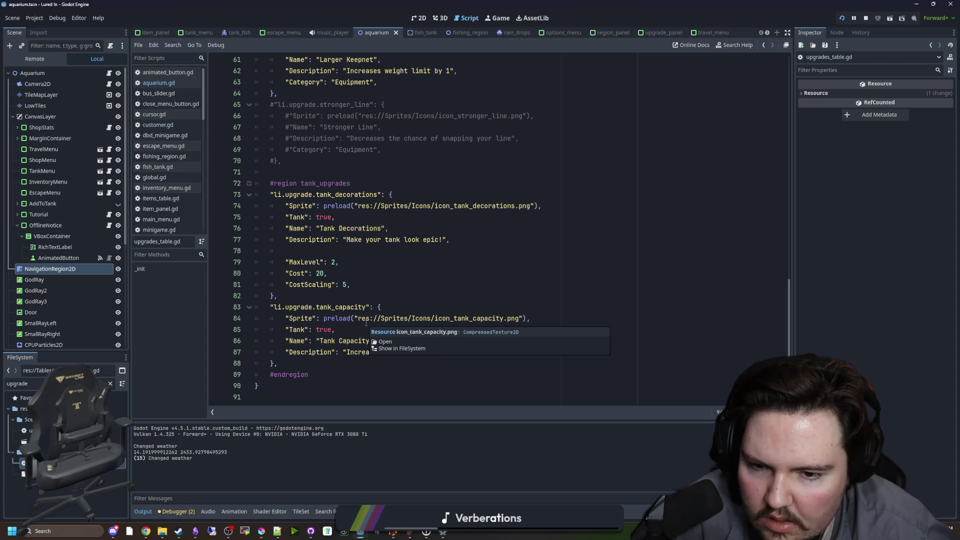
left_click(350, 297)
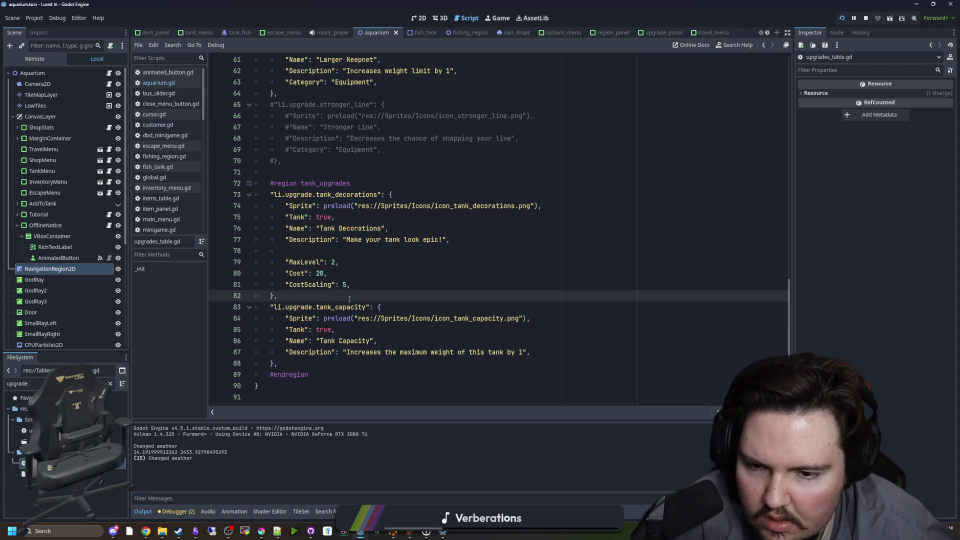
scroll(350, 299, "up", 15)
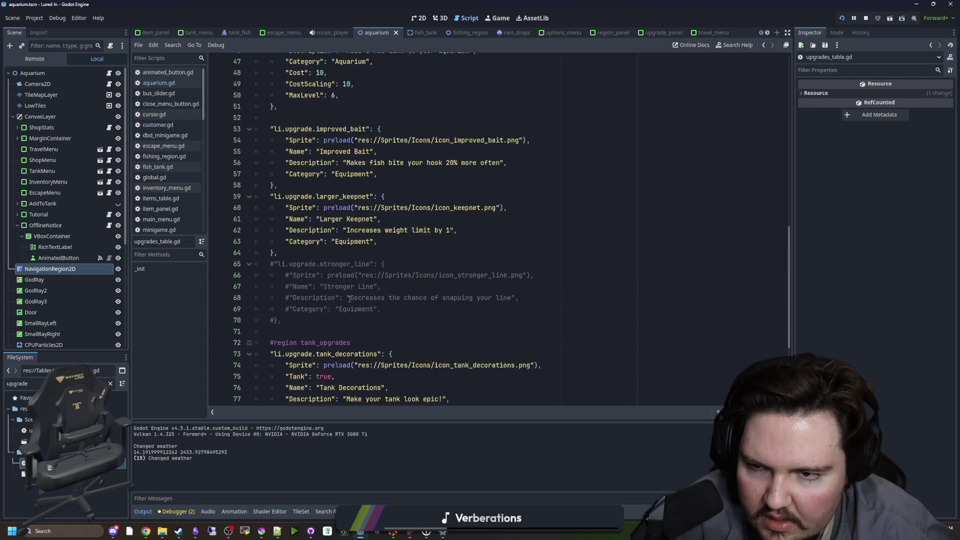
scroll(350, 299, "up", 5)
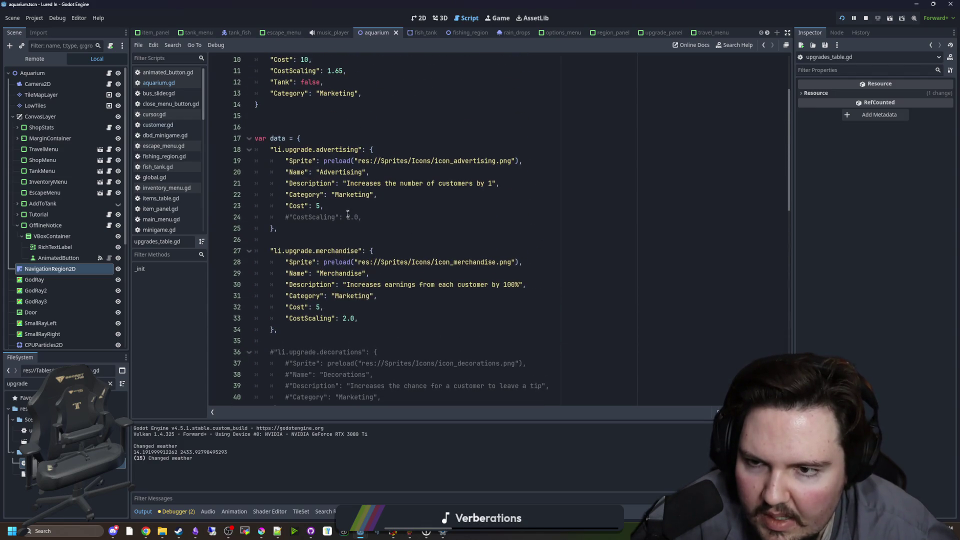
Set the default CostScaling on line 11 to 1.7, then start clearing g's 2.0 in Desmos.
left_click(339, 172)
type("7")
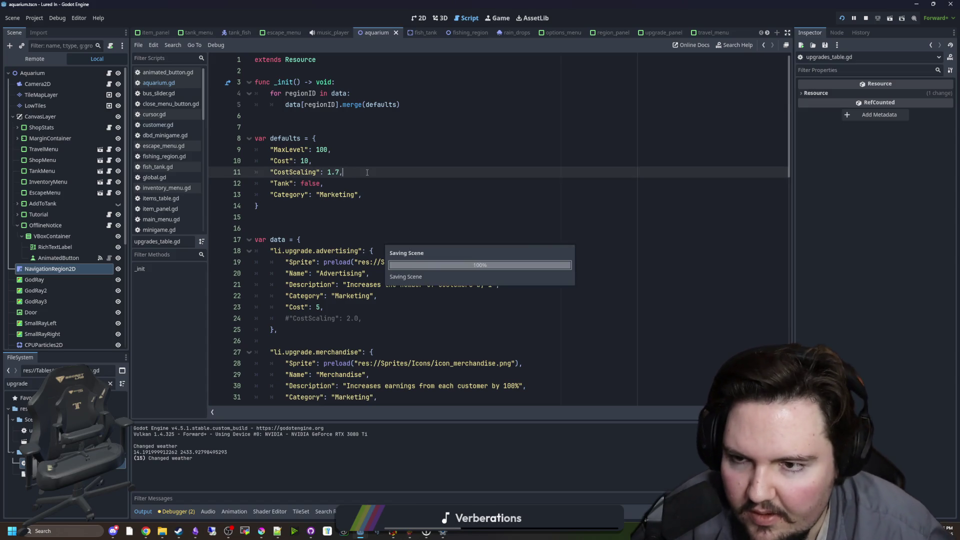
left_click(364, 126)
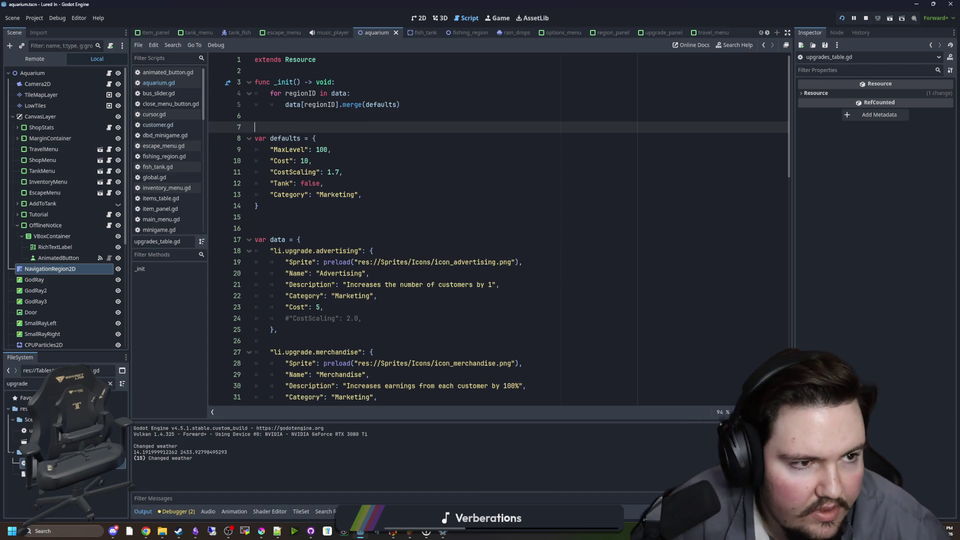
key("alt+Tab")
key("BackSpace")
key("BackSpace")
key("BackSpace")
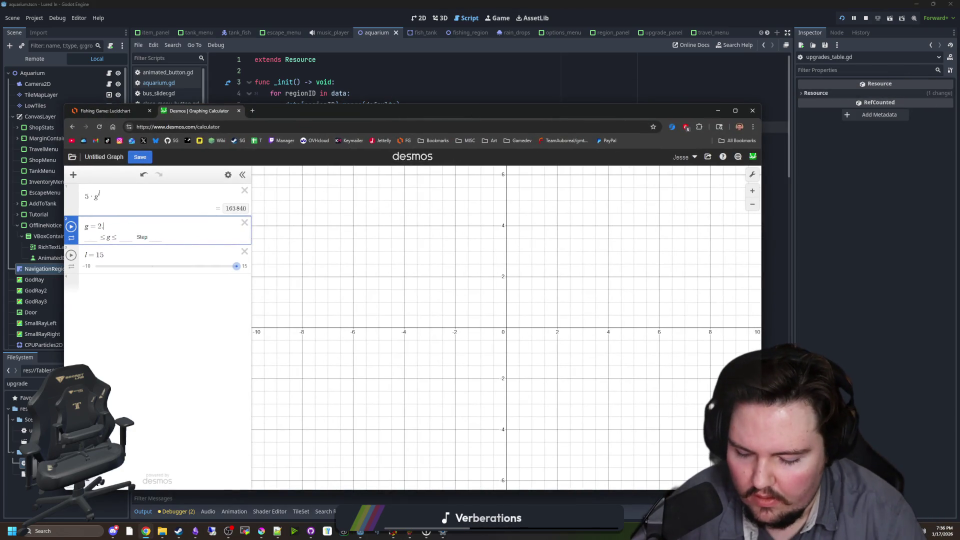
Set g to 1.7 and l to 30 in Desmos (≈40967328.63), then minimize the calculator.
type("1.7")
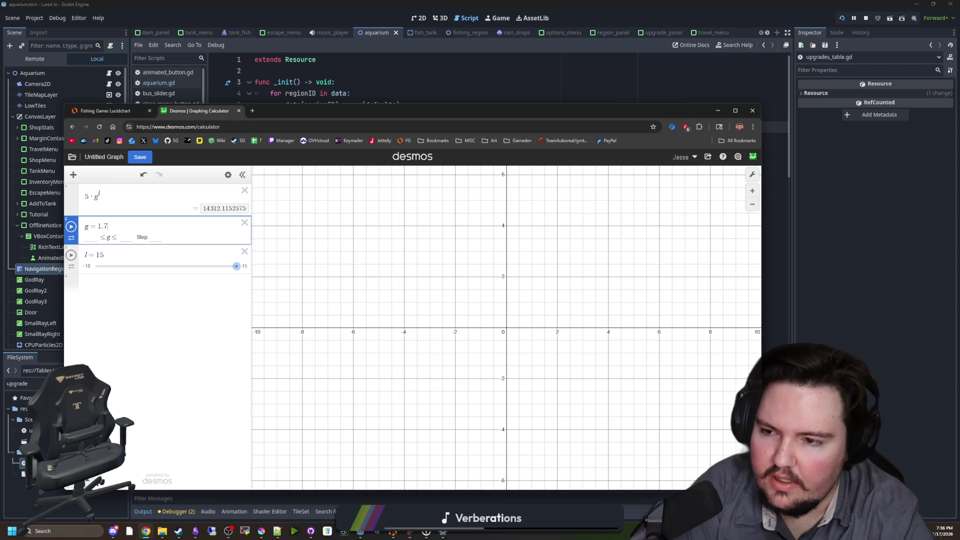
left_click(217, 251)
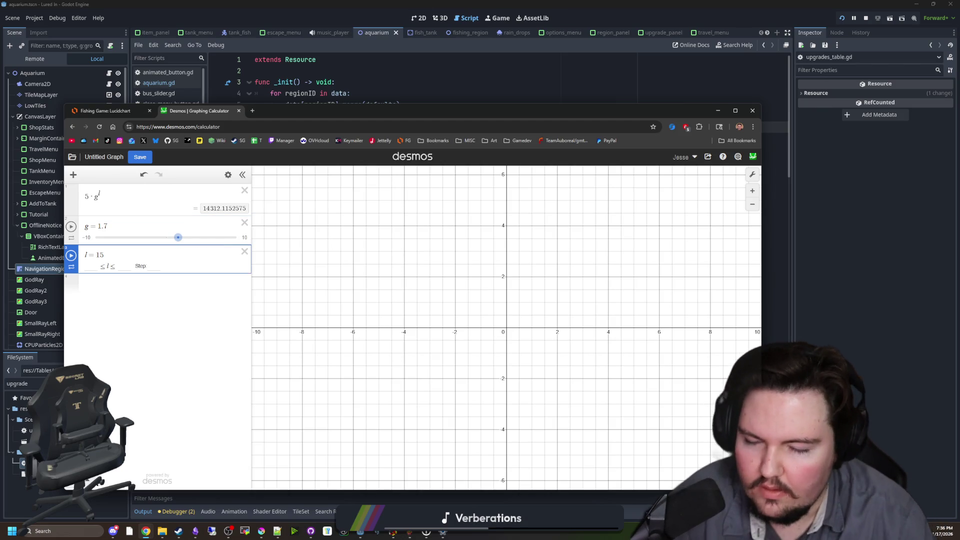
key("BackSpace")
key("BackSpace")
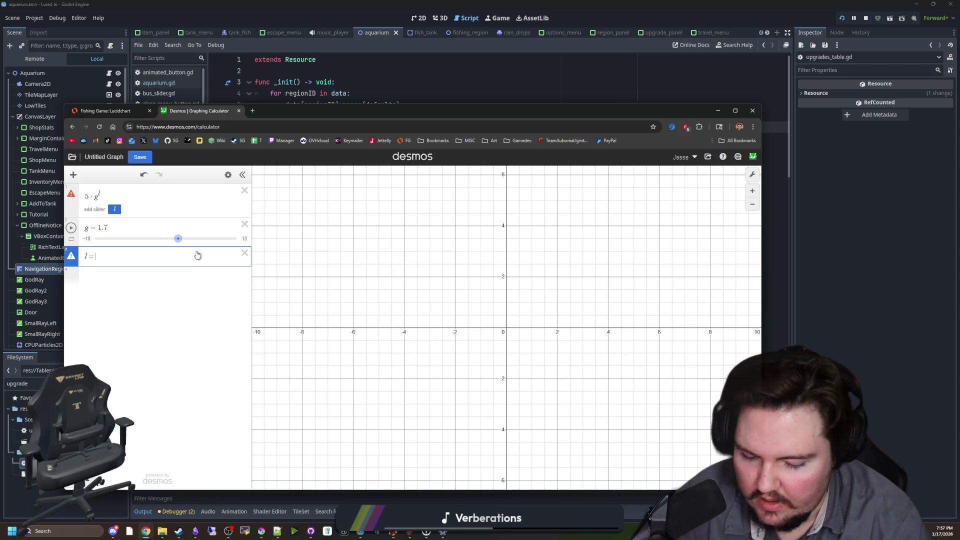
type(" 30")
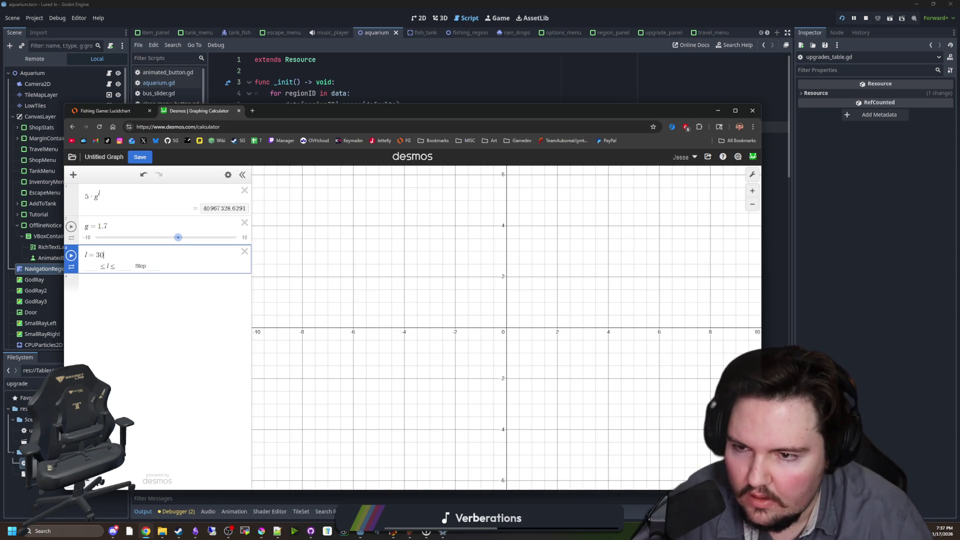
left_click(718, 111)
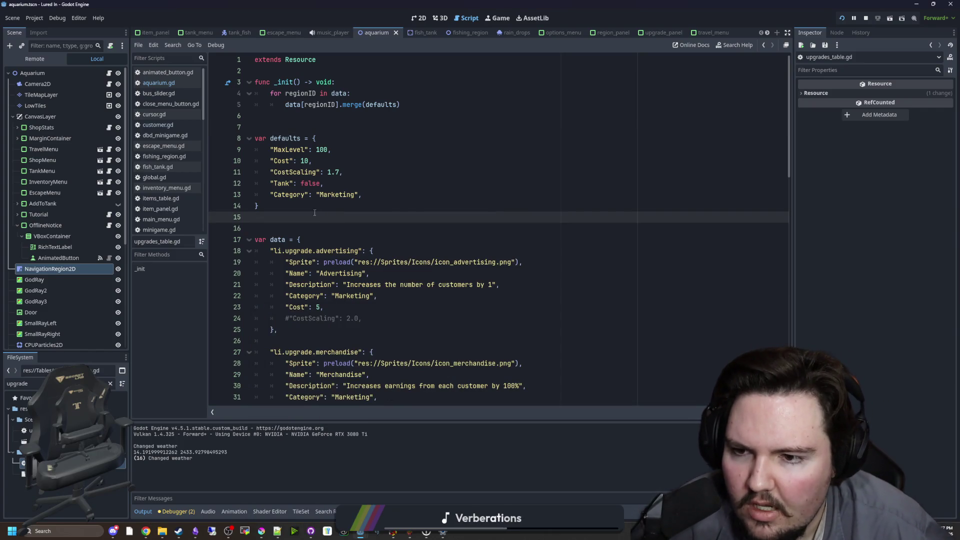
In the running game, open Fish Tank 1 and inspect the carp, tilapia and minnow stats.
left_click(314, 209)
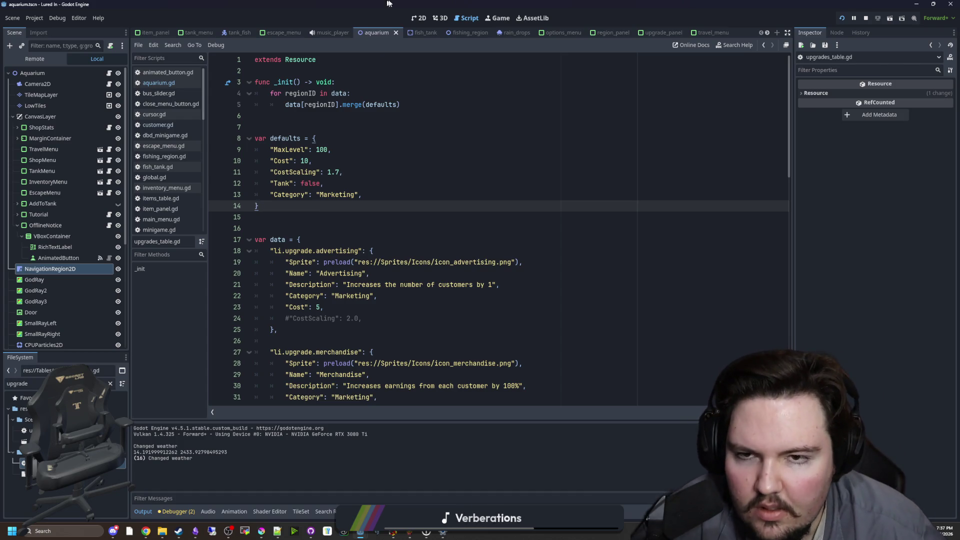
left_click(497, 18)
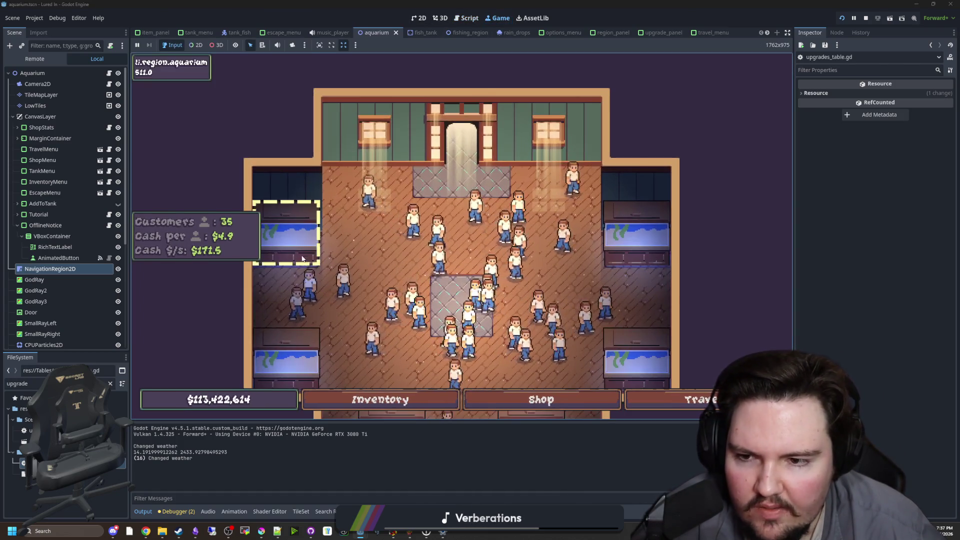
left_click(302, 259)
left_click(383, 267)
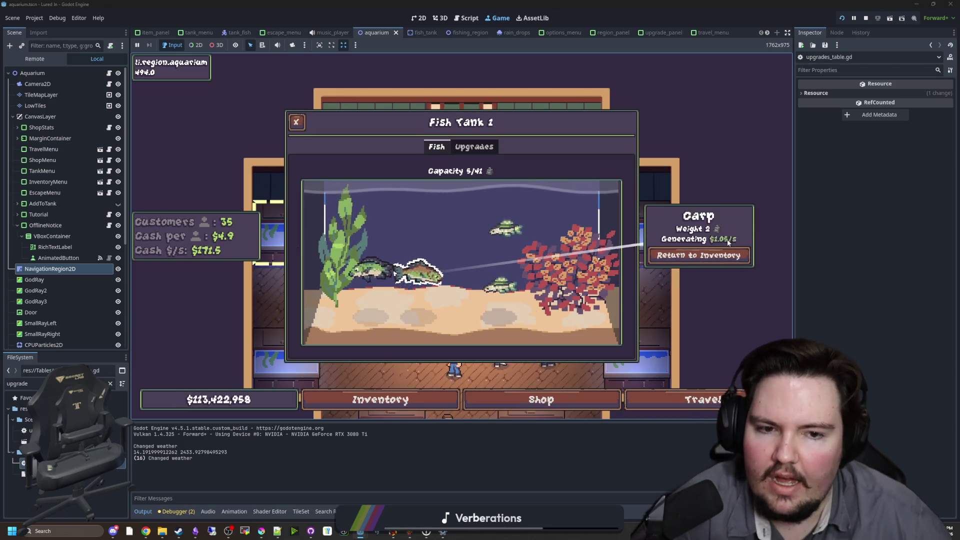
left_click(435, 228)
left_click(448, 226)
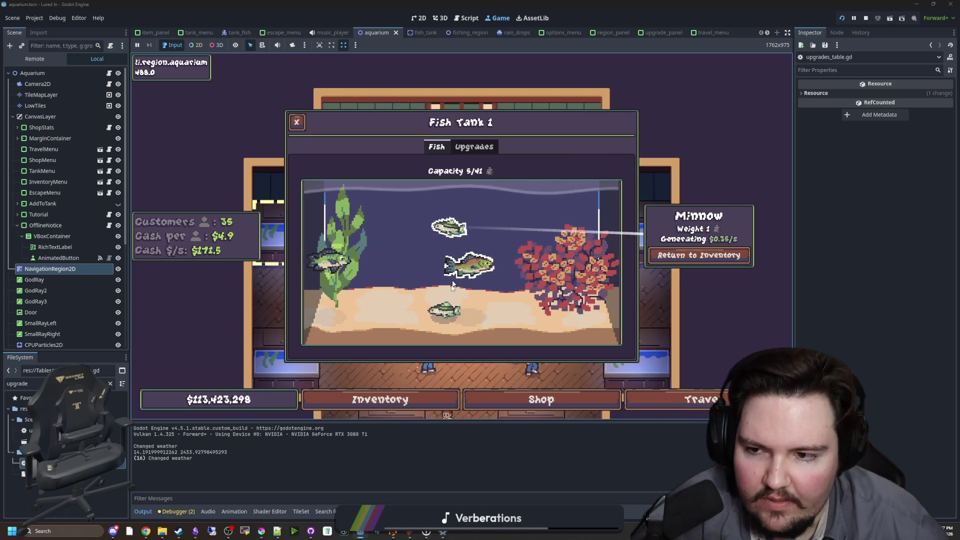
left_click(444, 310)
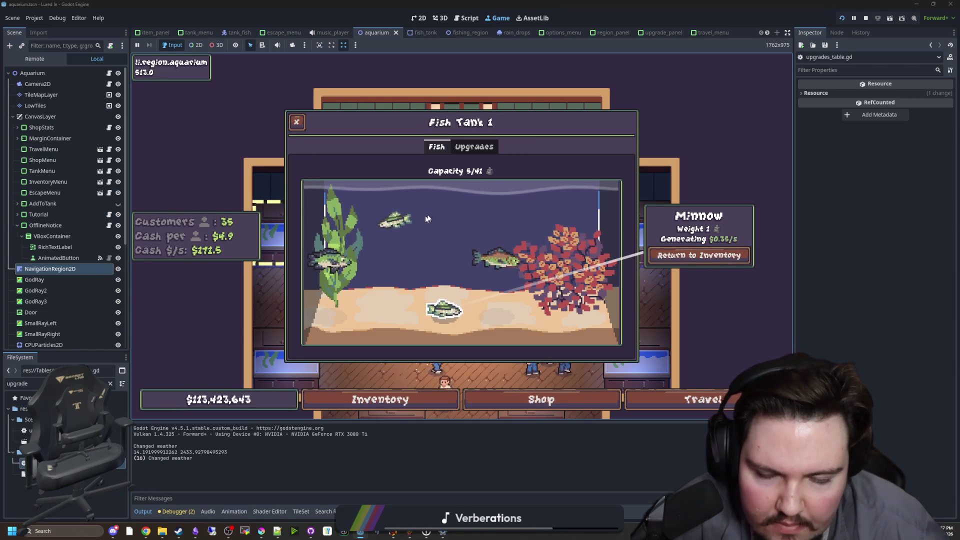
left_click(505, 261)
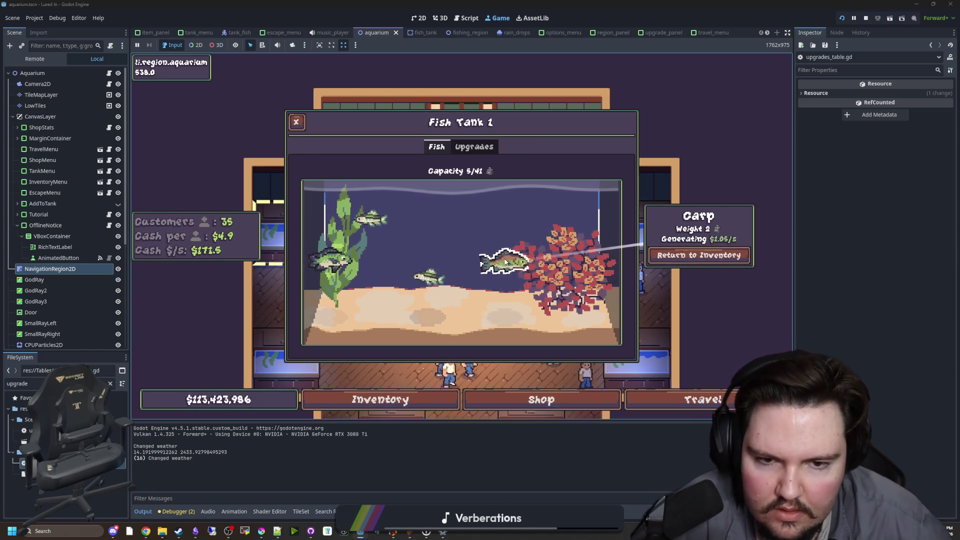
left_click(518, 270)
left_click(528, 276)
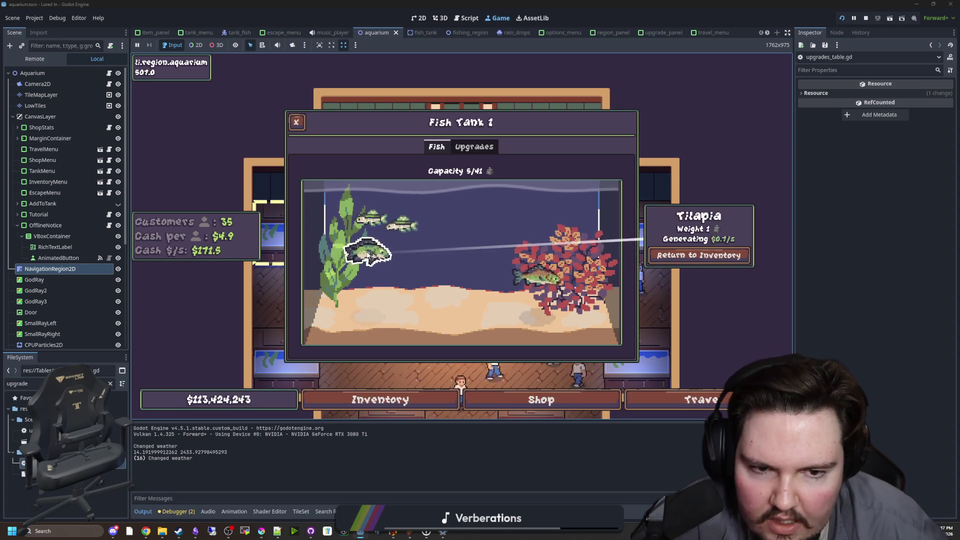
left_click(534, 280)
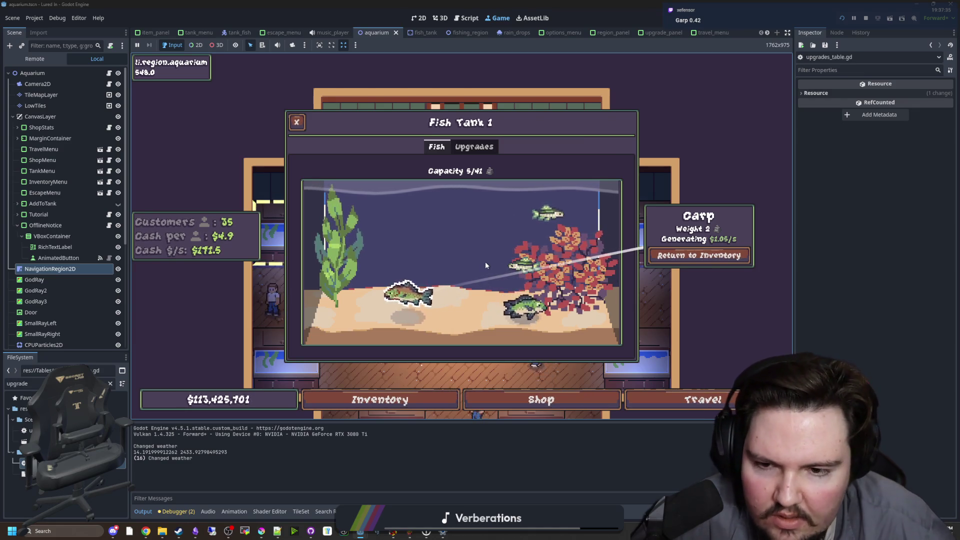
left_click(470, 385)
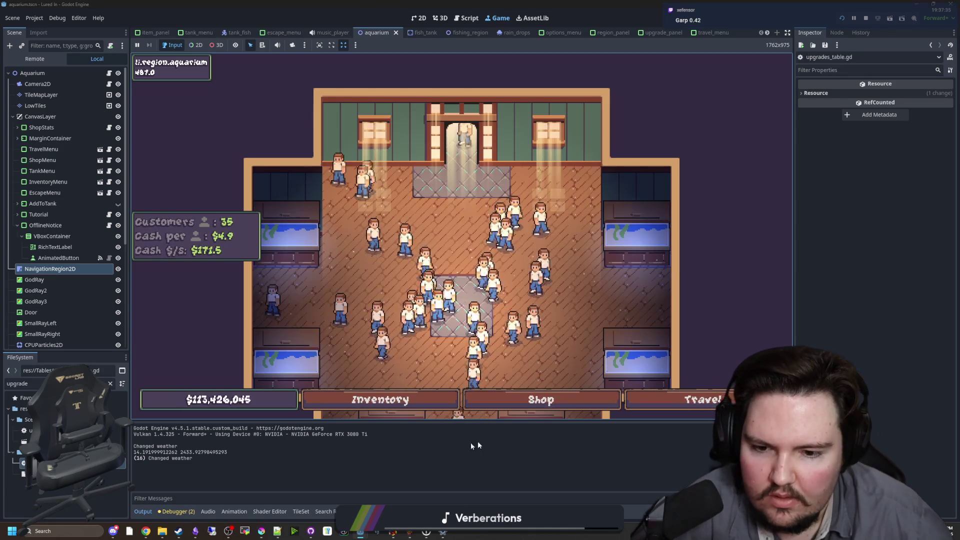
Browse the shop's Marketing, Equipment and Aquarium tabs, then close it to show the aquarium.
left_click(538, 400)
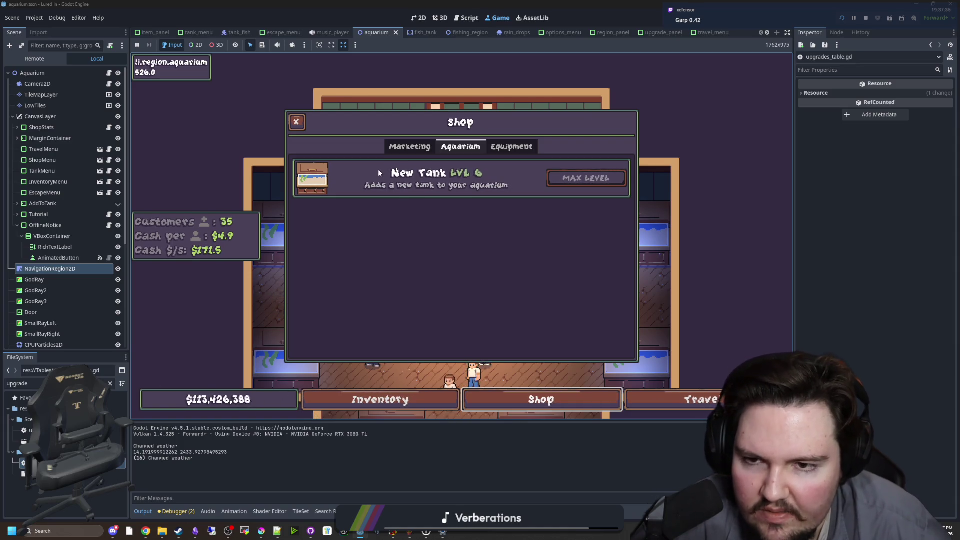
left_click(410, 146)
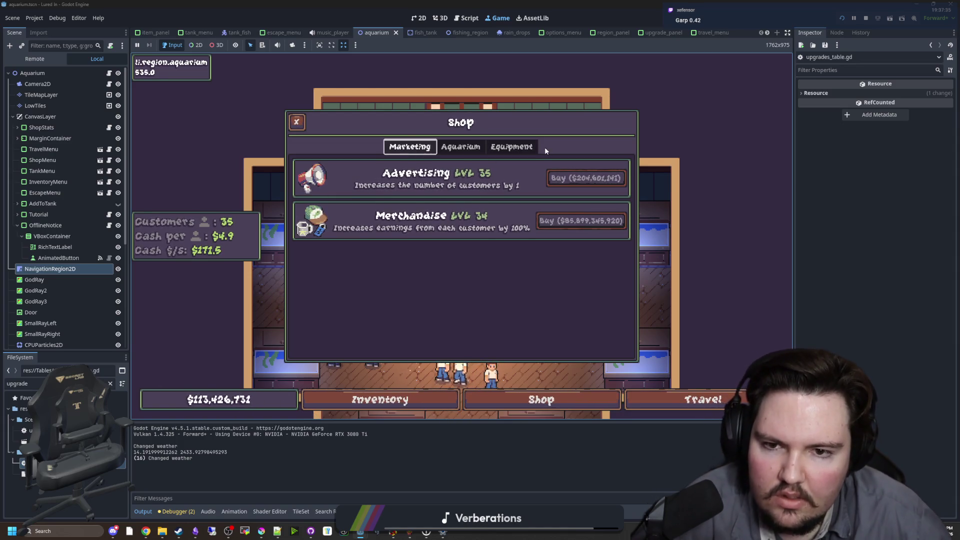
left_click(525, 147)
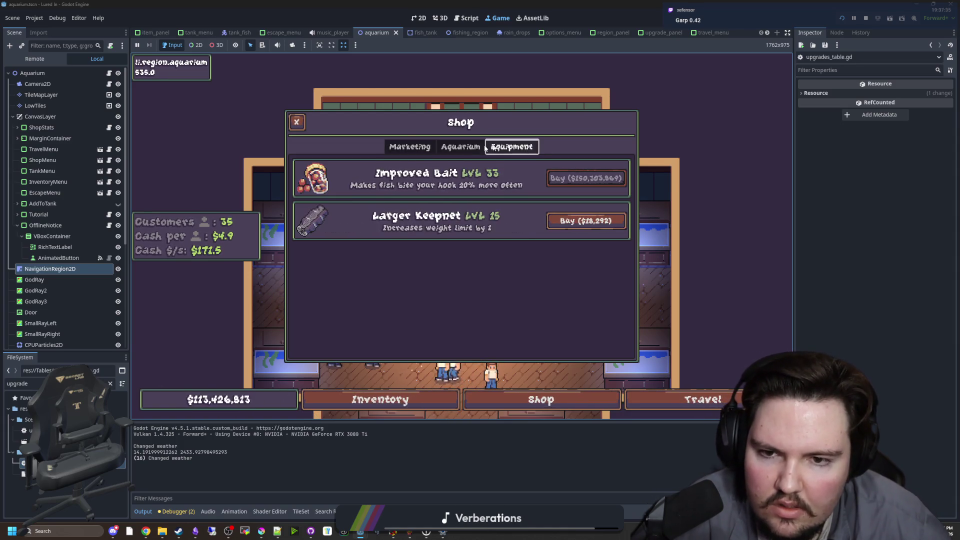
left_click(464, 148)
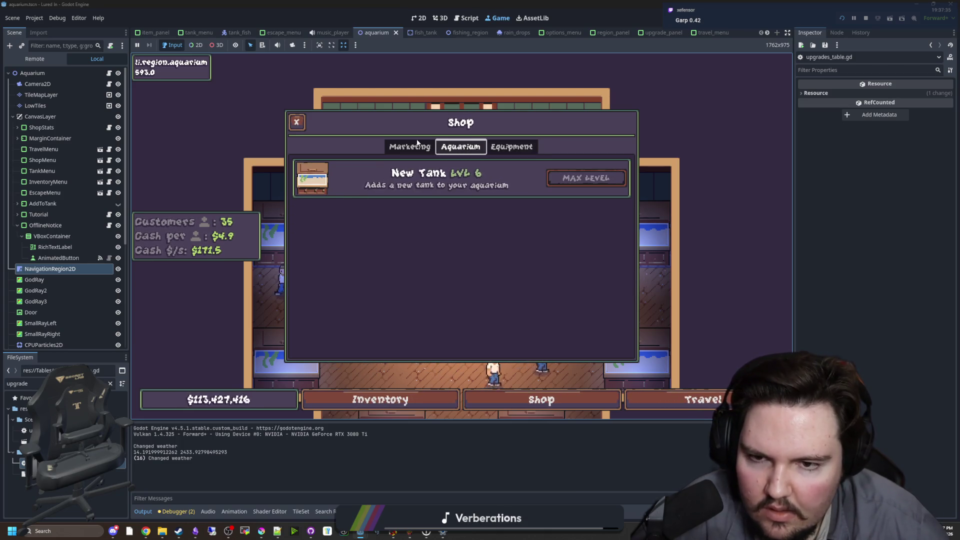
left_click(417, 144)
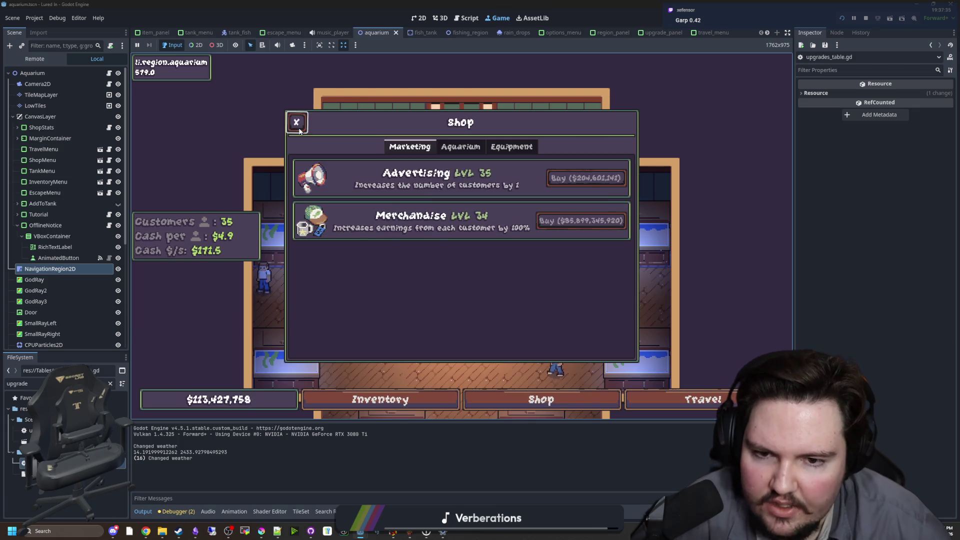
left_click(298, 128)
mouse_move(146, 531)
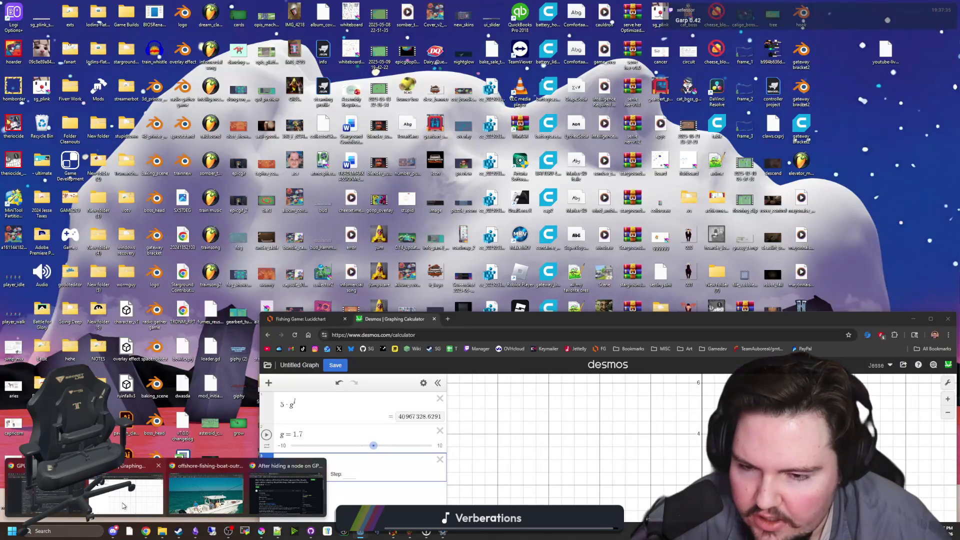
left_click(135, 509)
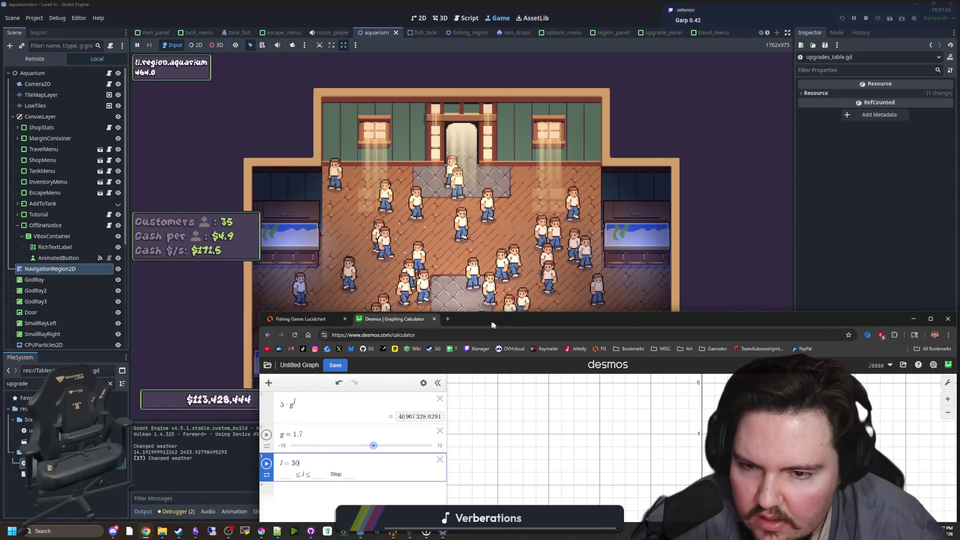
Set l back to 15 in Desmos, briefly trying g = 1.5 before restoring 1.7.
mouse_move(493, 325)
left_mouse_down()
mouse_move(437, 475)
mouse_move(400, 131)
left_mouse_up()
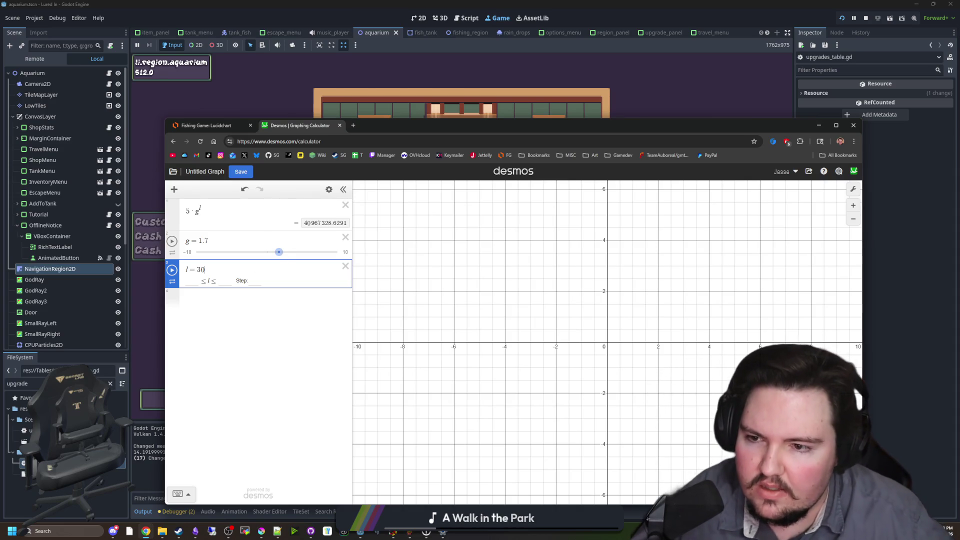
key("Up")
key("Down")
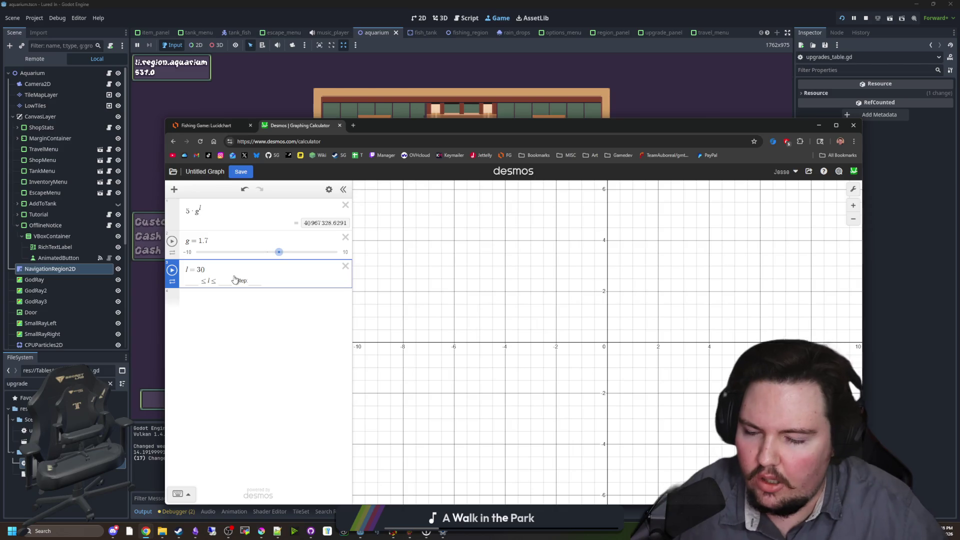
key("BackSpace")
key("BackSpace")
type("15")
left_click(208, 241)
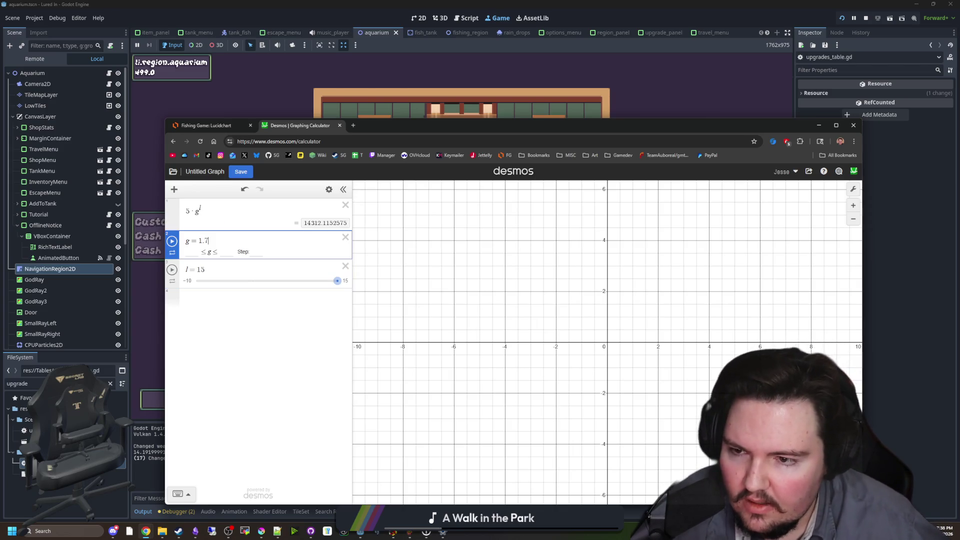
key("BackSpace")
type("5")
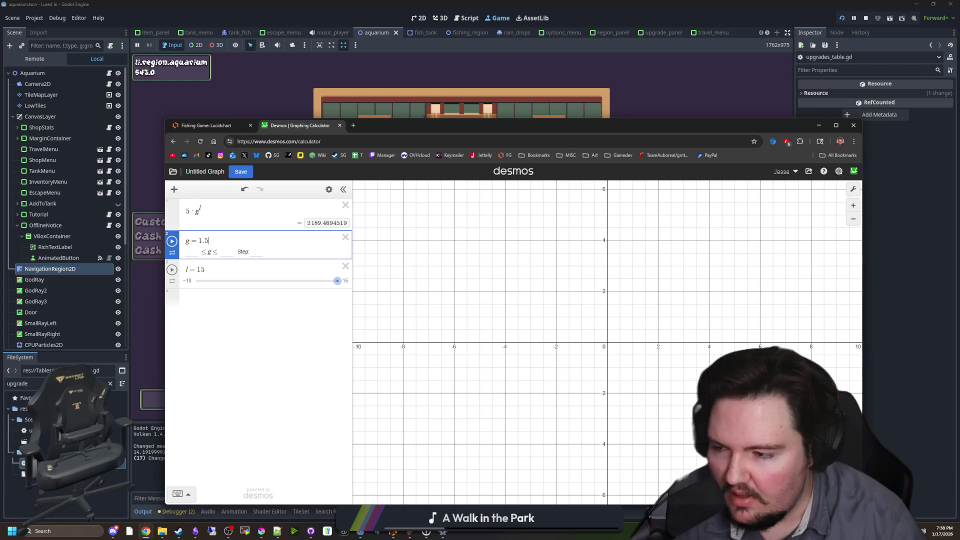
key("BackSpace")
type("7")
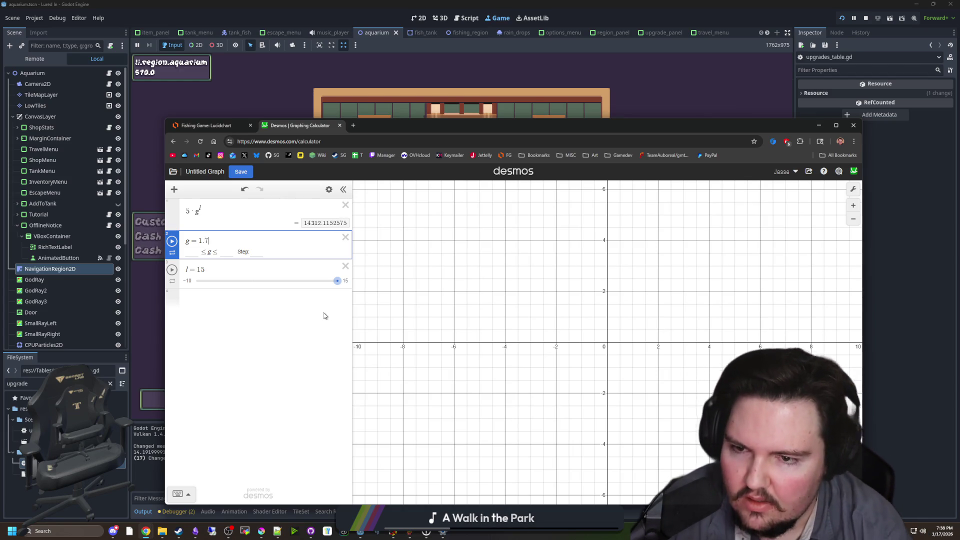
Compute 14000/2000 = 7 in a new Desmos row, then return to upgrades_table.gd in Godot.
left_click(272, 303)
type("1400")
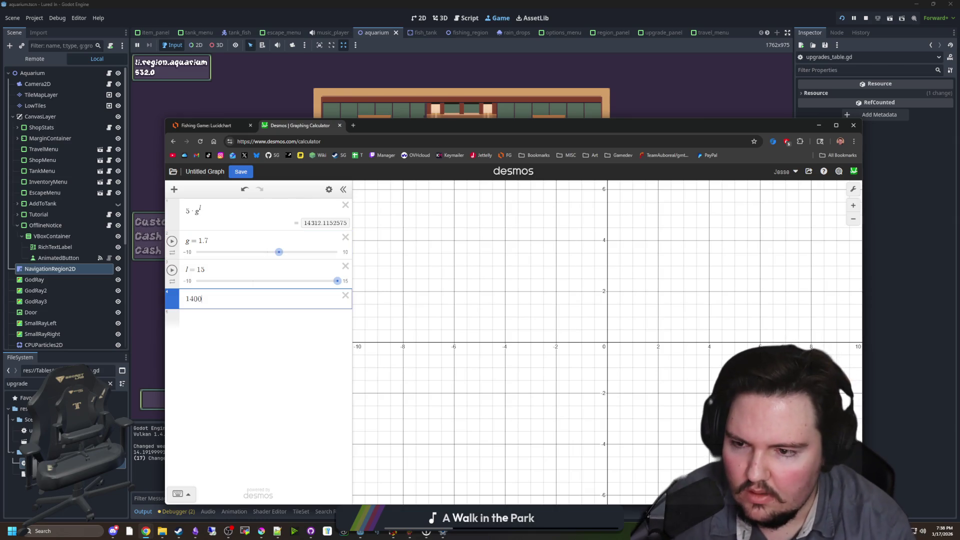
type("0/")
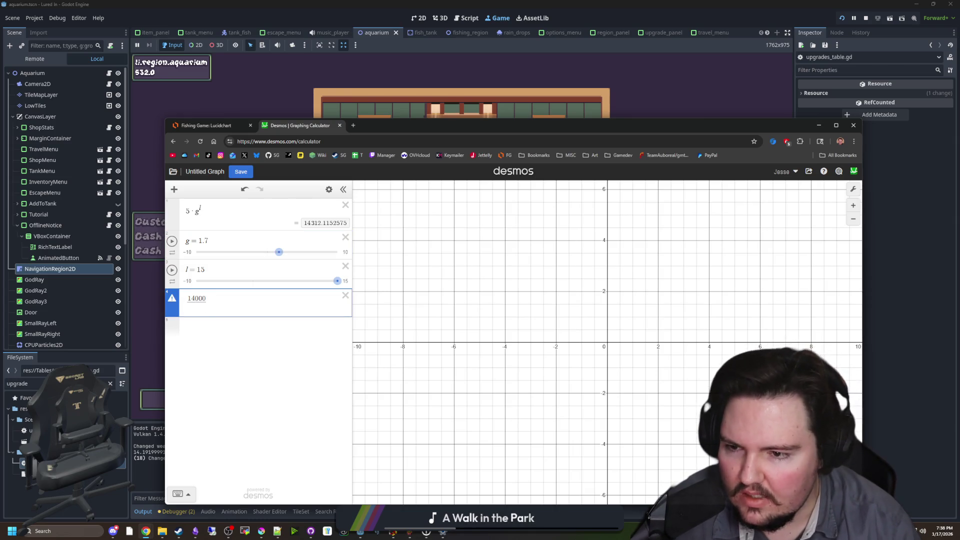
type("2000")
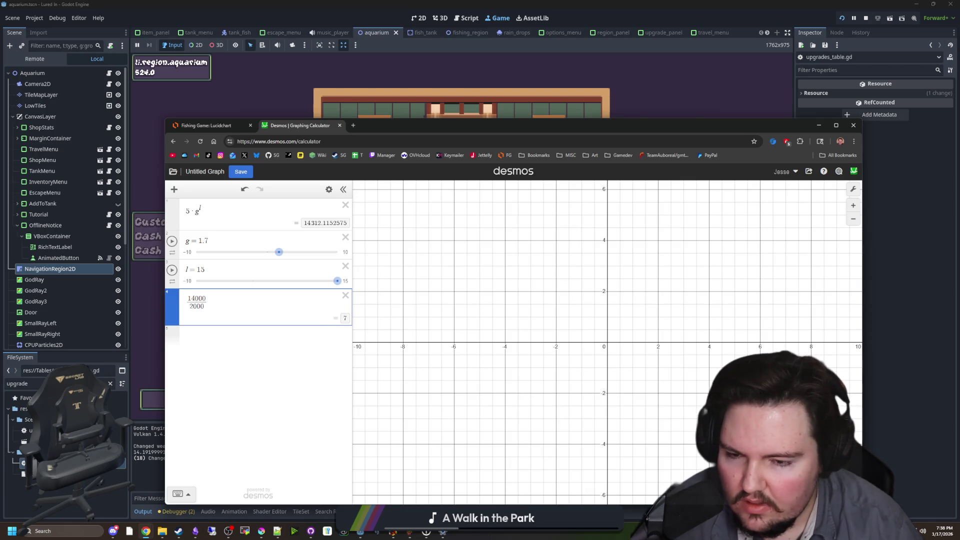
left_click(229, 331)
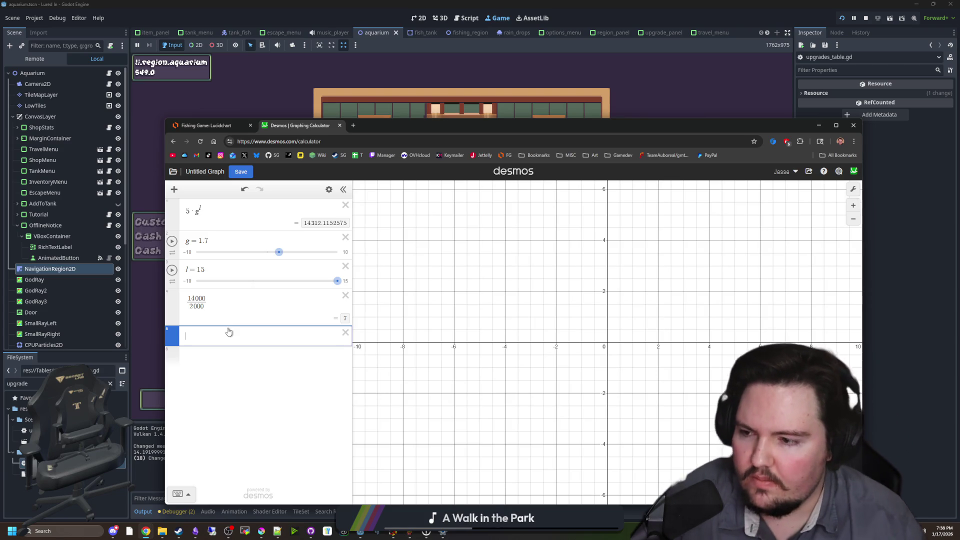
key("alt+Tab")
key("ctrl+F3")
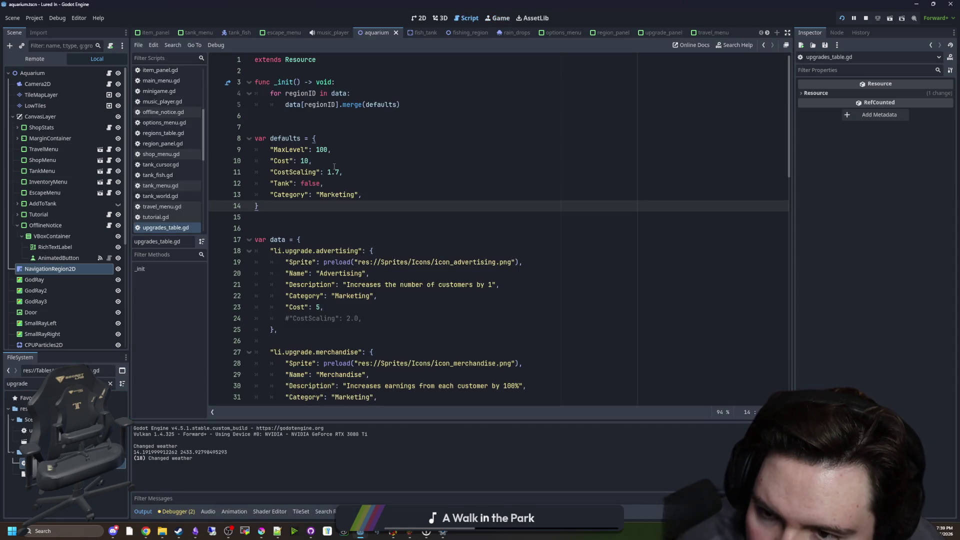
Change the default CostScaling on line 11 from 1.7 to 1.8.
left_click(340, 171)
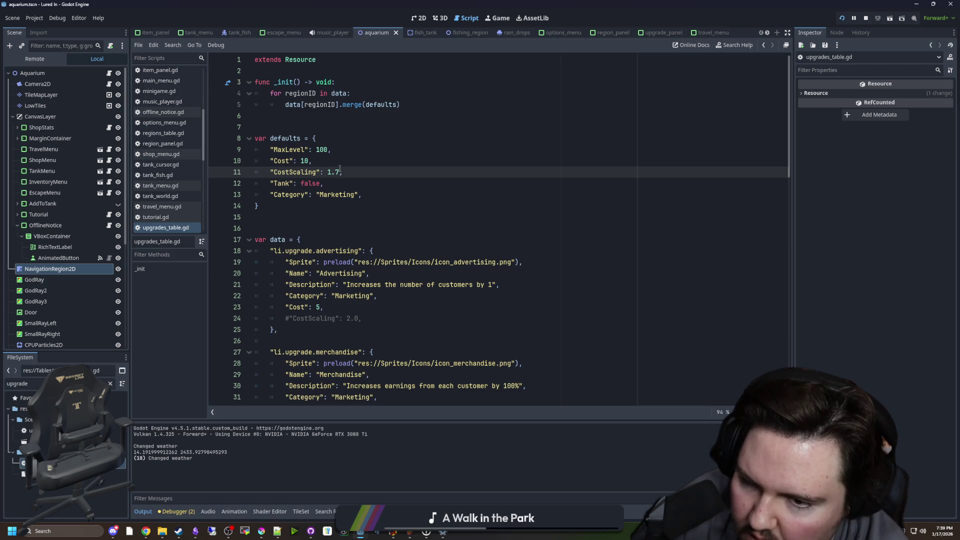
key("BackSpace")
type("8")
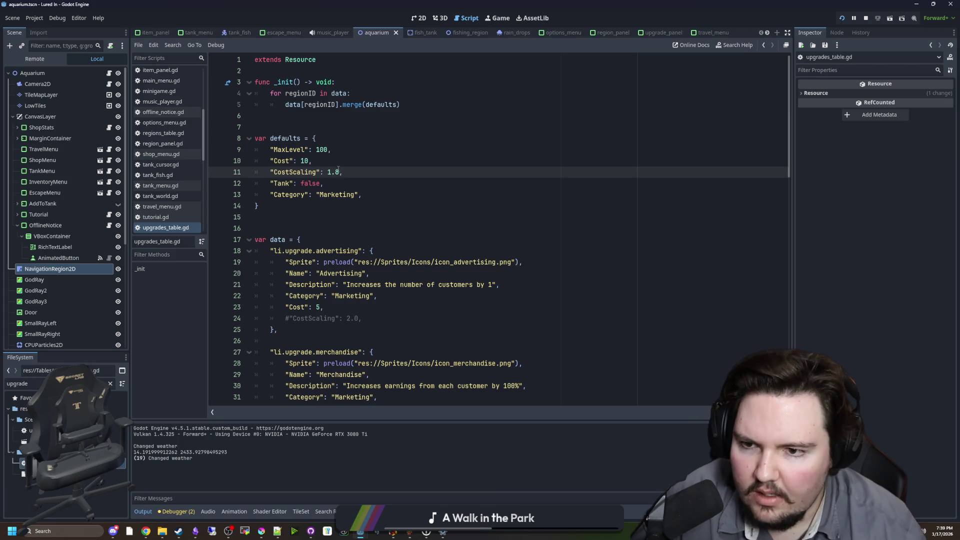
left_click(308, 207)
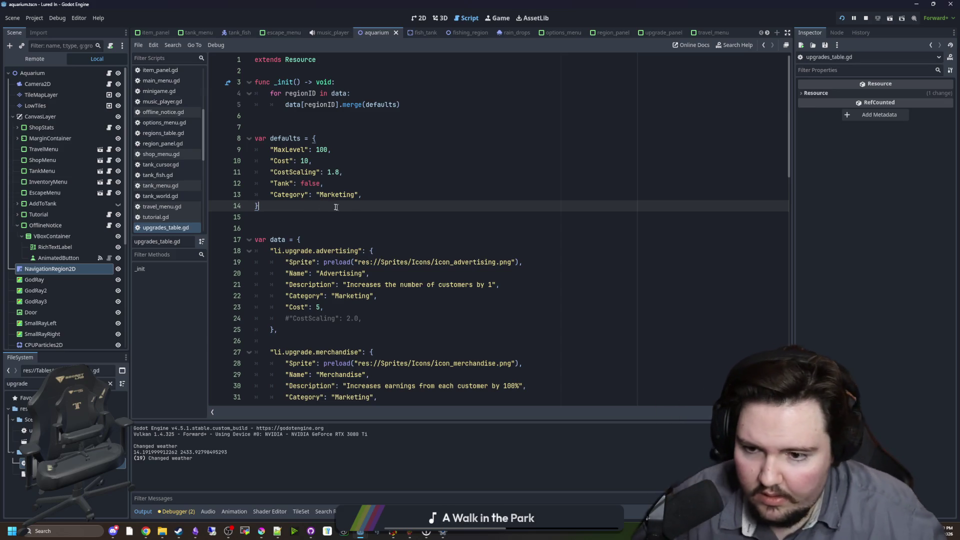
Scroll through the upgrade entries, checking advertising, merchandise, new_tank and the commented-out decorations entry.
left_click(280, 330)
scroll(323, 283, "down", 3)
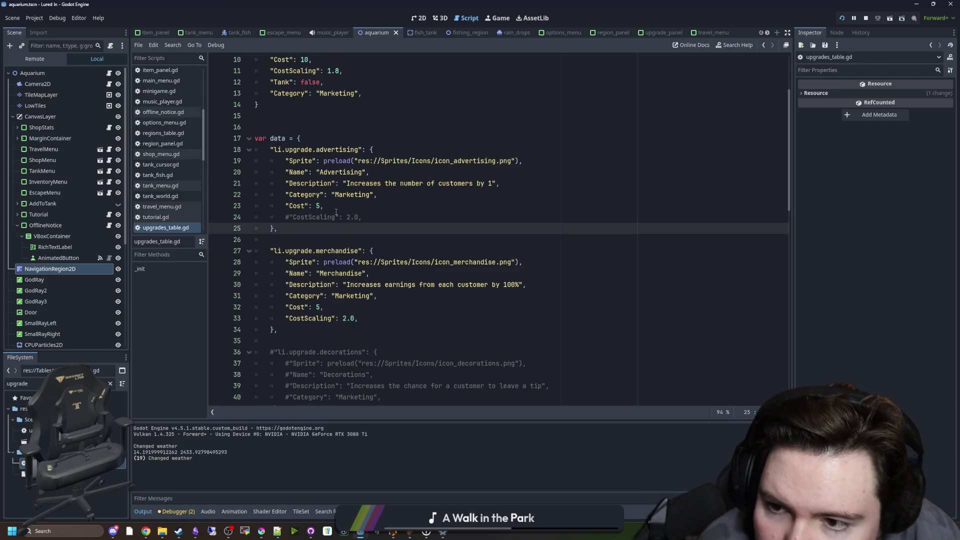
left_click(336, 211)
scroll(306, 216, "down", 4)
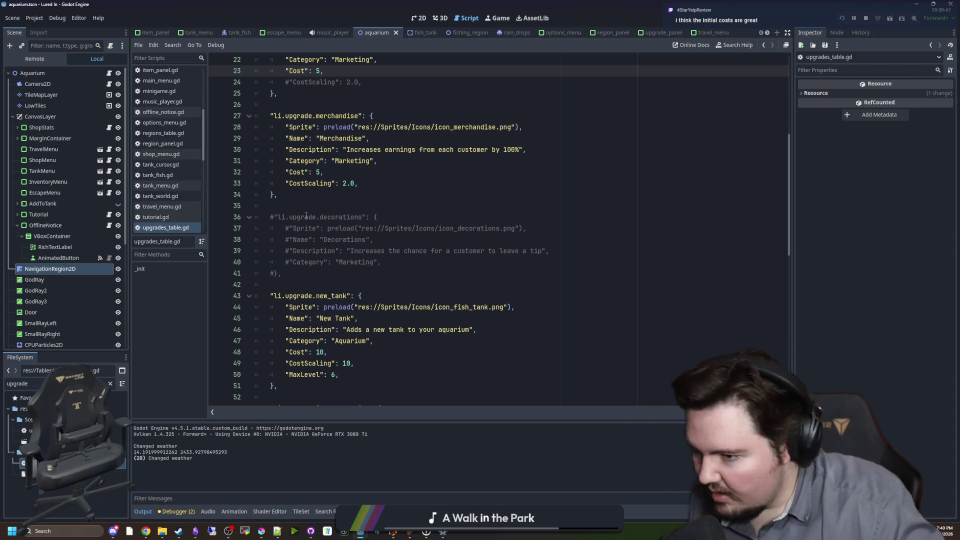
left_click(340, 277)
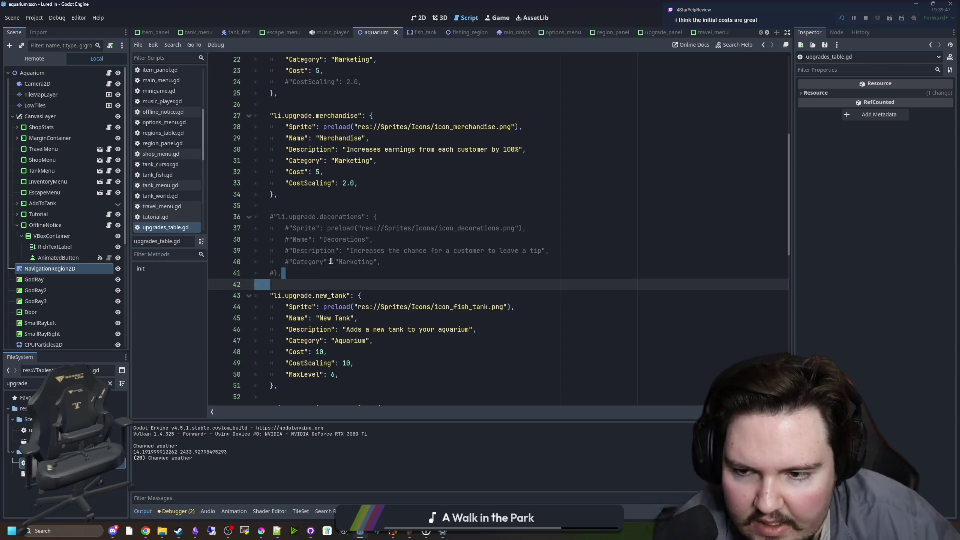
scroll(339, 277, "down", 10)
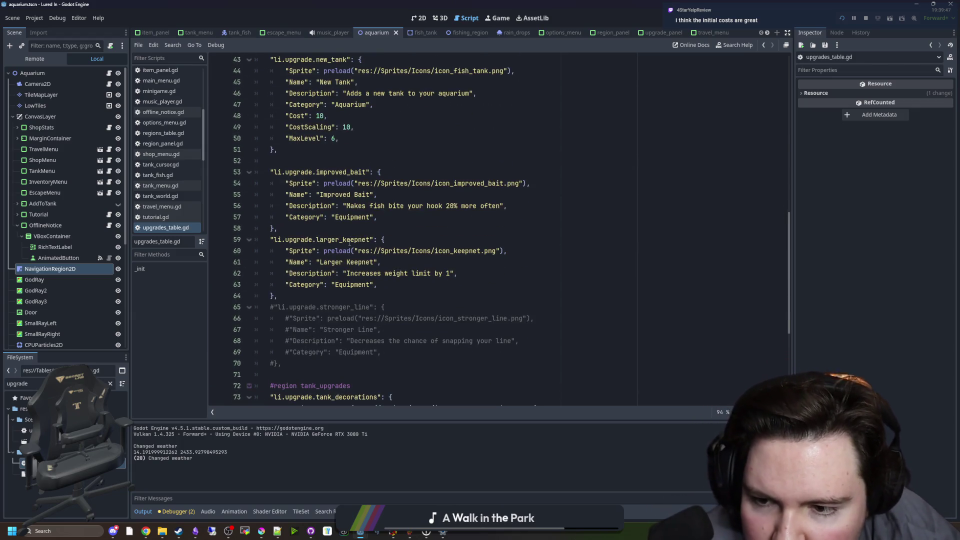
scroll(348, 239, "down", 3)
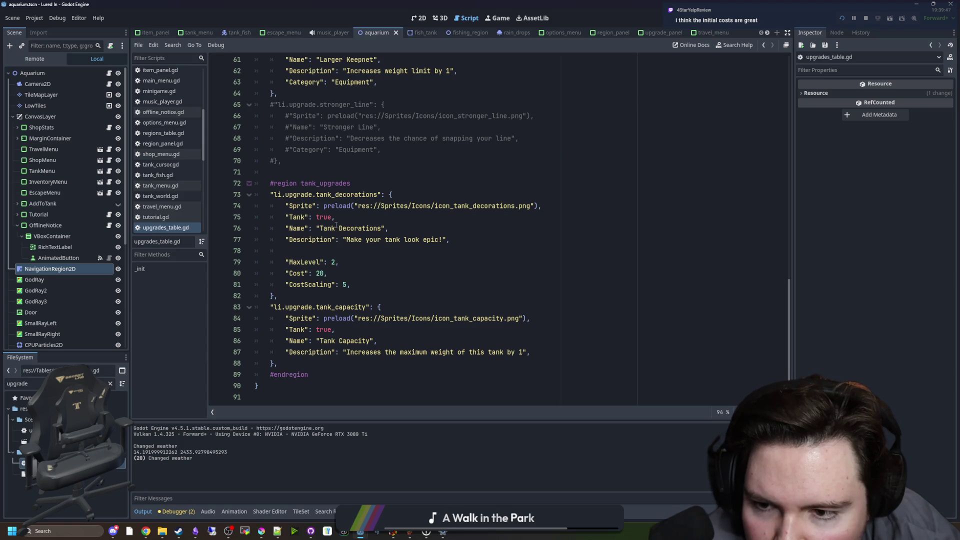
scroll(337, 235, "up", 8)
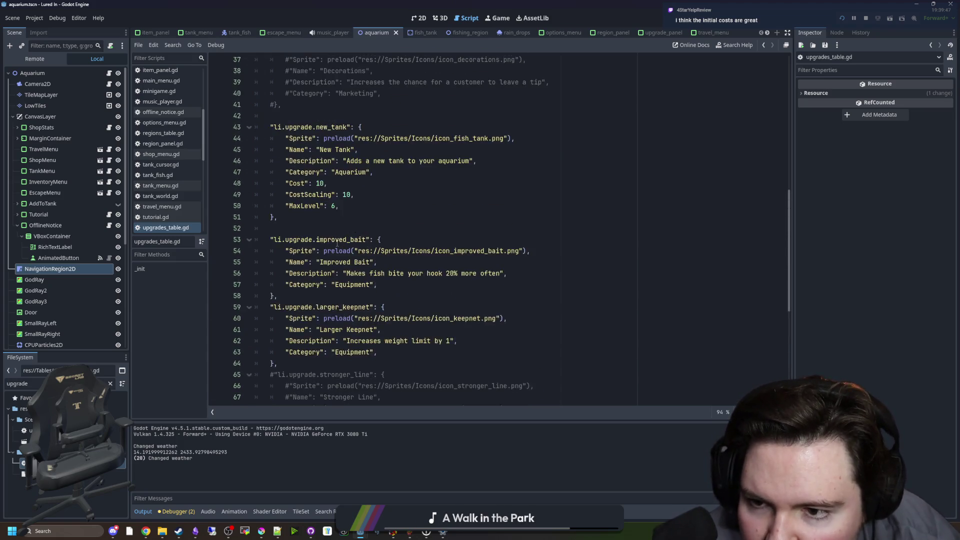
scroll(336, 244, "up", 7)
scroll(345, 225, "down", 15)
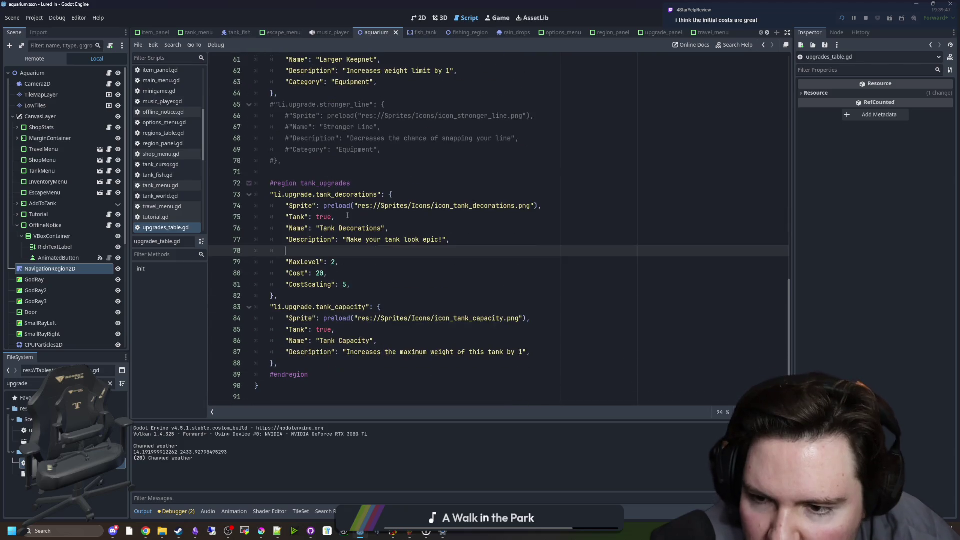
left_click(423, 288)
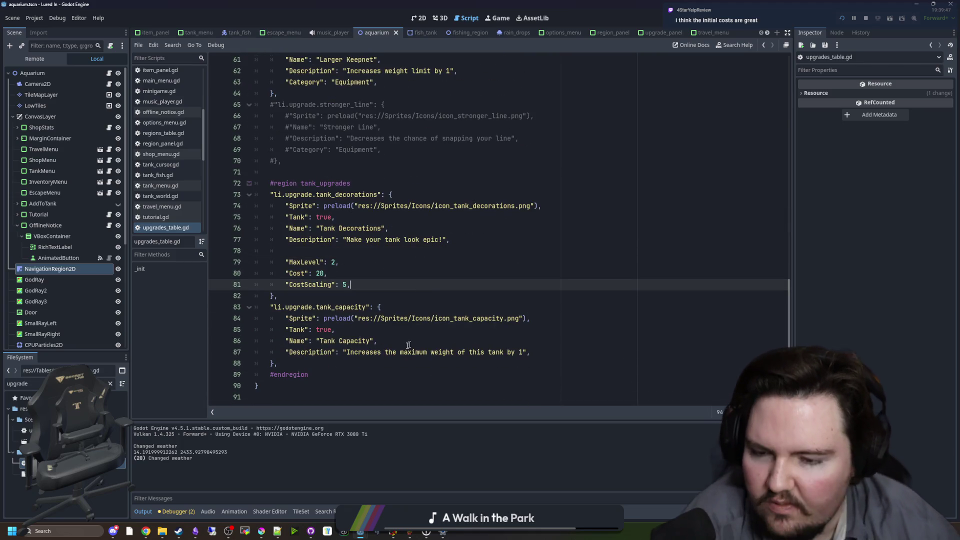
mouse_move(546, 357)
left_mouse_down()
mouse_move(380, 341)
mouse_move(258, 306)
left_mouse_up()
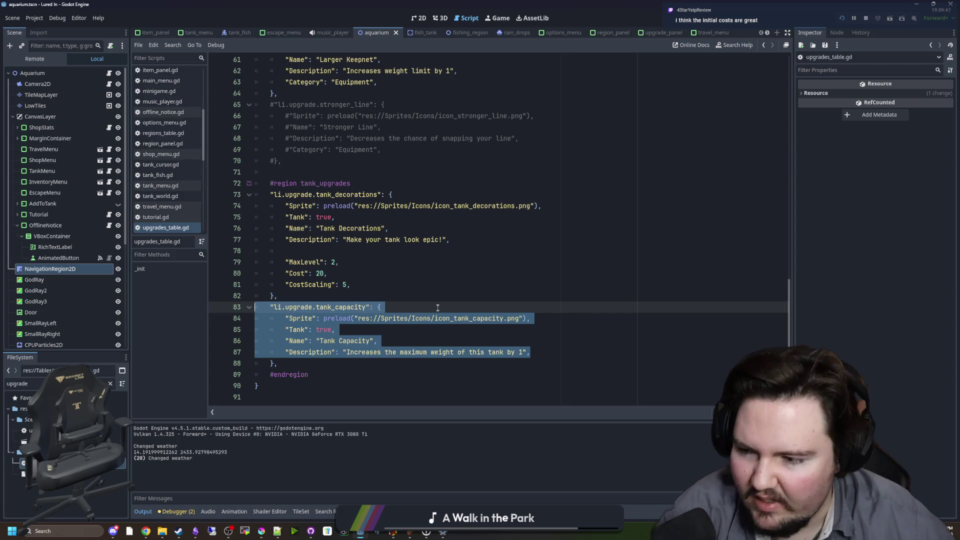
left_click(381, 308)
scroll(428, 277, "up", 12)
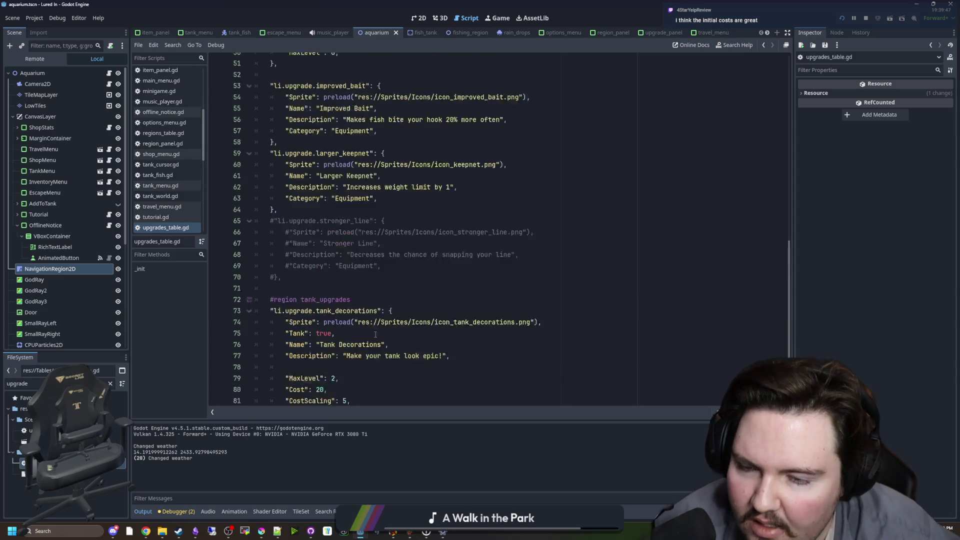
scroll(368, 266, "up", 5)
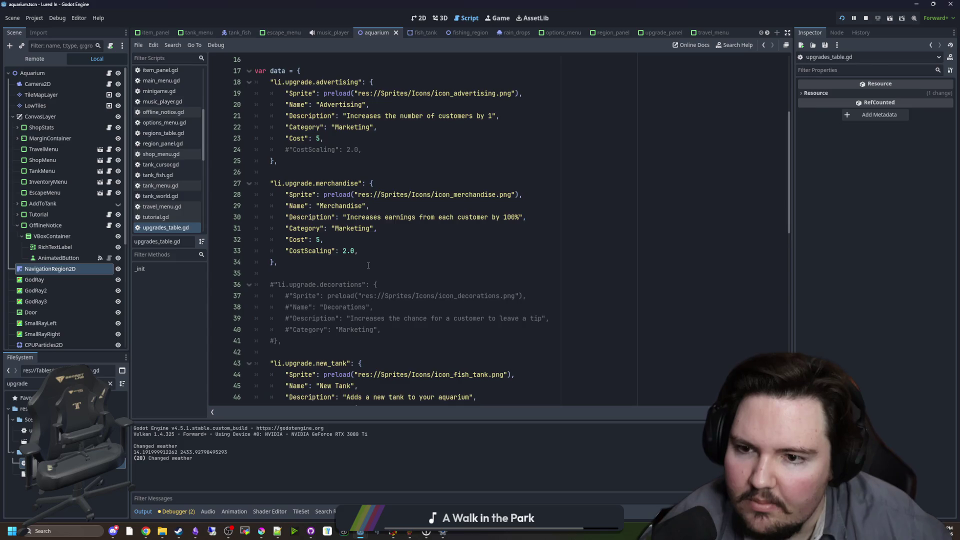
left_click_drag(377, 321, 234, 256)
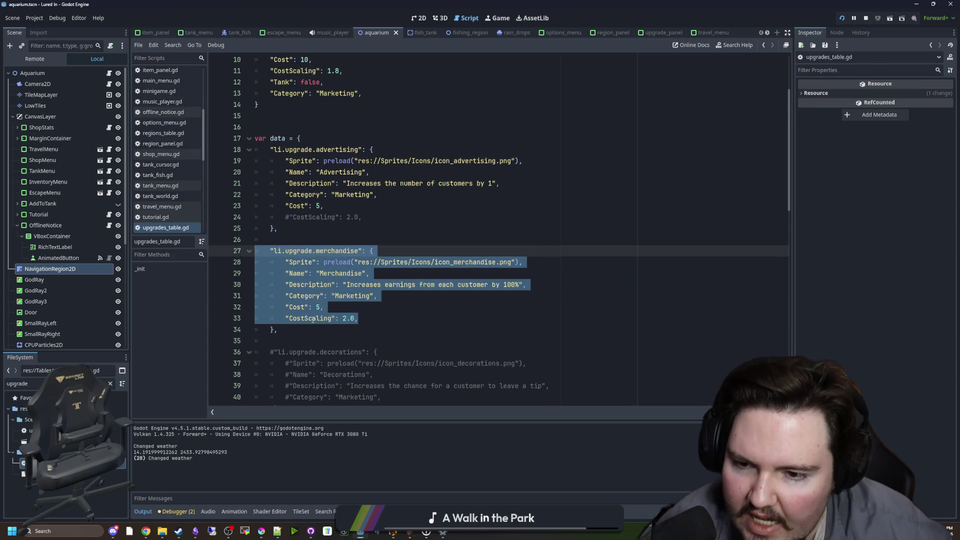
left_click(313, 320)
left_click_drag(358, 318, 255, 251)
left_click(374, 285)
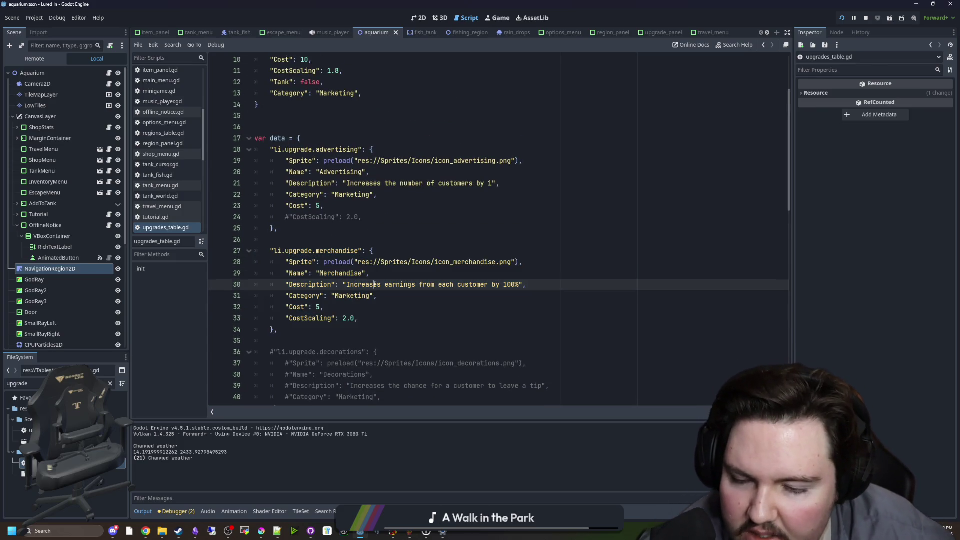
left_click(370, 316)
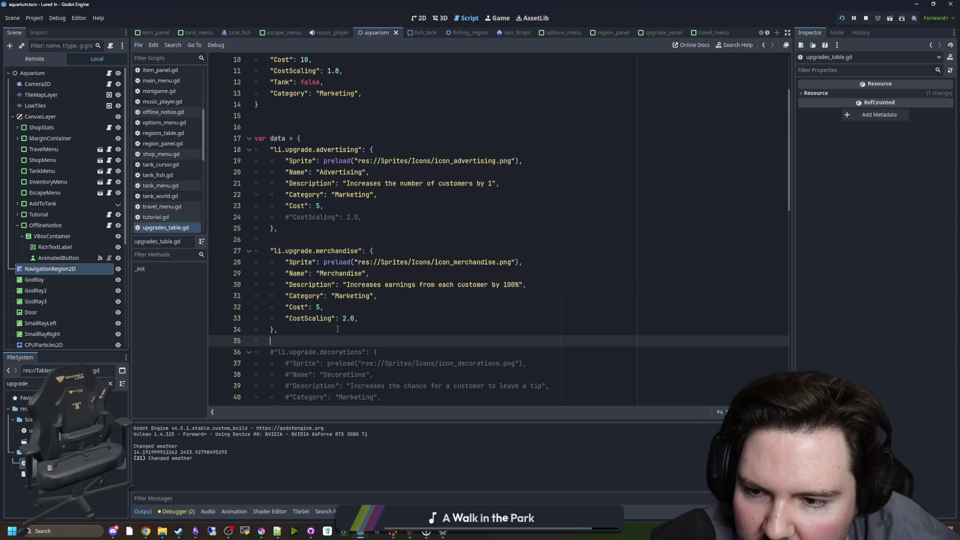
left_click_drag(278, 330, 240, 149)
left_click(363, 209)
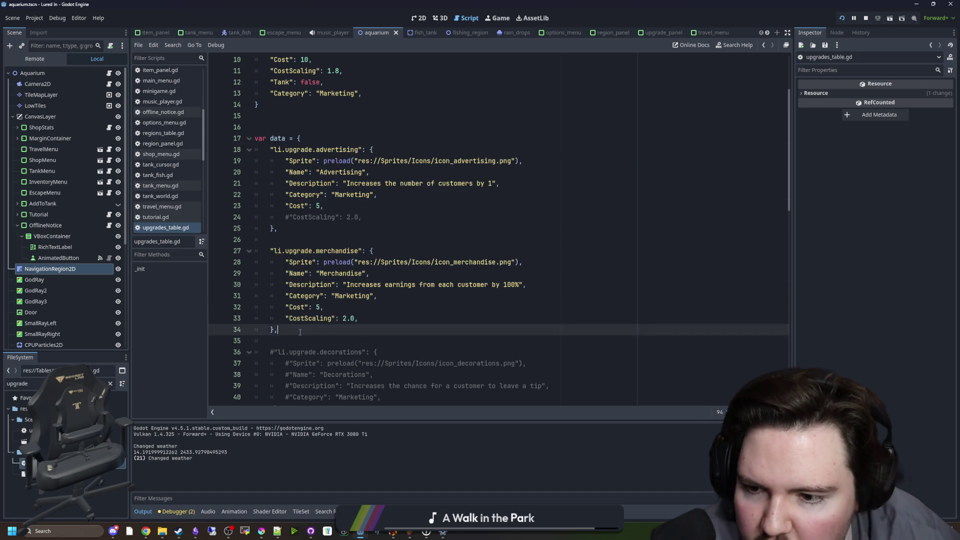
left_click_drag(358, 318, 271, 273)
left_click(324, 262)
left_click(423, 306)
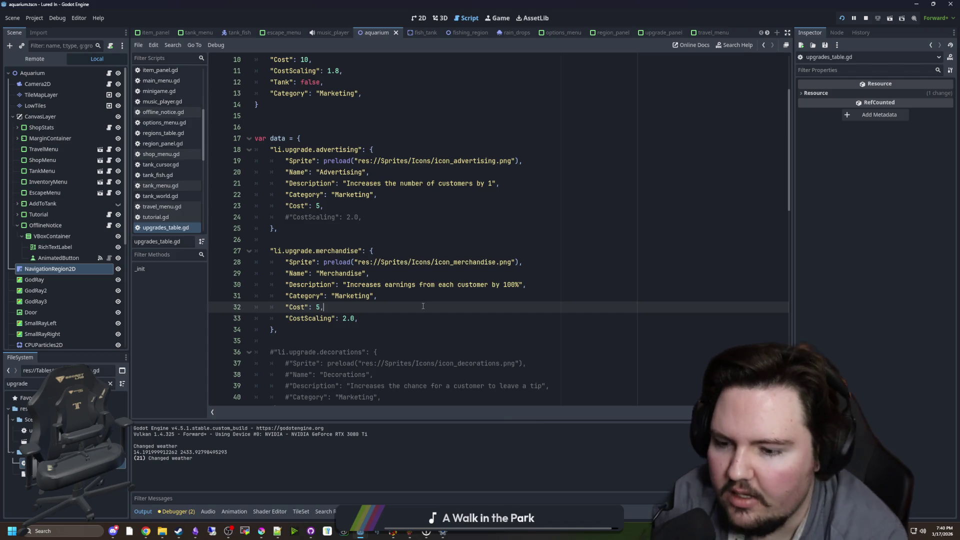
mouse_move(195, 531)
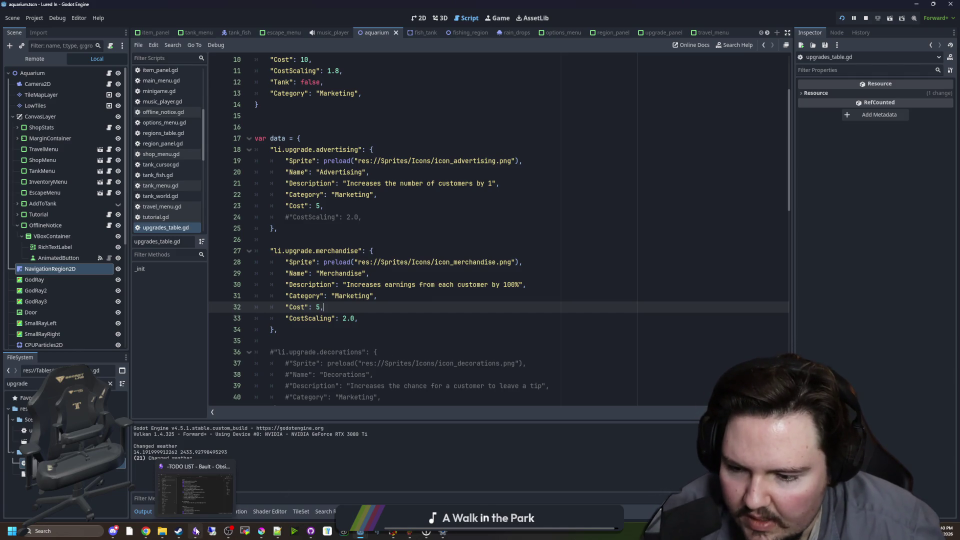
left_click(305, 217)
scroll(305, 217, "up", 3)
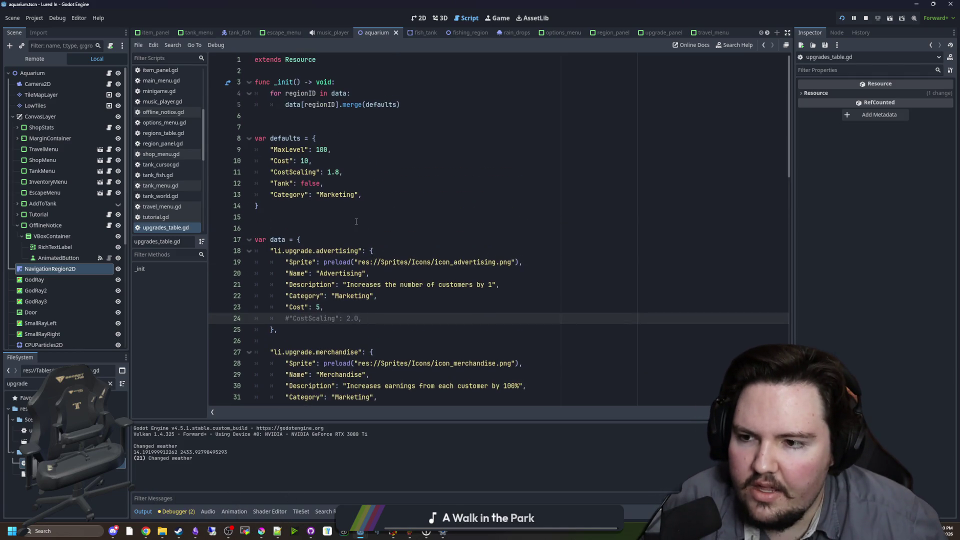
left_click(306, 216)
scroll(168, 173, "down", 5)
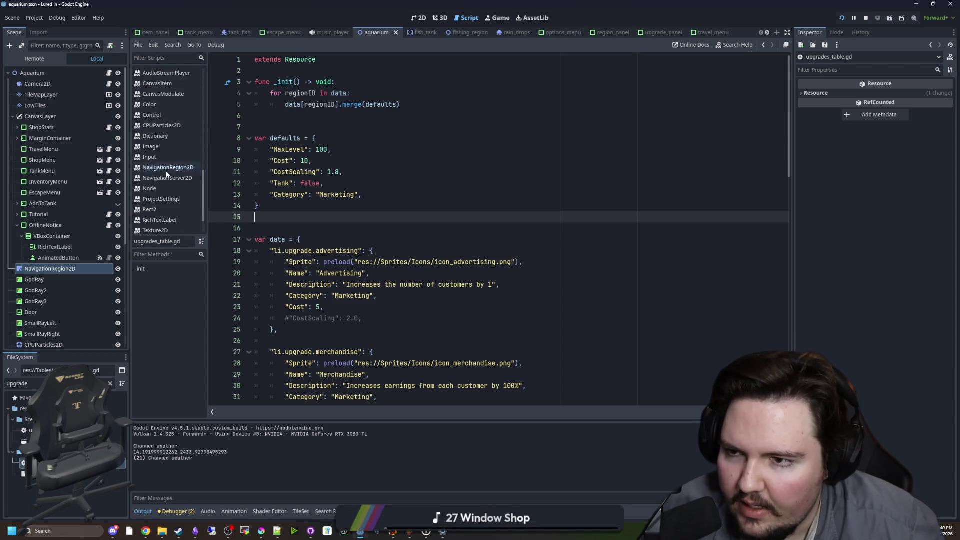
Filter the FileSystem for 'region' and open regions_table.gd to view the pond fish list.
left_click(110, 384)
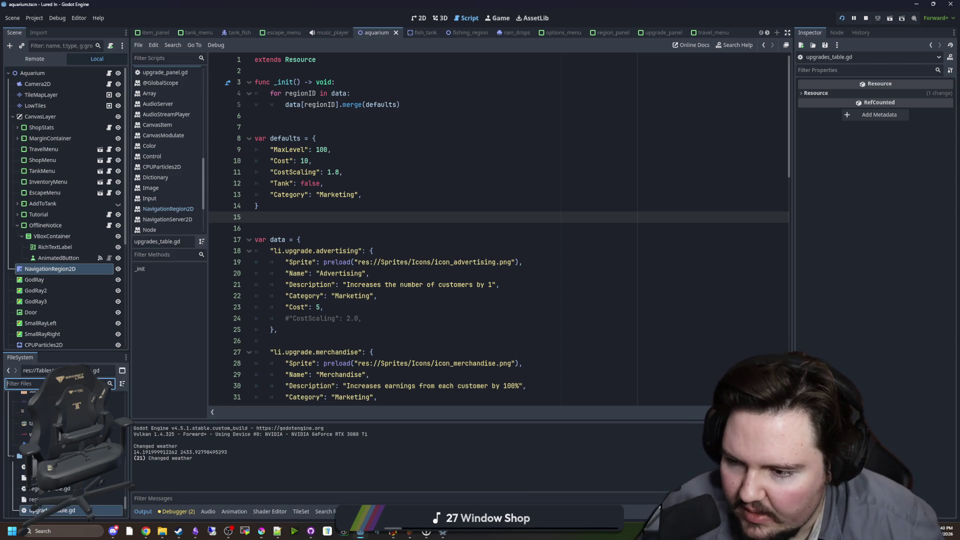
type("region")
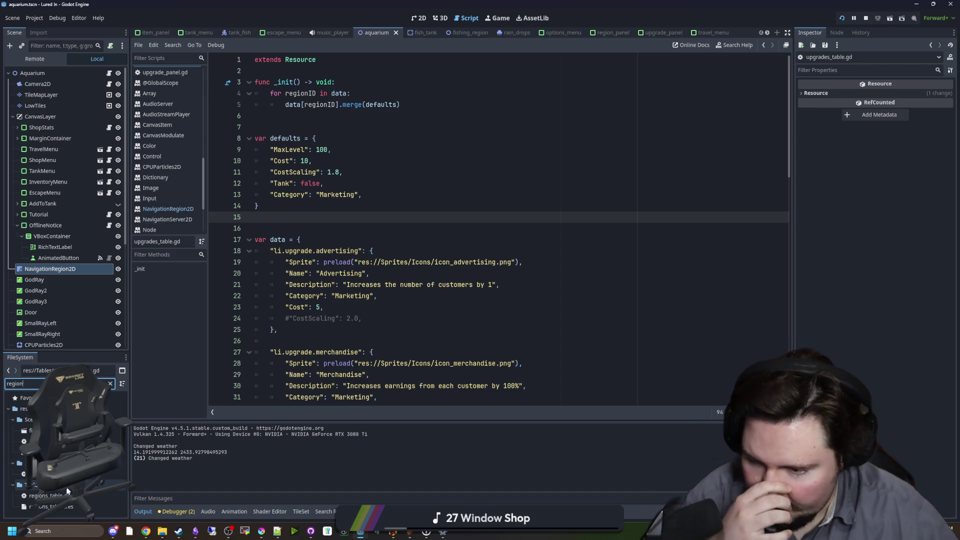
double_click(49, 496)
left_click(367, 300)
scroll(367, 300, "up", 10)
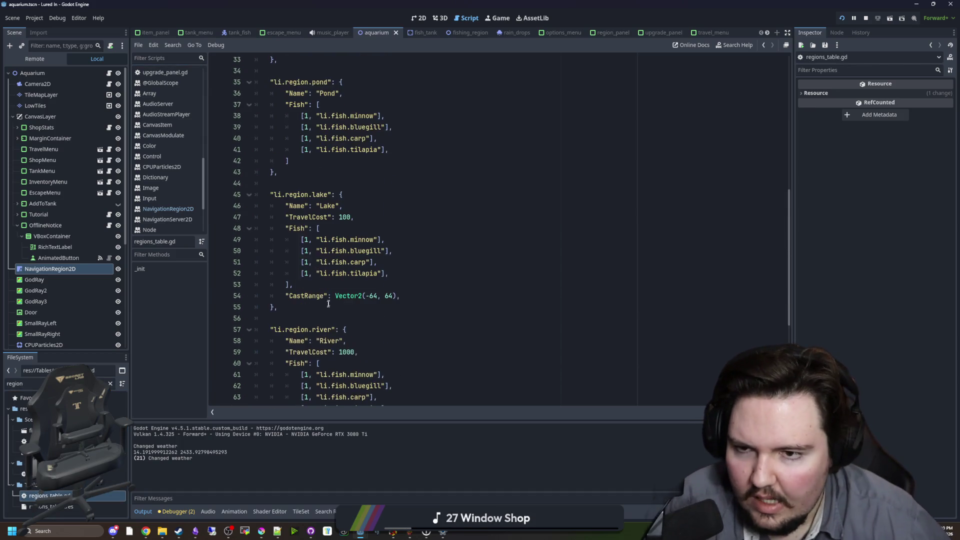
left_click(353, 296)
scroll(353, 296, "down", 3)
scroll(353, 296, "down", 3)
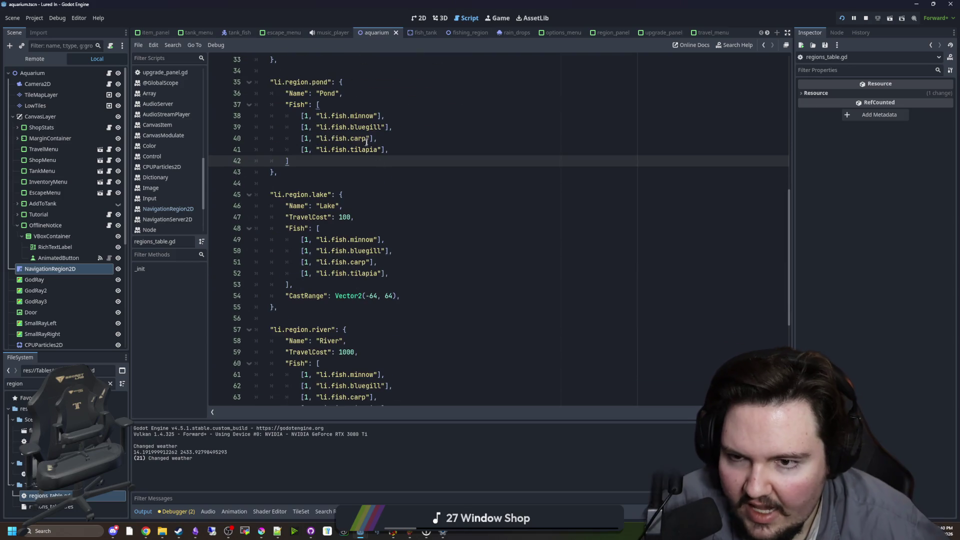
Review the lake and river Fish arrays, comparing where tilapia, bluegill and carp repeat.
double_click(325, 150)
left_click(325, 151)
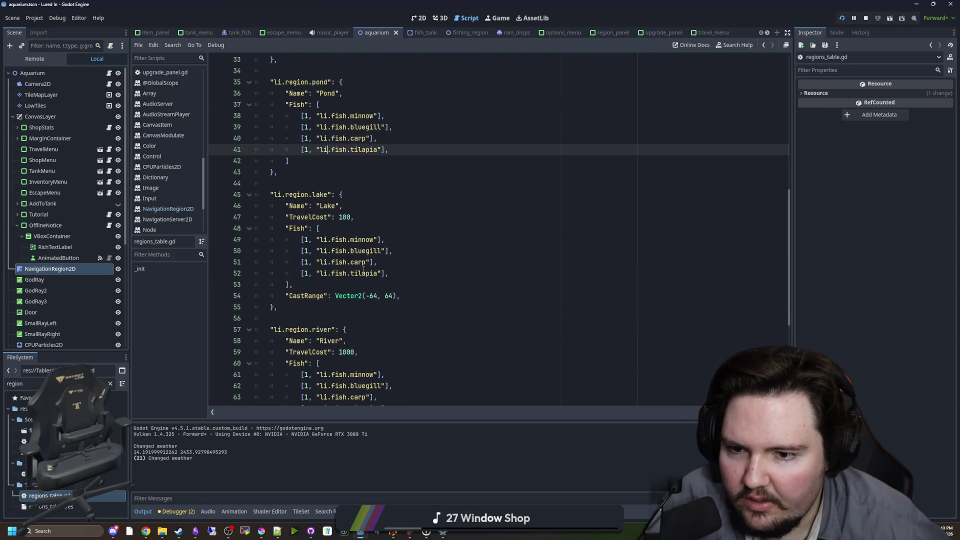
left_click(323, 273)
left_click(343, 218)
left_click(342, 186)
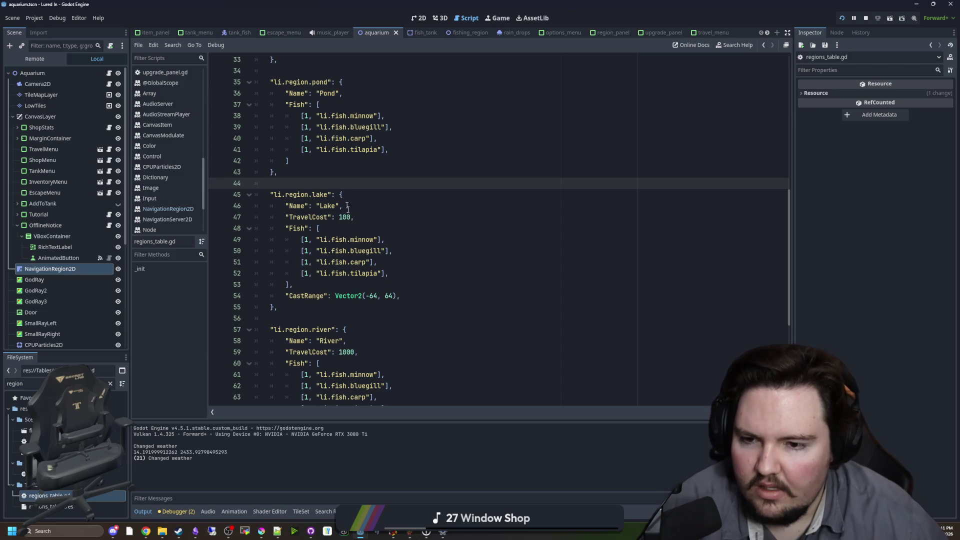
left_click_drag(384, 261, 350, 236)
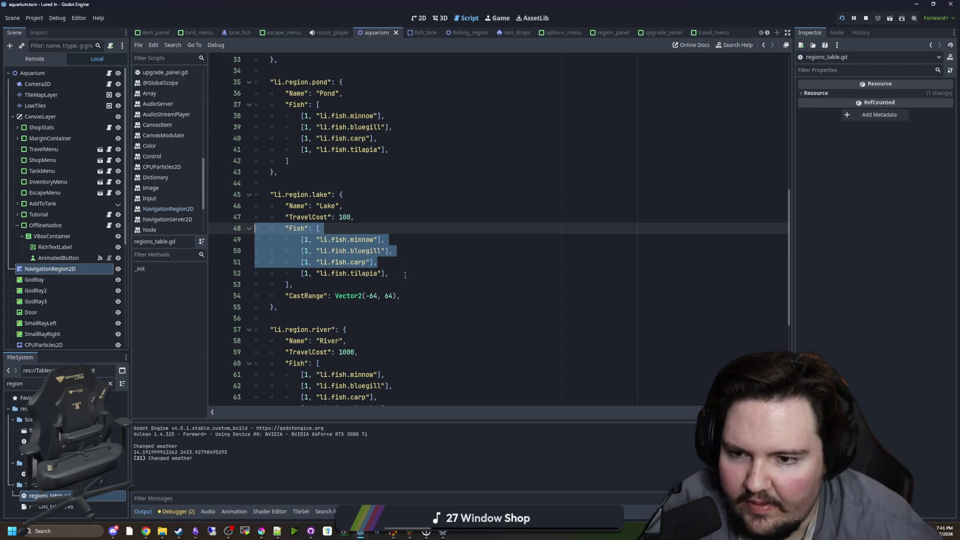
left_click_drag(388, 273, 299, 279)
left_click(331, 285)
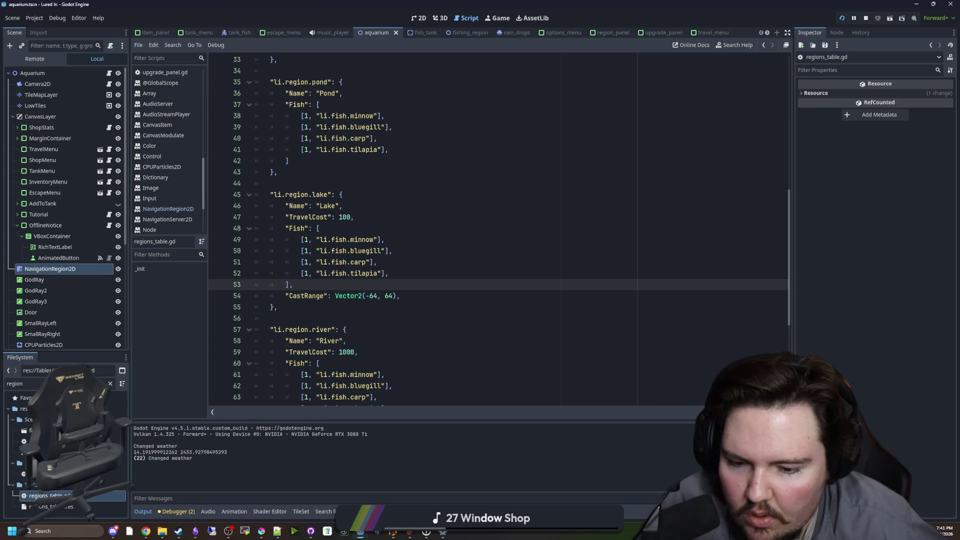
scroll(330, 283, "down", 3)
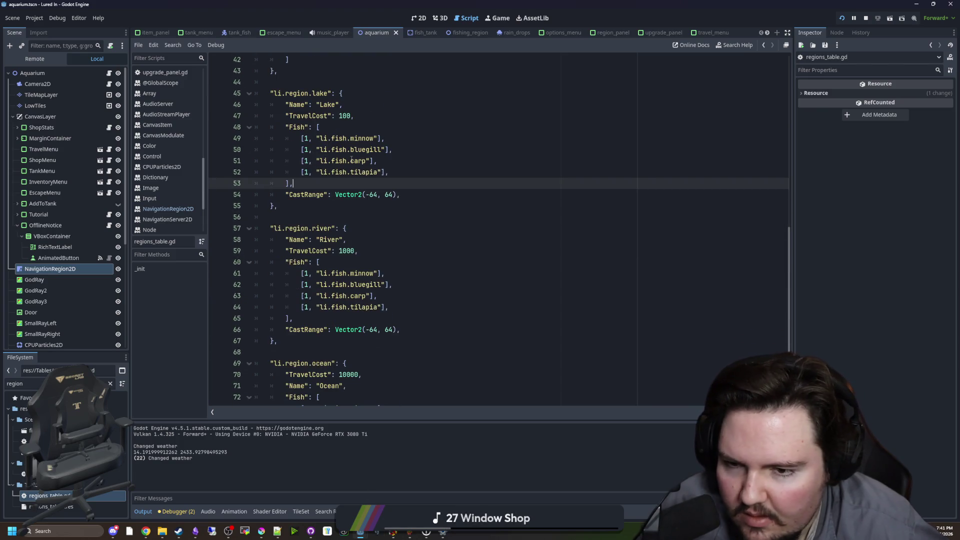
mouse_move(388, 307)
left_mouse_down()
mouse_move(370, 285)
mouse_move(300, 273)
left_mouse_up()
left_click(309, 285)
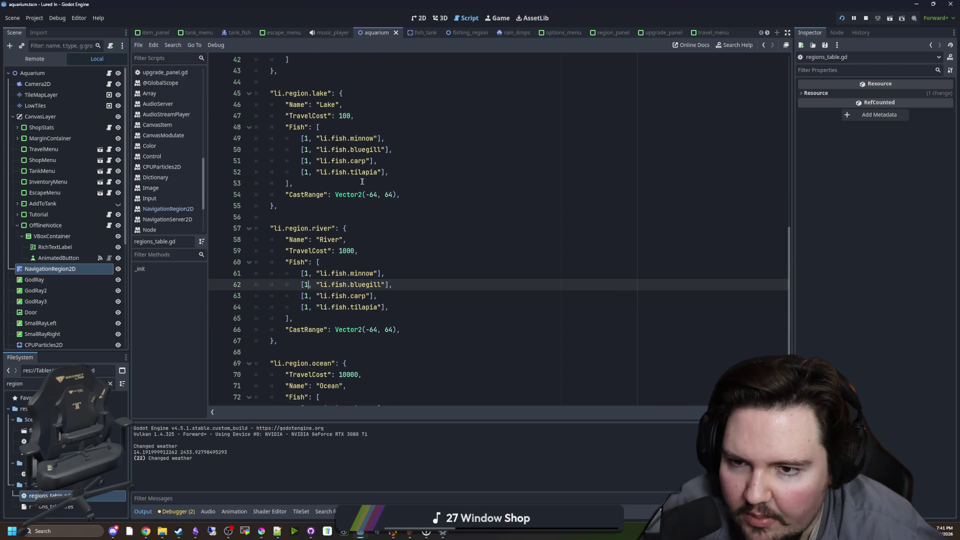
left_click_drag(363, 181, 288, 127)
left_click(366, 161)
scroll(372, 285, "down", 2)
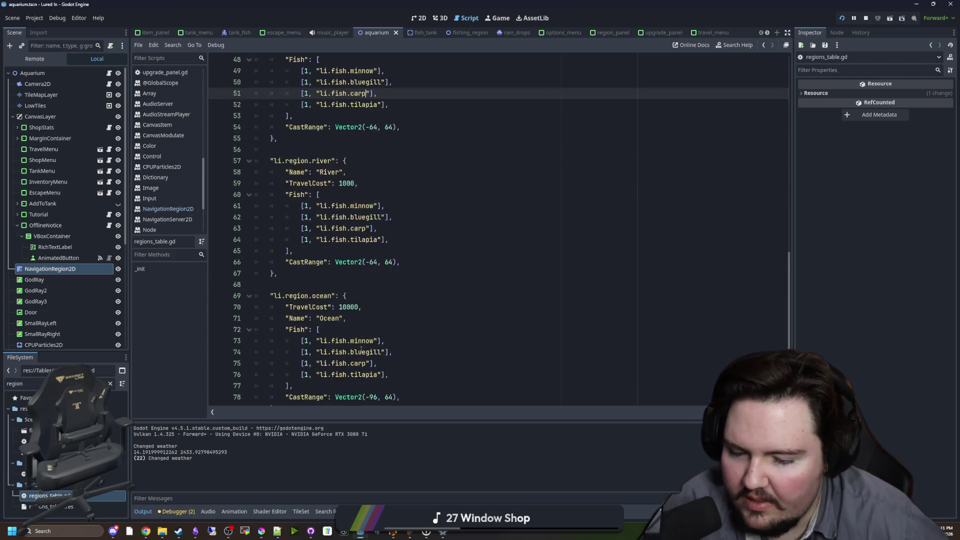
Open the bluegill, carp, minnow and tilapia sprites from the Sprites/Fish folder in Krita.
mouse_move(257, 532)
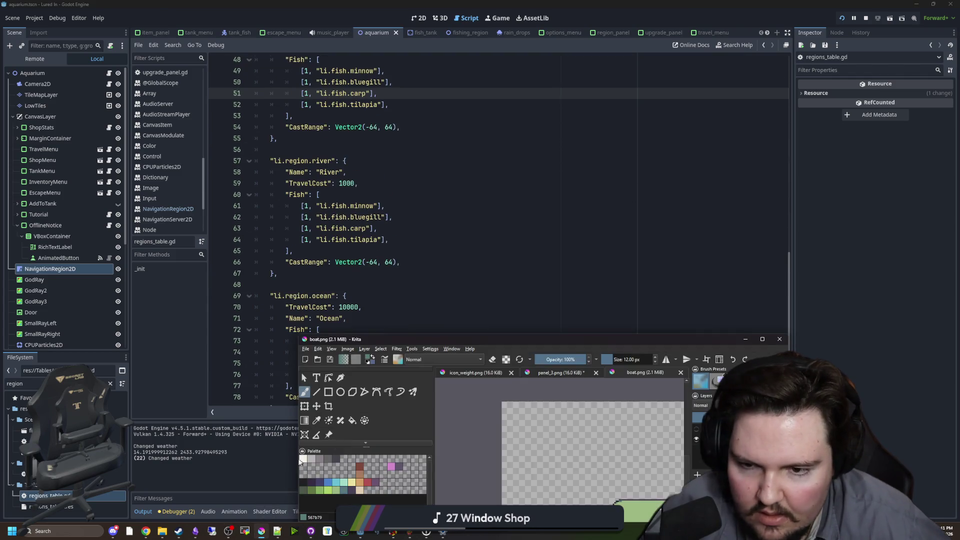
left_click(301, 463)
left_click(8, 12)
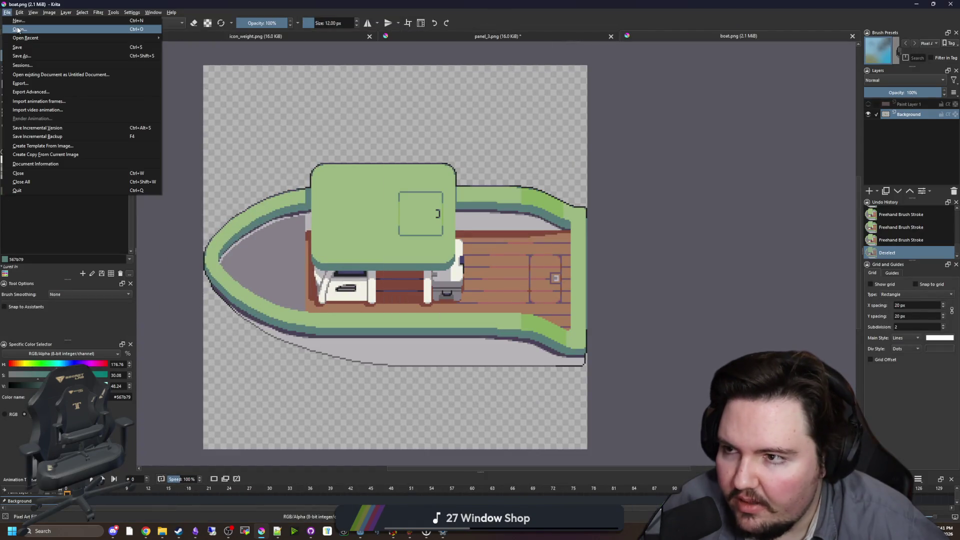
left_click(19, 31)
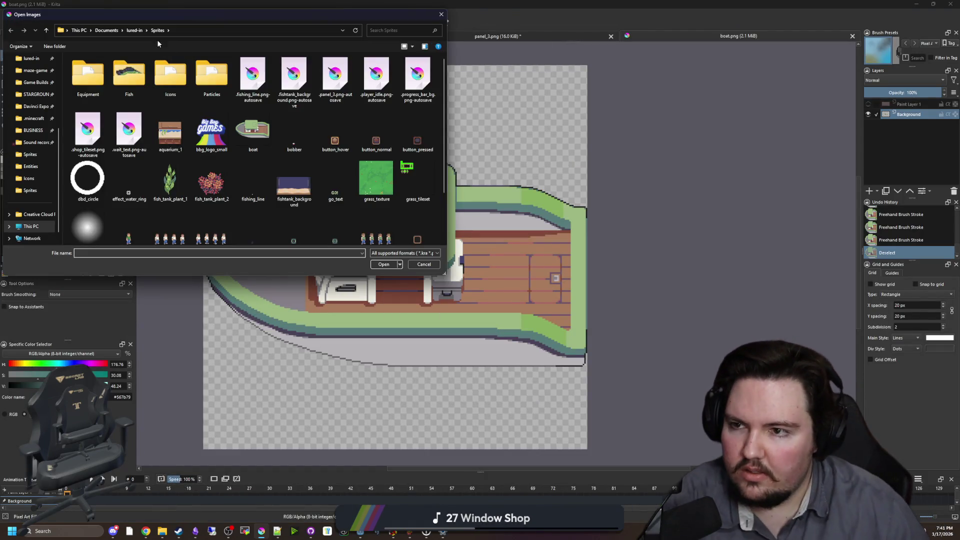
double_click(129, 75)
left_click(255, 86)
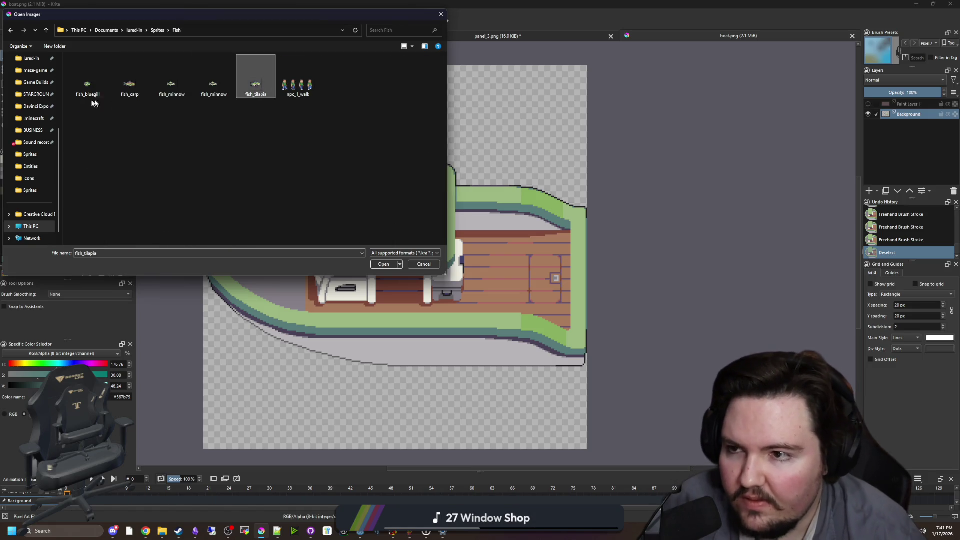
left_click(97, 98, "shift")
left_click(383, 264)
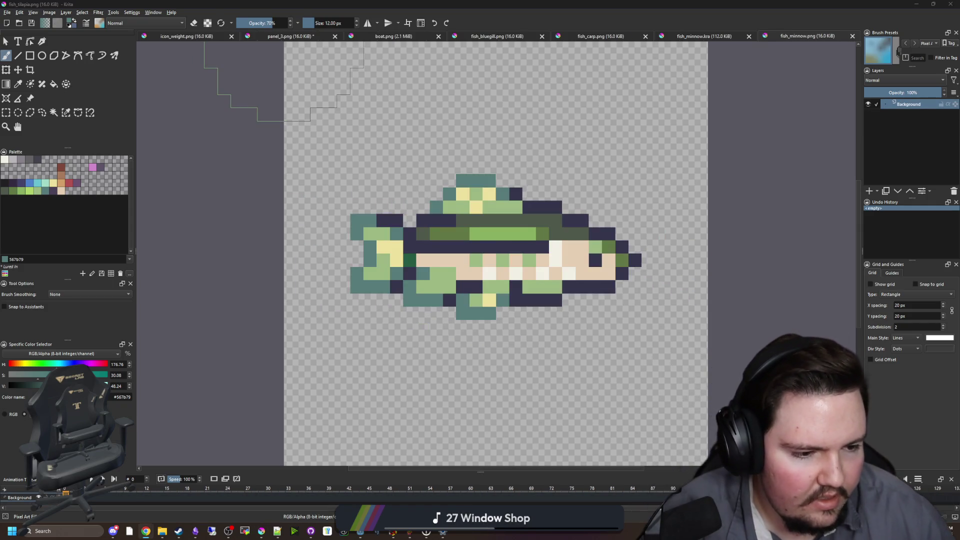
key("alt+Tab")
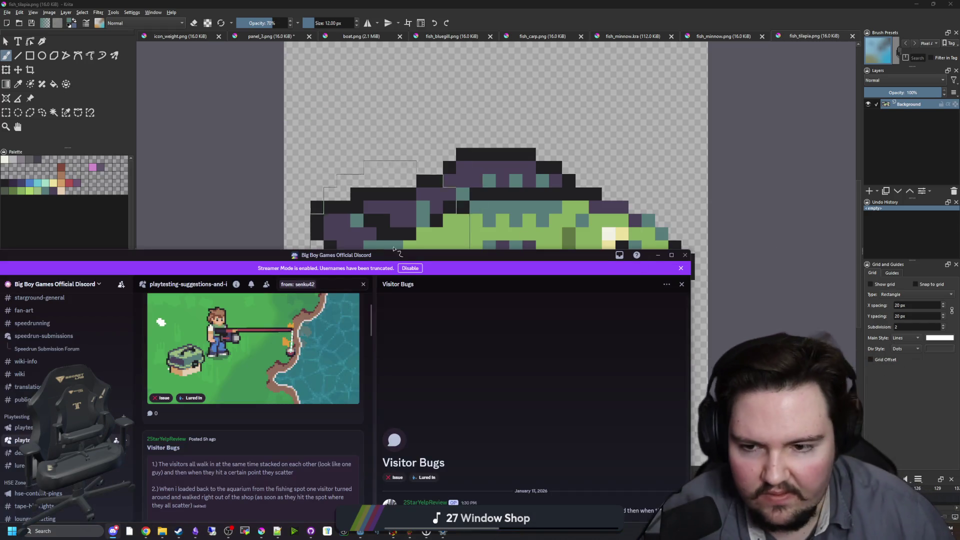
Minimize the Discord window showing the 'Visitor Bugs' post to reveal the Krita fish sprite.
key("super+Down")
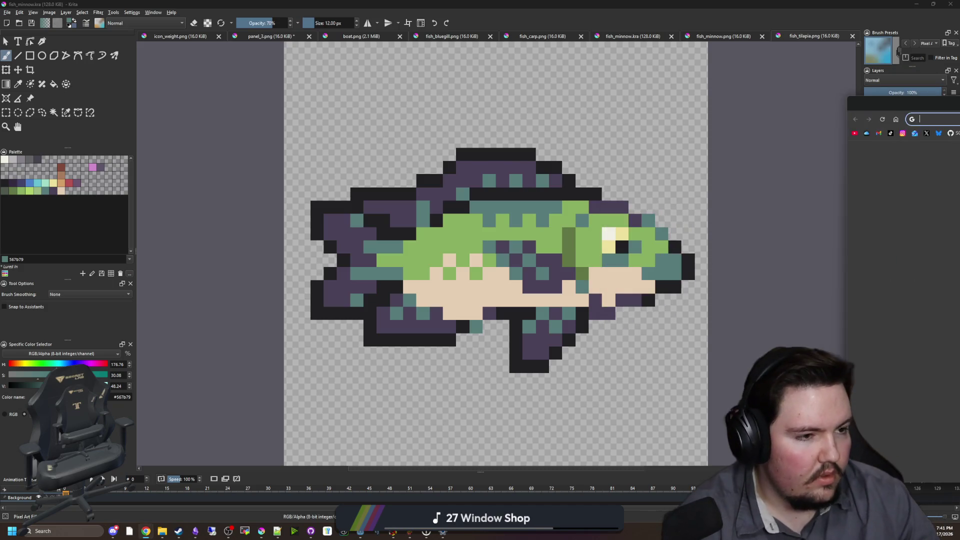
Open the Fishing Game board in Lucidchart, scroll to the notes and trophy image under the gambling picture, then close it.
left_click(146, 531)
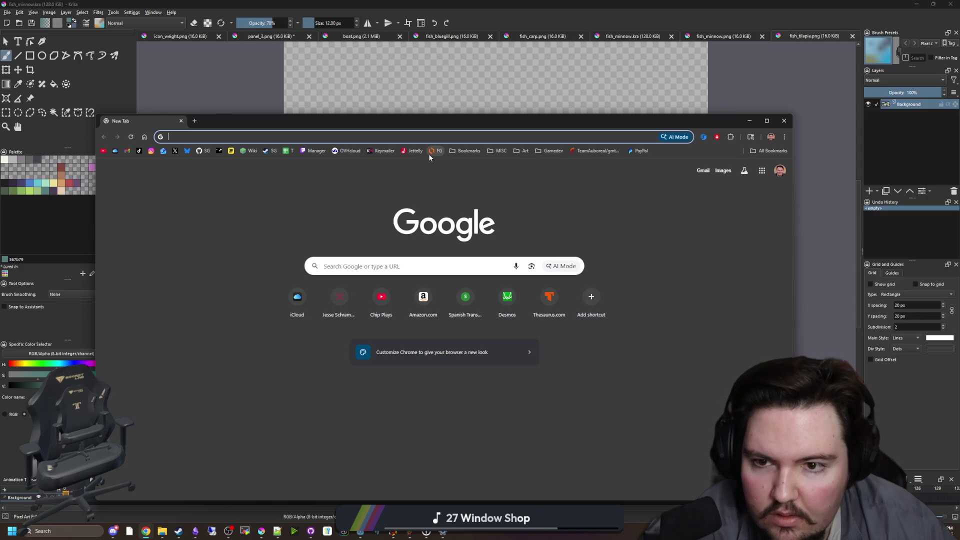
left_click(428, 154)
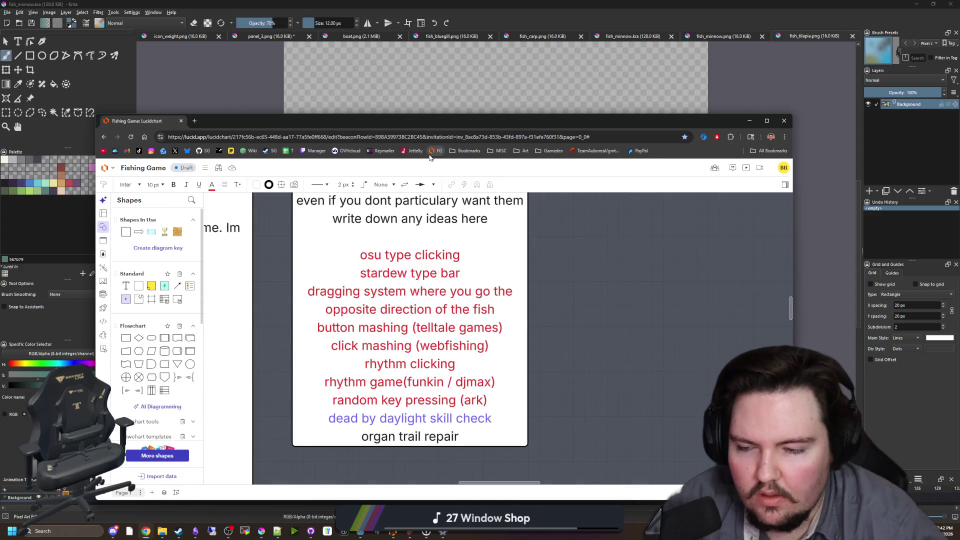
scroll(526, 332, "down", 3)
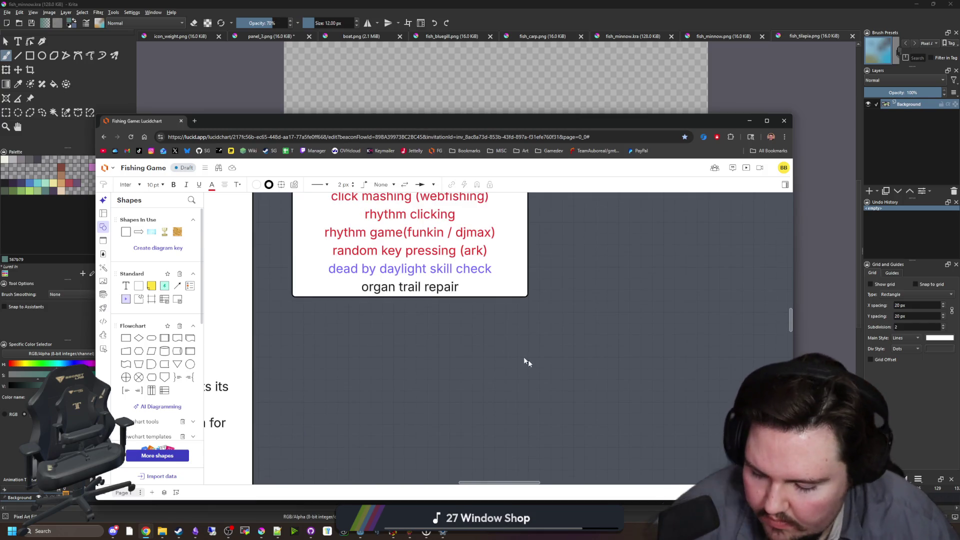
scroll(533, 361, "down", 5)
scroll(424, 406, "up", 8)
scroll(424, 406, "down", 5)
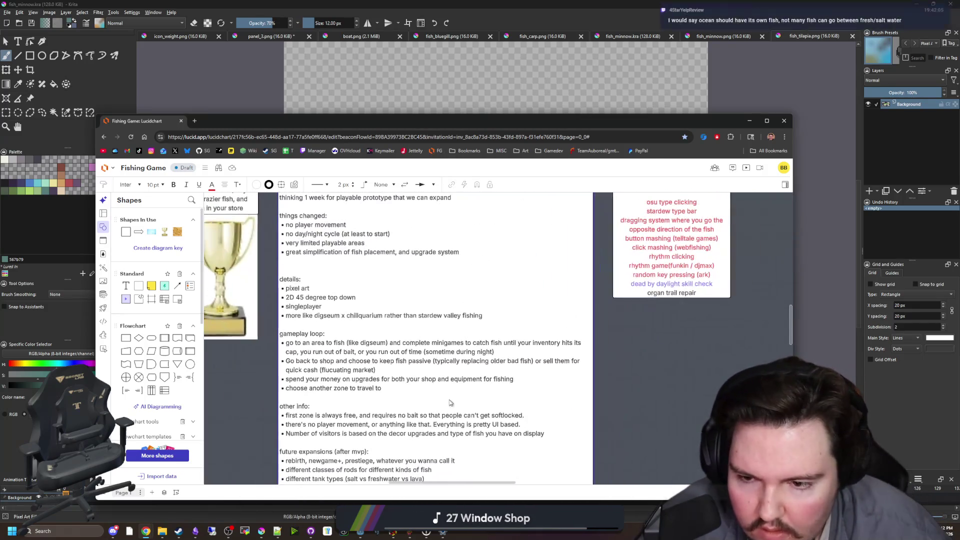
scroll(616, 387, "down", 3)
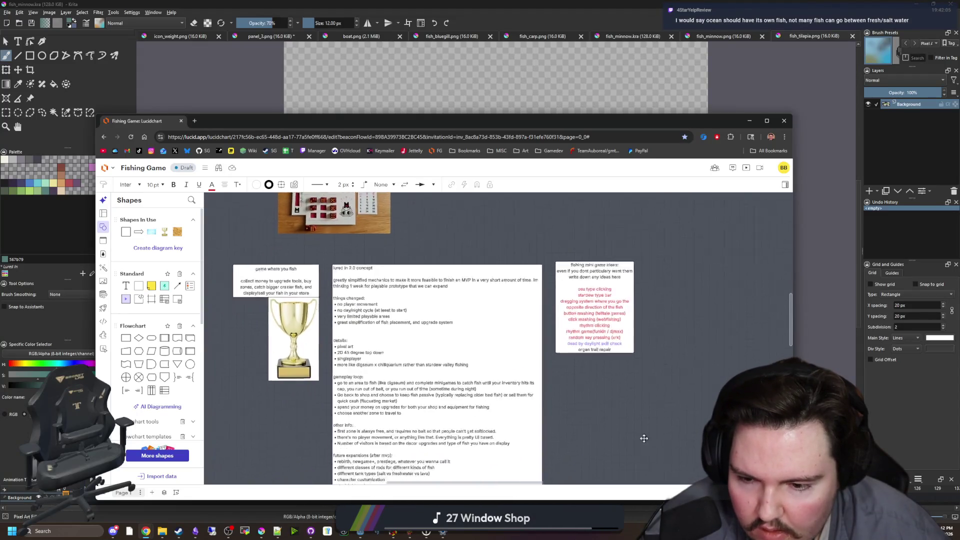
scroll(675, 420, "up", 2)
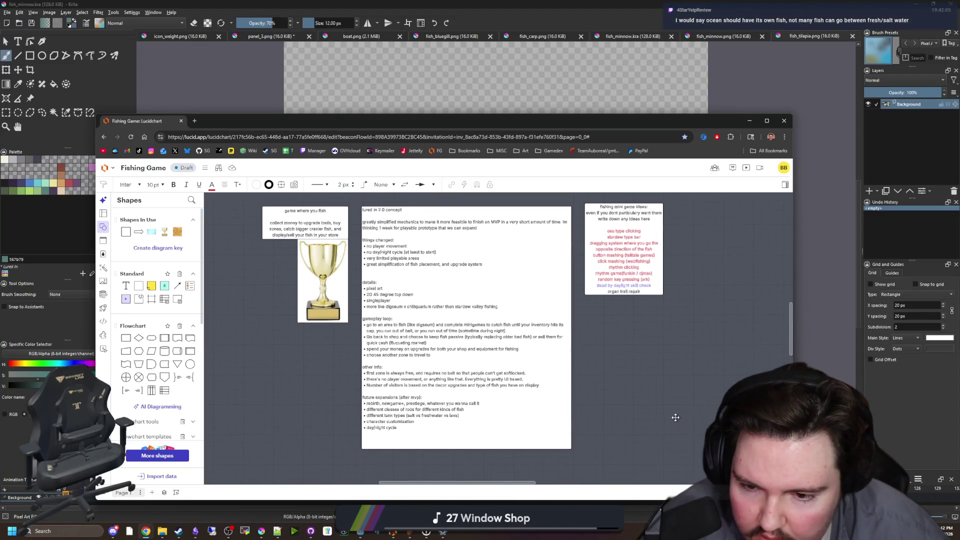
scroll(676, 403, "up", 7)
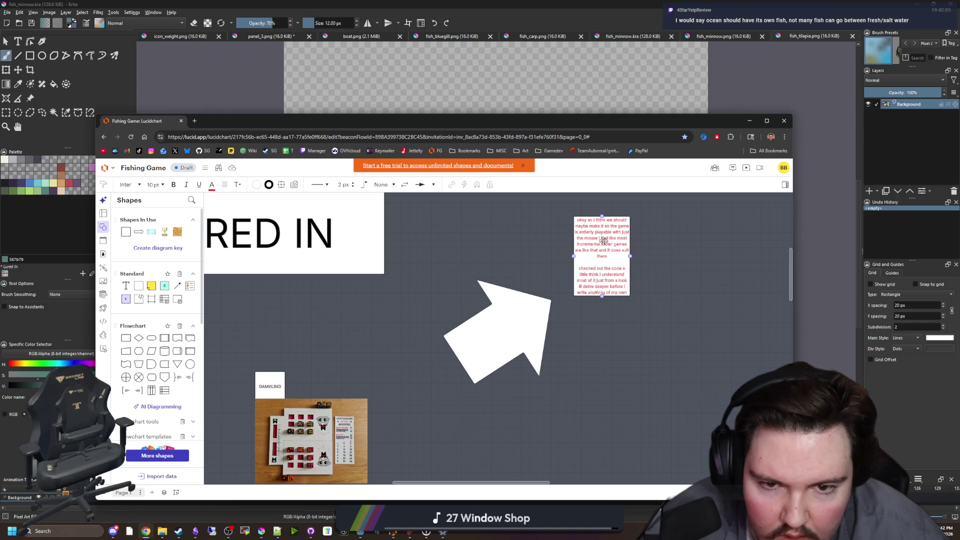
scroll(664, 263, "down", 1)
scroll(665, 263, "down", 3)
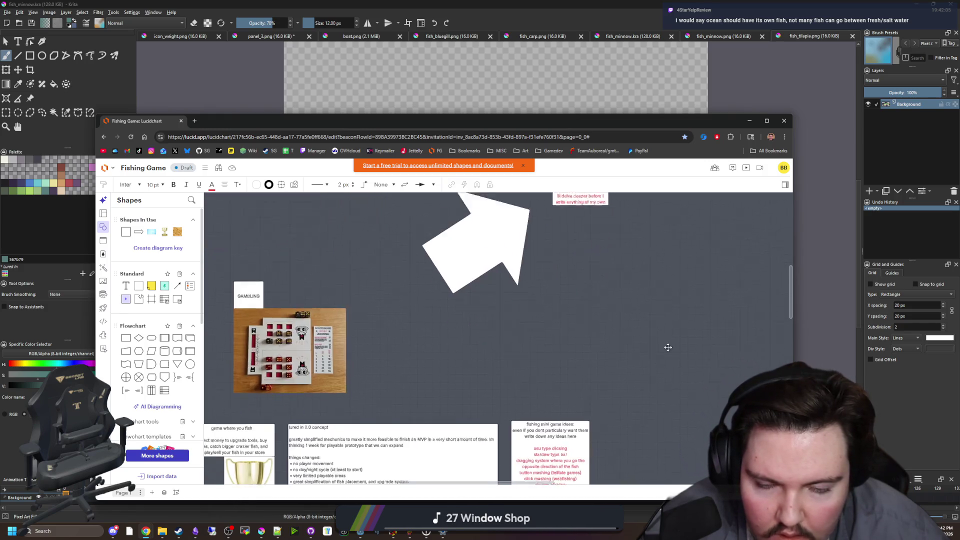
left_click(181, 120)
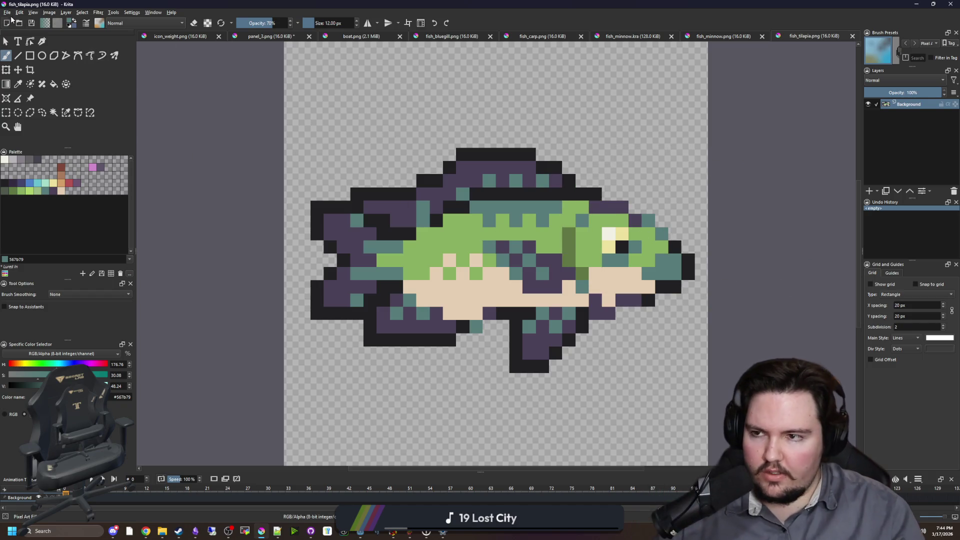
Create a new 32×32 pixel image in Krita.
left_click(7, 12)
left_click(17, 20)
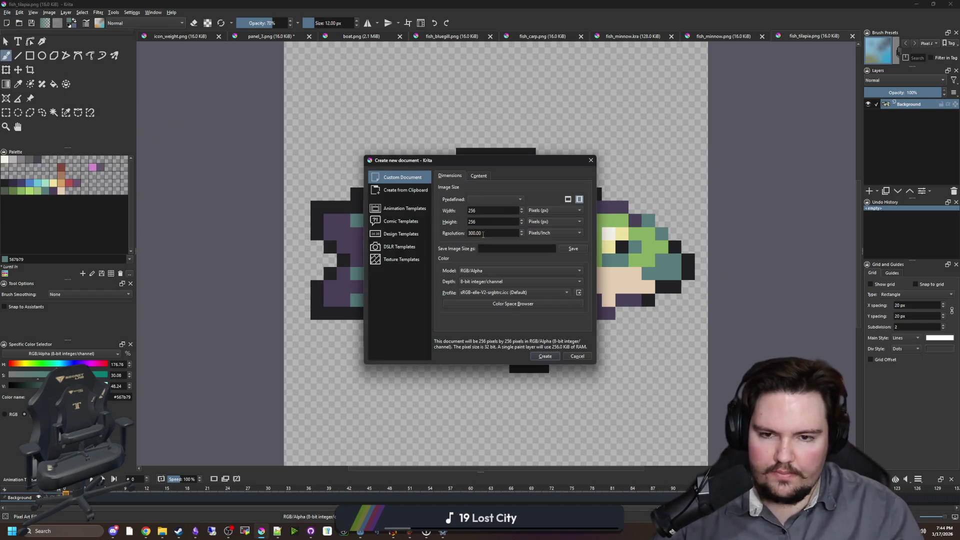
double_click(495, 211)
type("32")
key("Tab")
type("32")
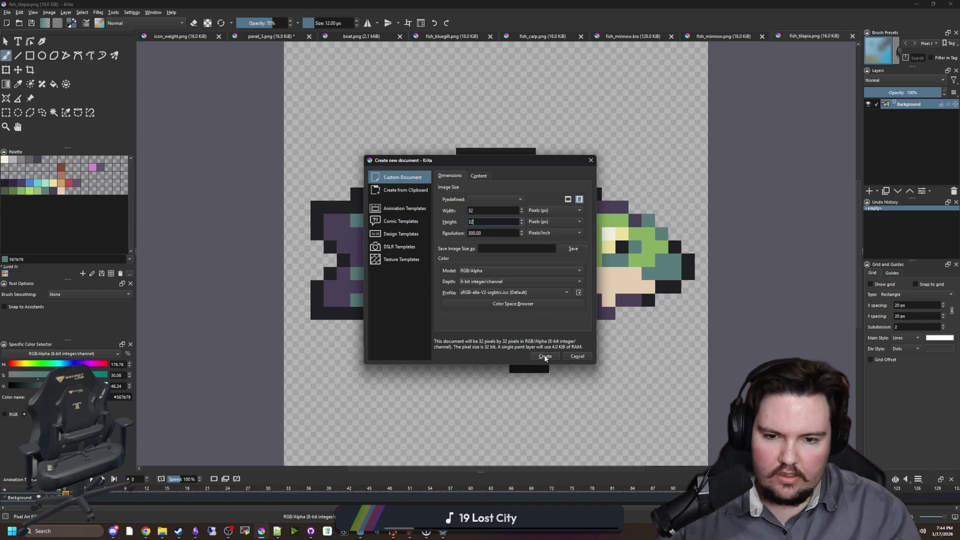
left_click(545, 356)
Shrink the brush size down to 1 px.
scroll(467, 279, "down", 4)
scroll(484, 277, "up", 4)
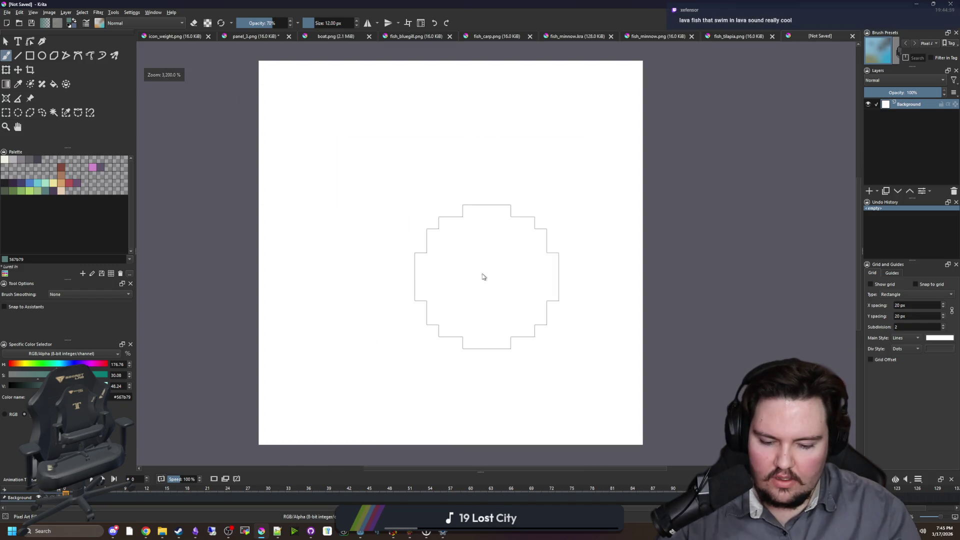
key("bracketleft")
key("bracketleft")
key("bracketleft")
scroll(425, 268, "down", 4)
scroll(422, 270, "up", 1)
key("bracketleft")
key("bracketleft")
key("bracketleft")
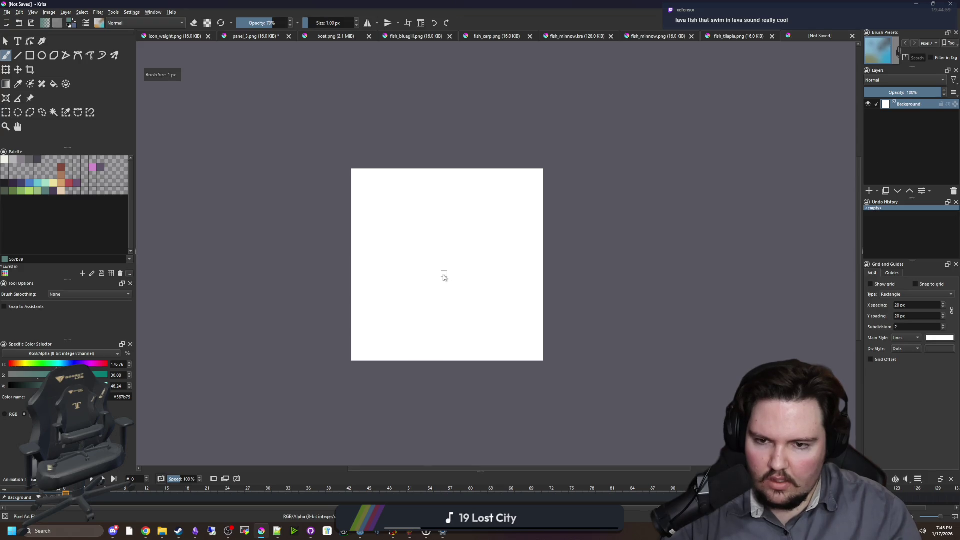
scroll(445, 275, "up", 1)
Select the canvas and delete its white background, leaving it transparent.
left_click(6, 112)
mouse_move(272, 118)
left_mouse_down()
mouse_move(605, 385)
mouse_move(216, 188)
mouse_move(217, 174)
left_mouse_up()
key("Delete")
key("ctrl+shift+a")
key("Delete")
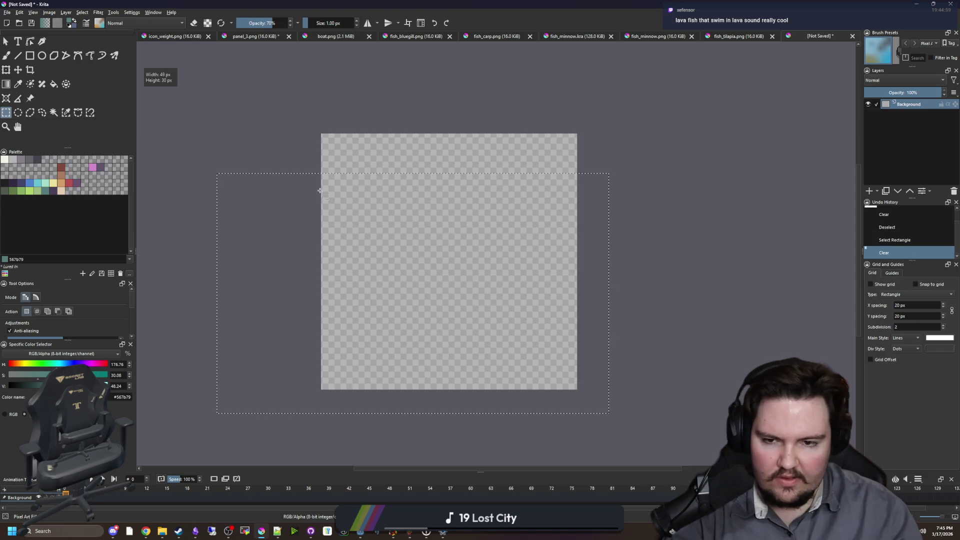
key("ctrl+shift+a")
scroll(409, 290, "up", 1)
scroll(409, 289, "down", 1)
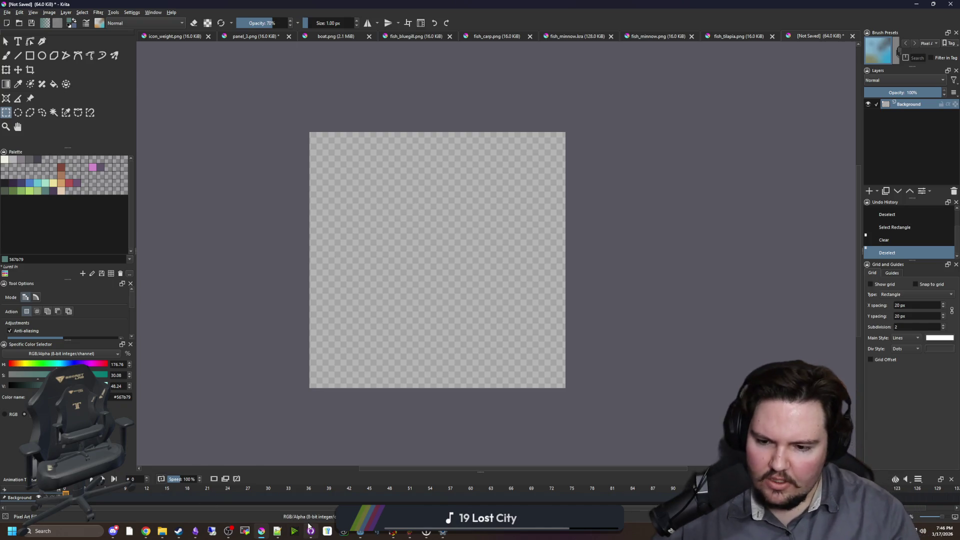
Switch to the Godot aquarium project window showing regions_table.gd.
mouse_move(361, 534)
left_click(369, 487)
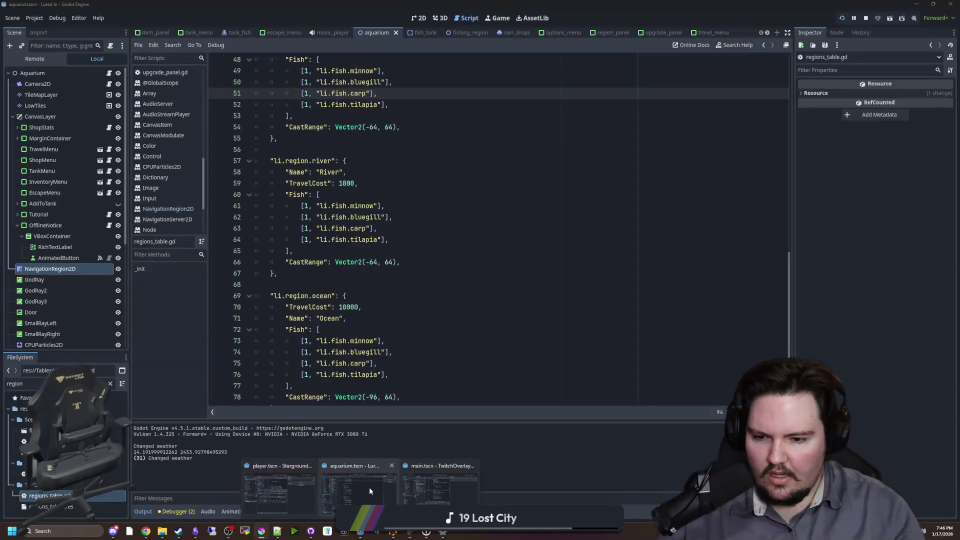
Review the ocean region's minnow, bluegill, carp and tilapia entries, then scroll up to var data.
left_click(400, 307)
left_click(388, 284)
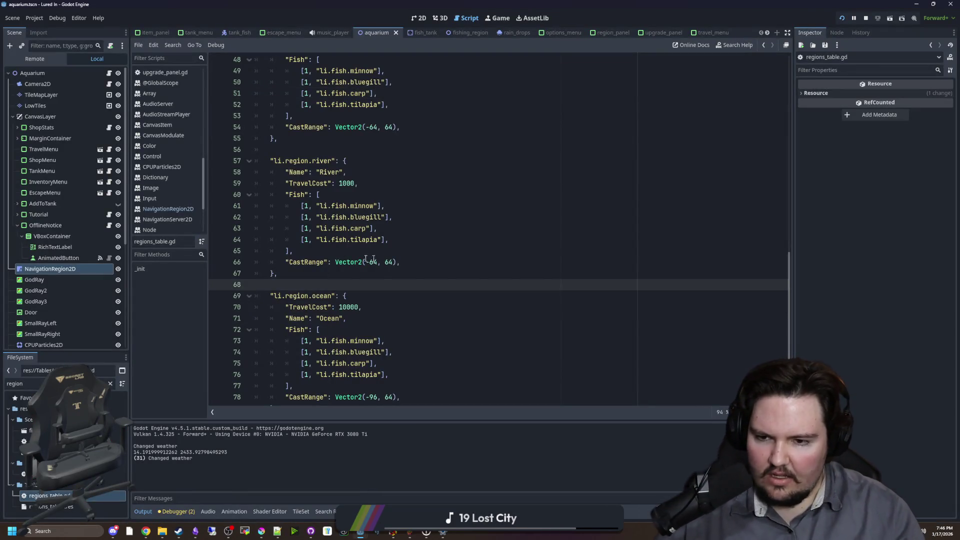
scroll(425, 334, "down", 2)
mouse_move(418, 338)
left_mouse_down()
mouse_move(350, 330)
mouse_move(310, 300)
left_mouse_up()
left_click(310, 296)
left_click(326, 252)
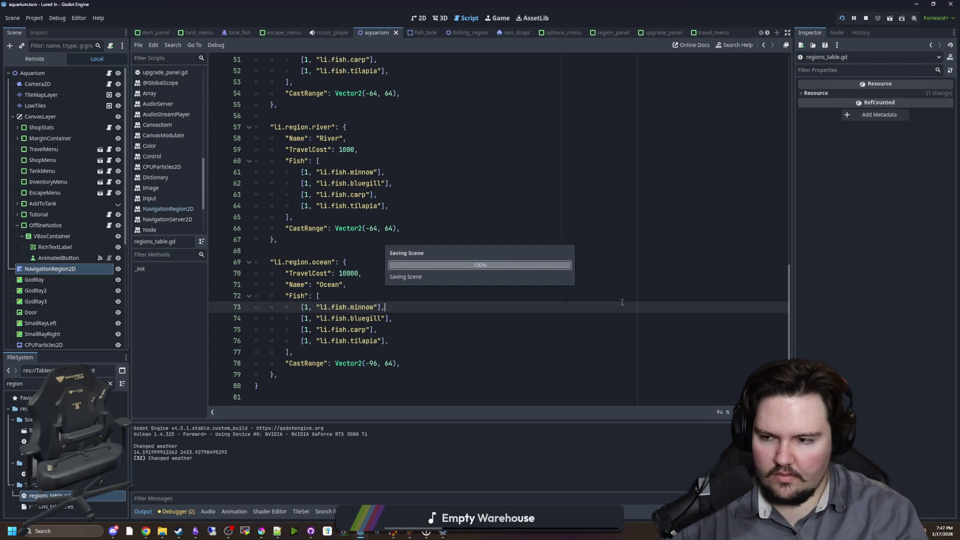
scroll(443, 273, "up", 5)
scroll(443, 273, "up", 5)
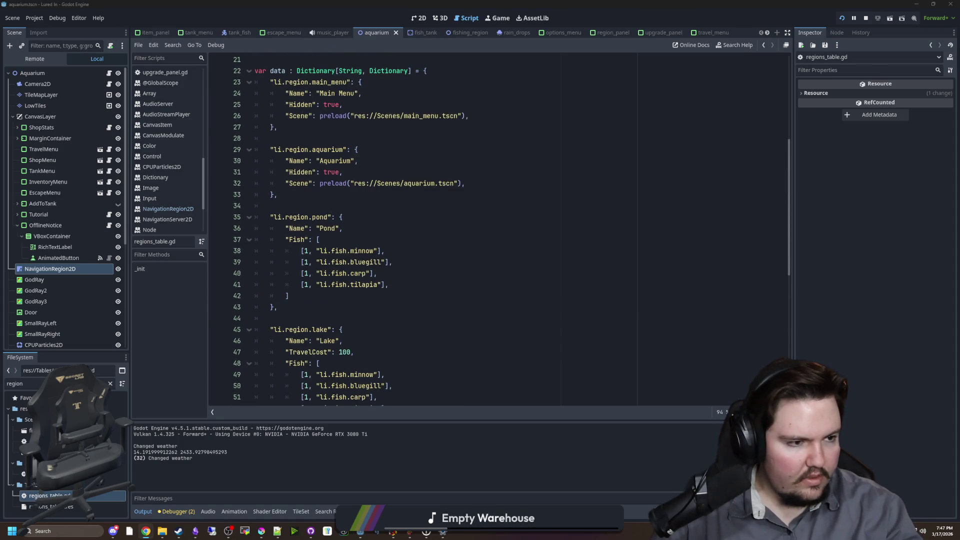
left_click(146, 531)
Search Google for fish and bring up the freshwater fish image results.
type("fishtank plants")
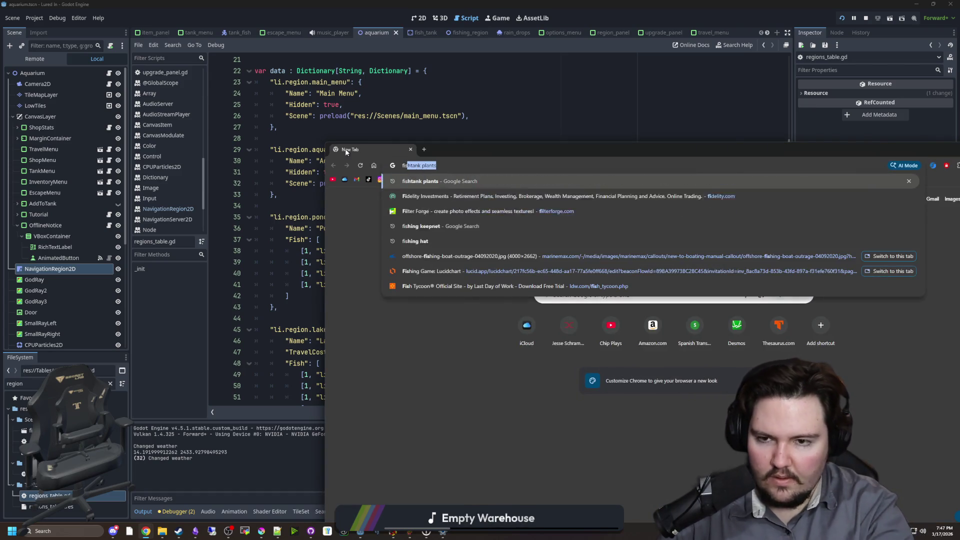
key("Delete")
key("Return")
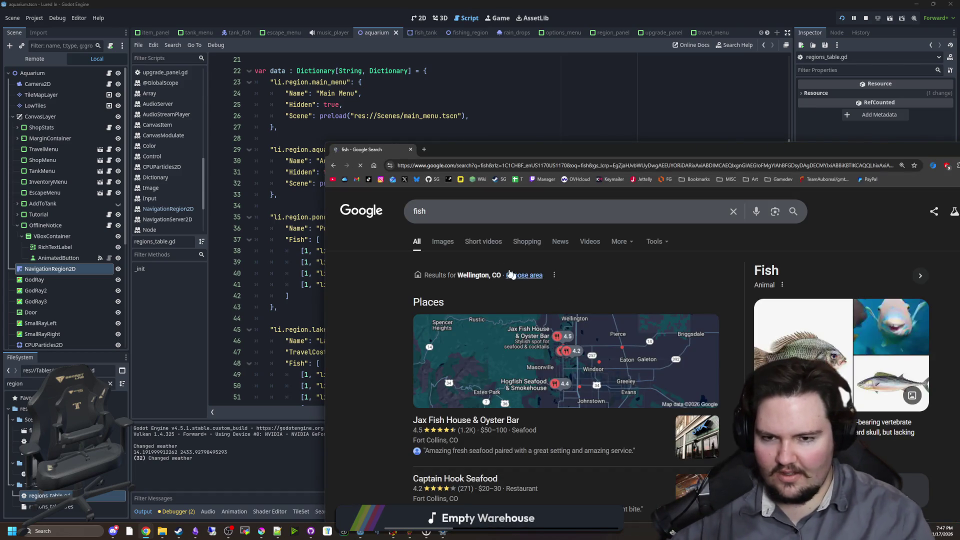
key("super+Down")
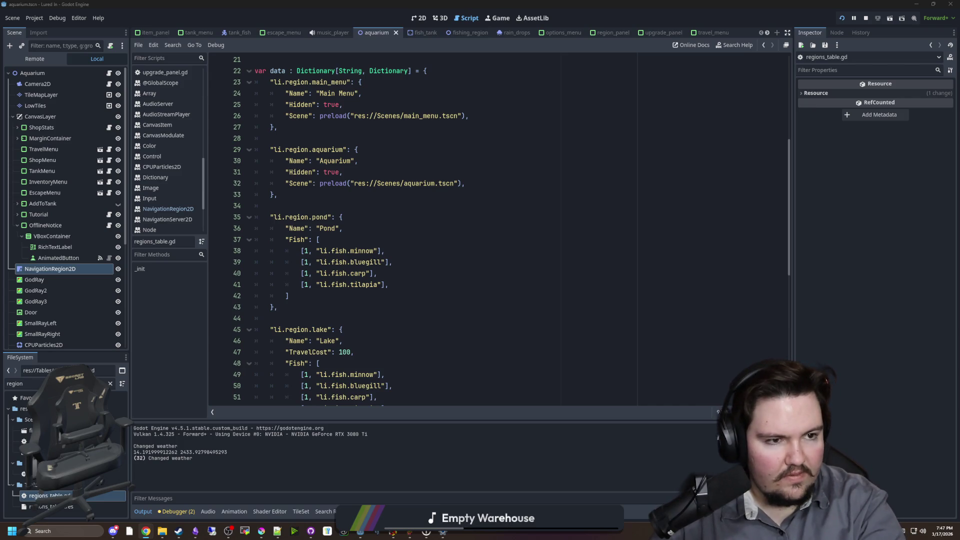
key("alt+Tab")
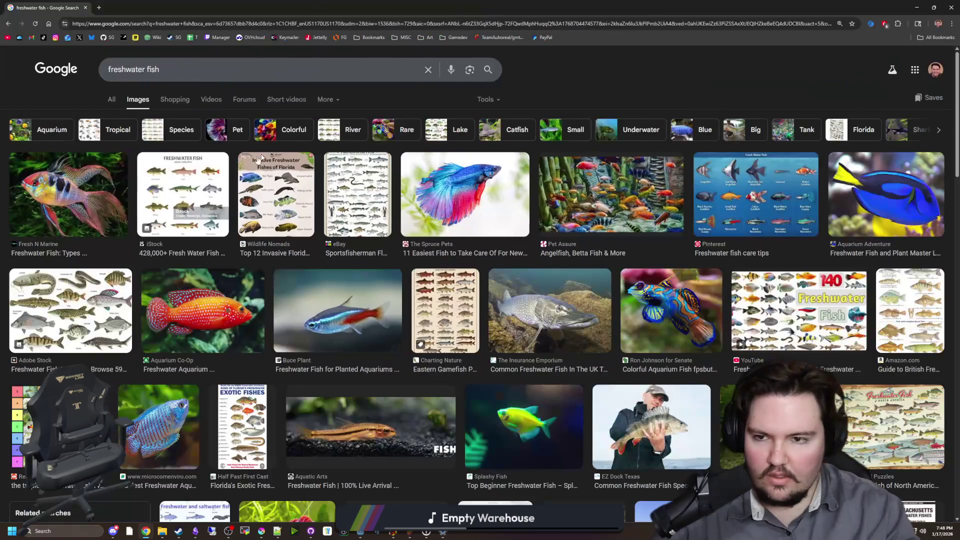
Open the iStock freshwater fish chart full size in a new tab, then return to regions_table.gd.
left_click(187, 198)
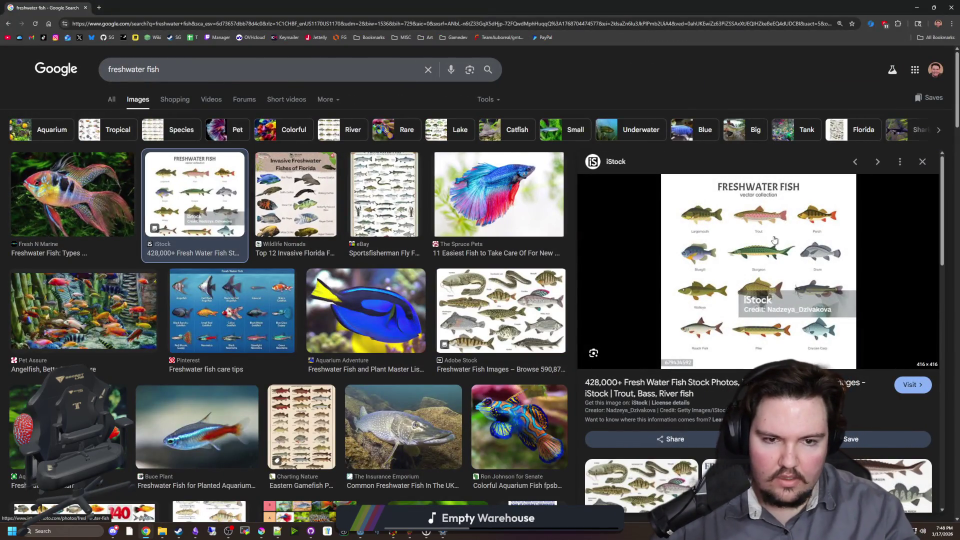
right_click(775, 238)
left_click(814, 339)
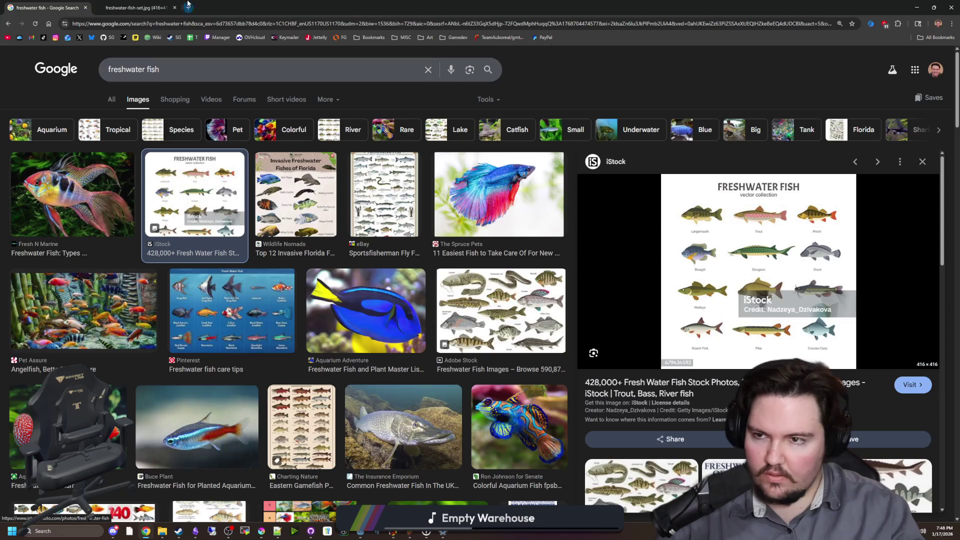
key("ctrl+Tab")
key("ctrl+plus")
key("ctrl+minus")
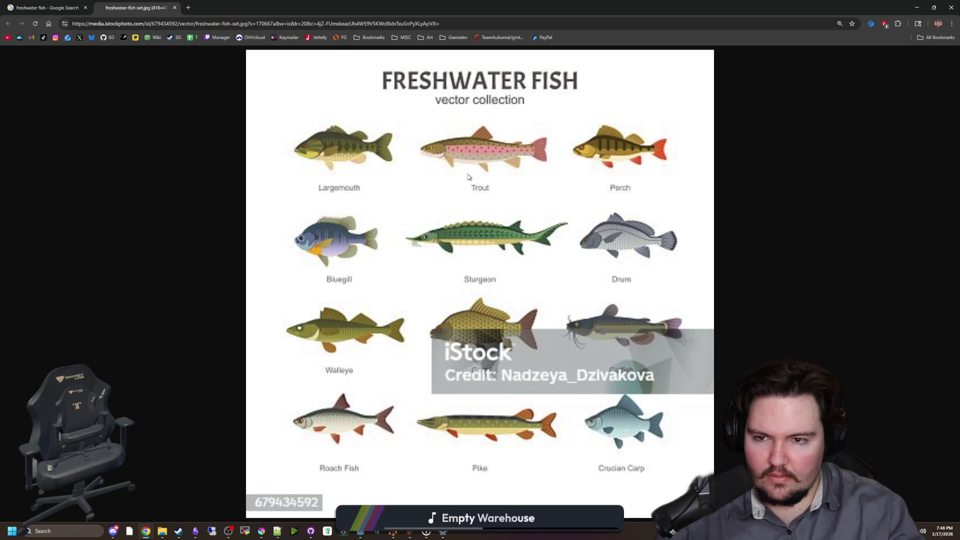
key("alt+Tab")
left_click(404, 215)
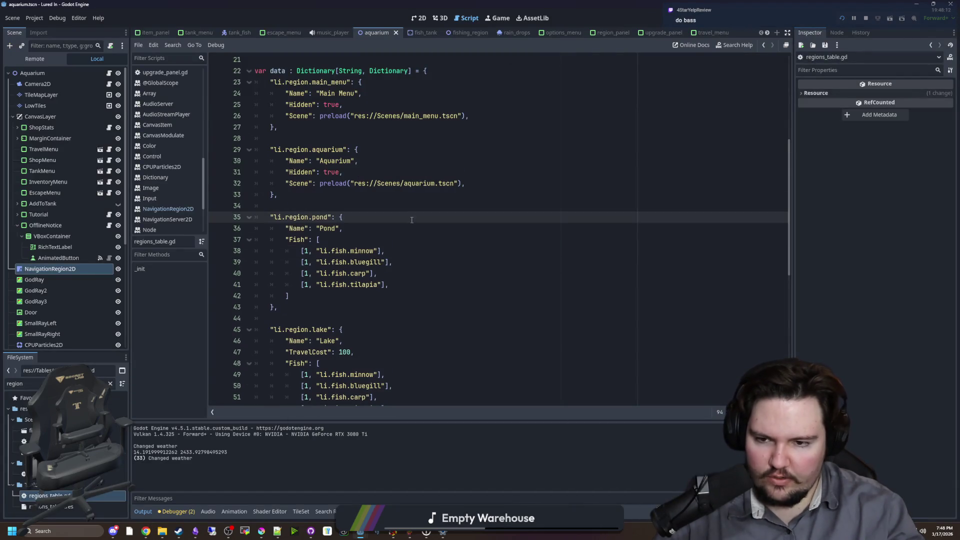
Search for trout in the script and in the FileSystem Filter Files box.
key("ctrl+f")
type("trout")
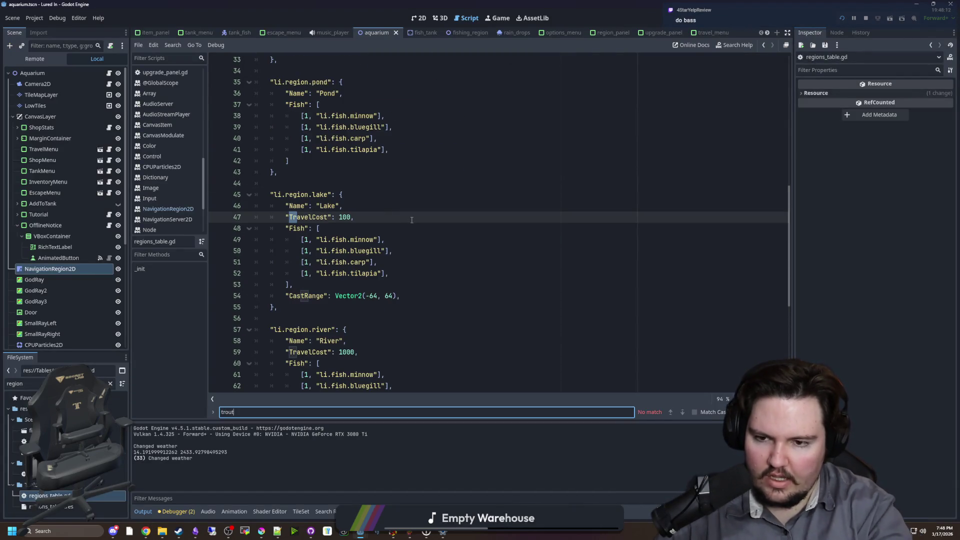
scroll(412, 220, "down", 7)
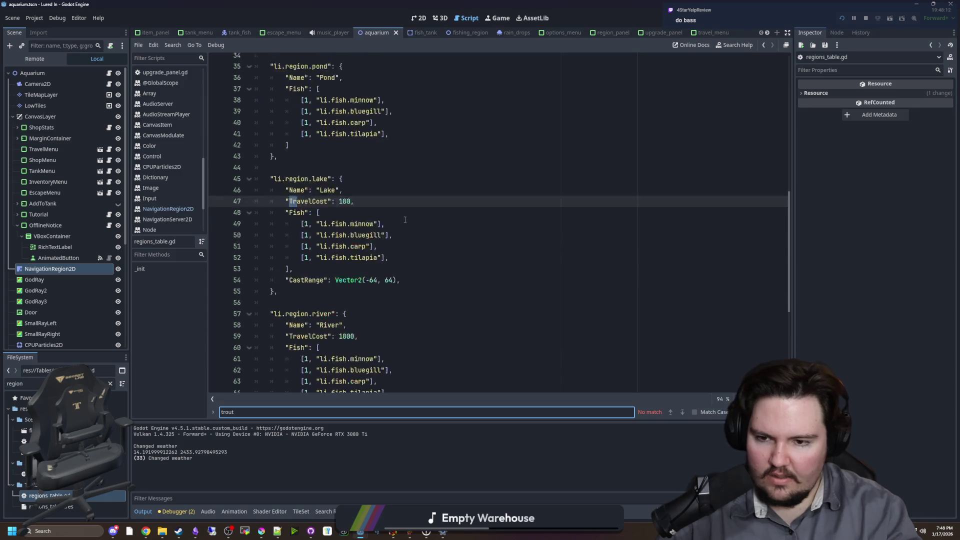
left_click(110, 383)
type("trout")
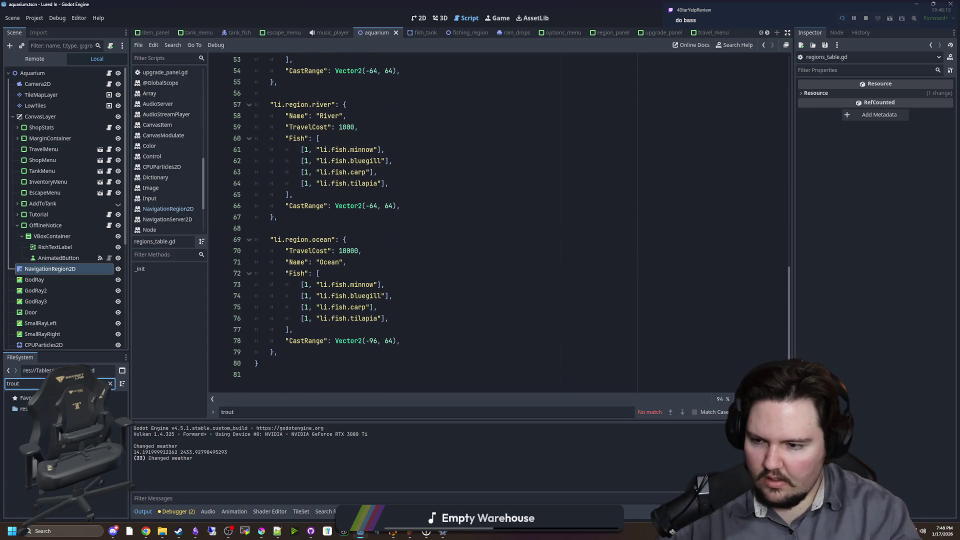
left_click(384, 285)
key("alt+Tab")
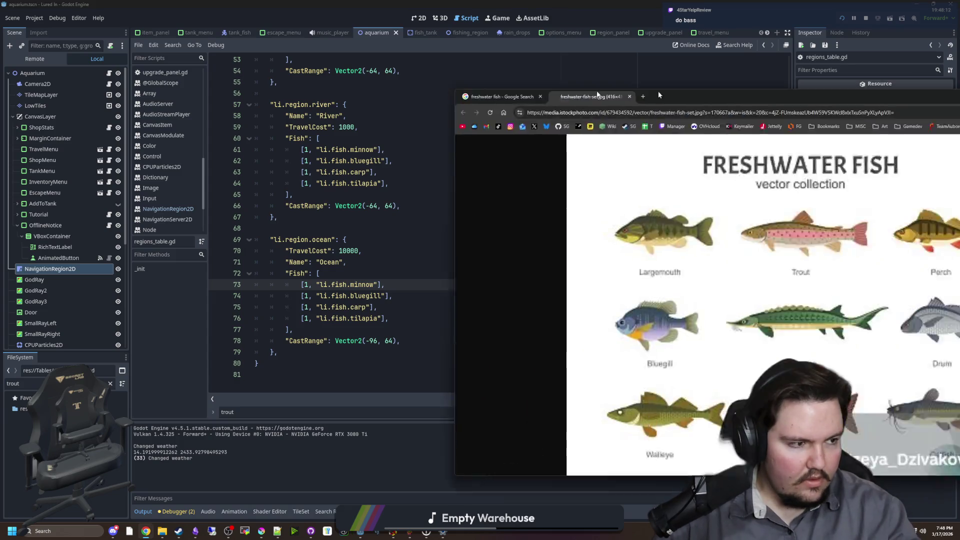
key("alt+Tab")
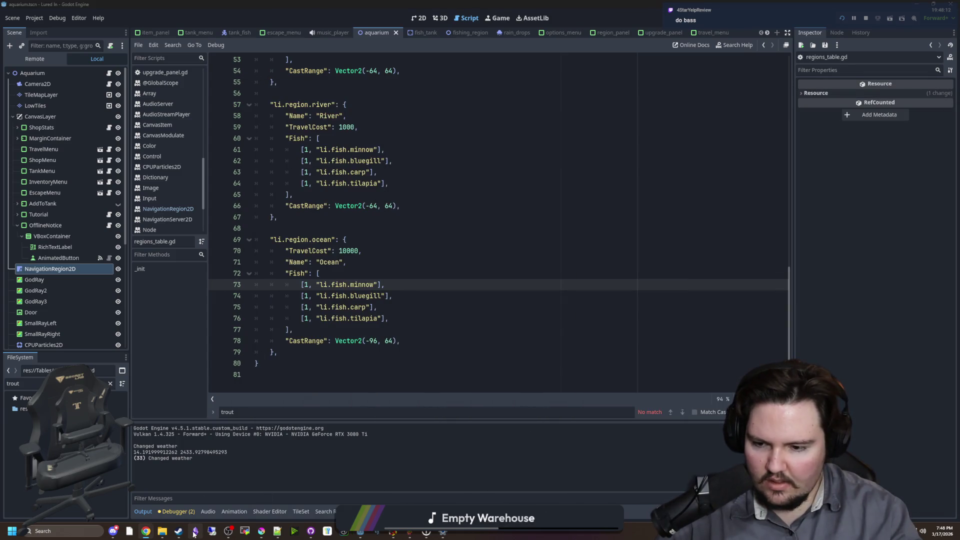
mouse_move(194, 533)
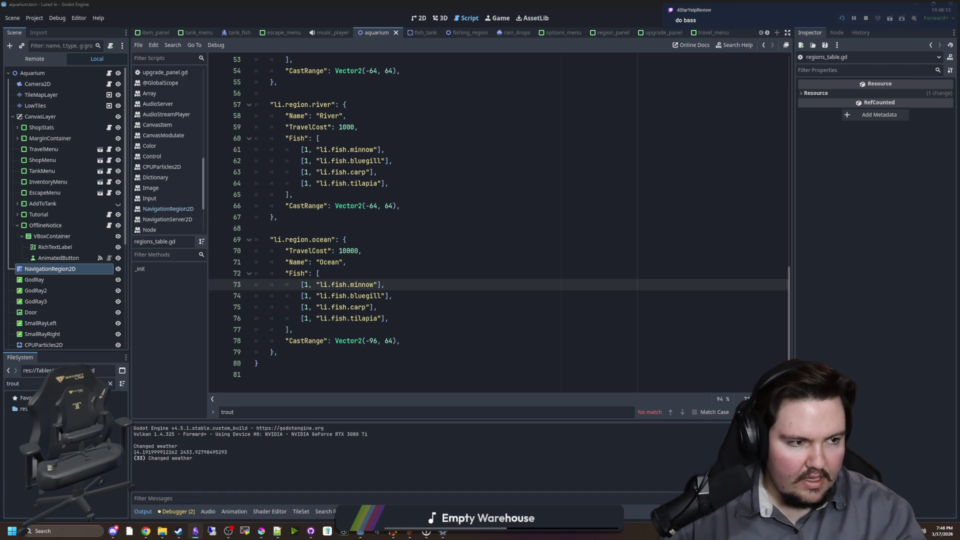
scroll(345, 309, "down", 5)
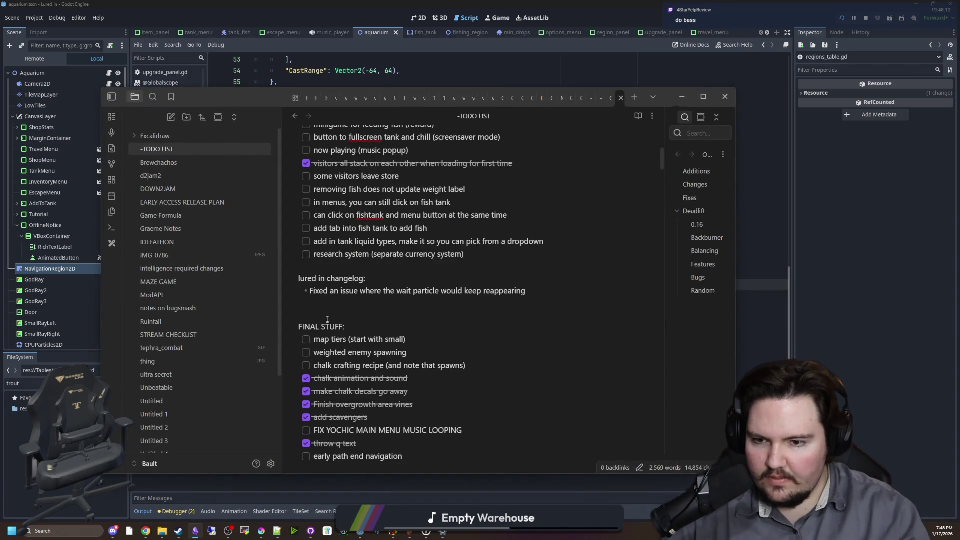
Start a bulleted fish list above FINAL STUFF: bass, trout, walleye, pike and catfish.
key("Return")
key("Return")
key("Return")
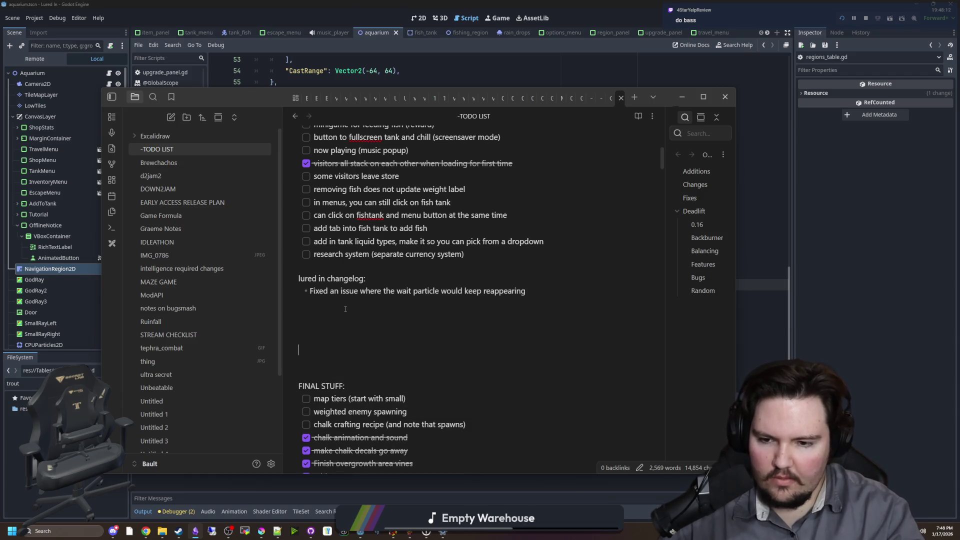
key("Up")
key("Up")
key("Up")
type("- ")
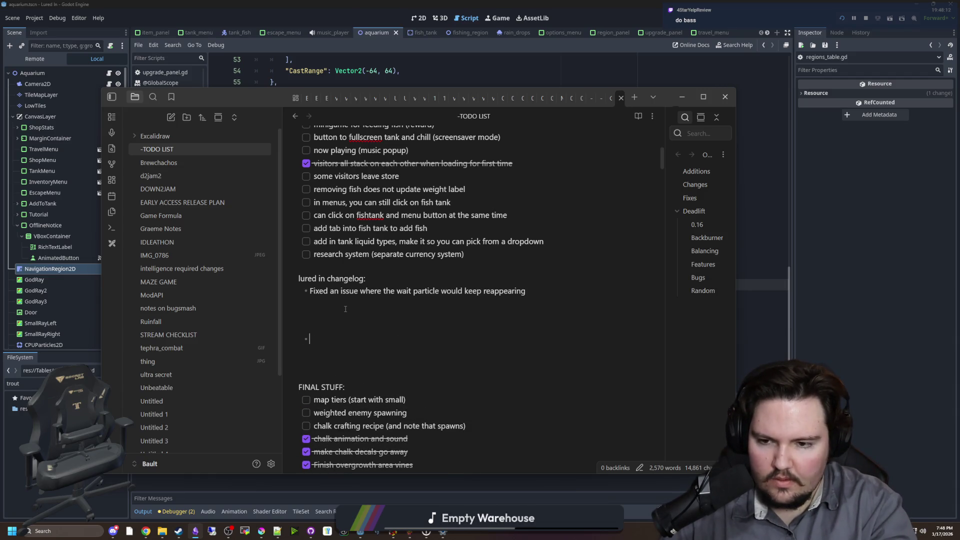
type("bass")
key("Return")
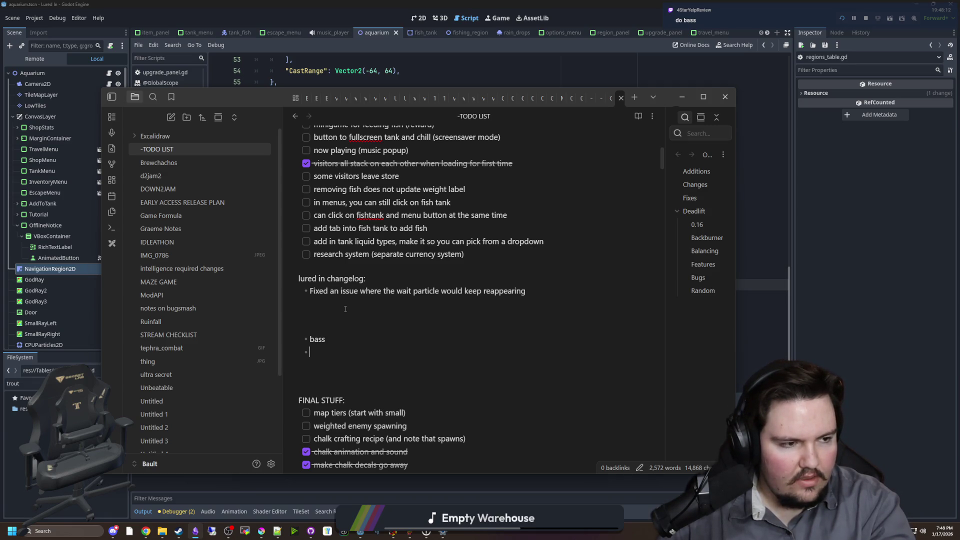
type("trout")
key("Return")
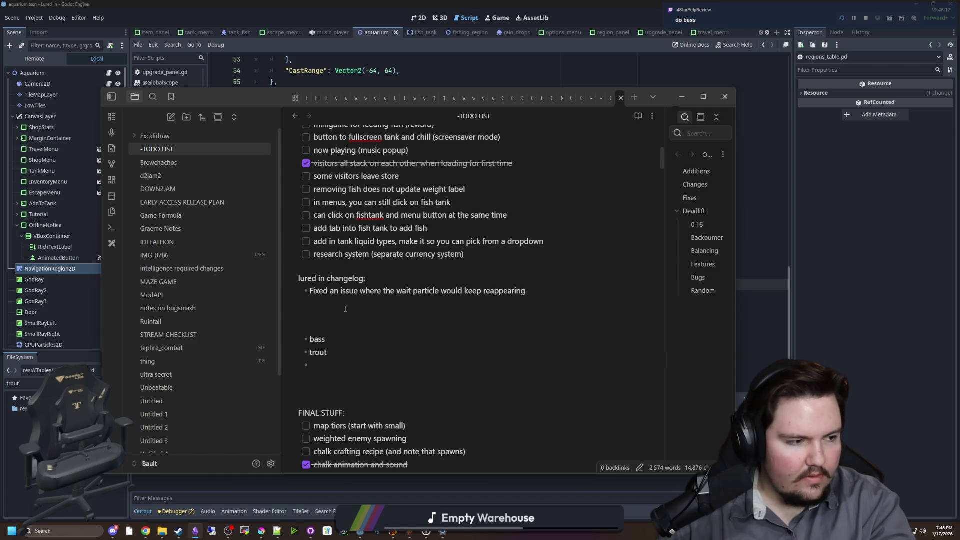
type("walleye")
key("Return")
type("pike")
key("Return")
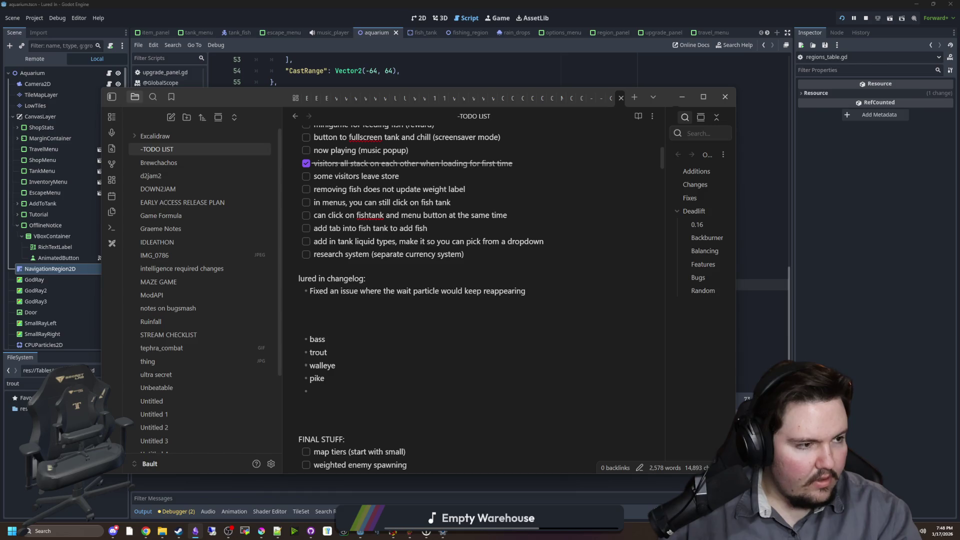
type("catfish")
key("Return")
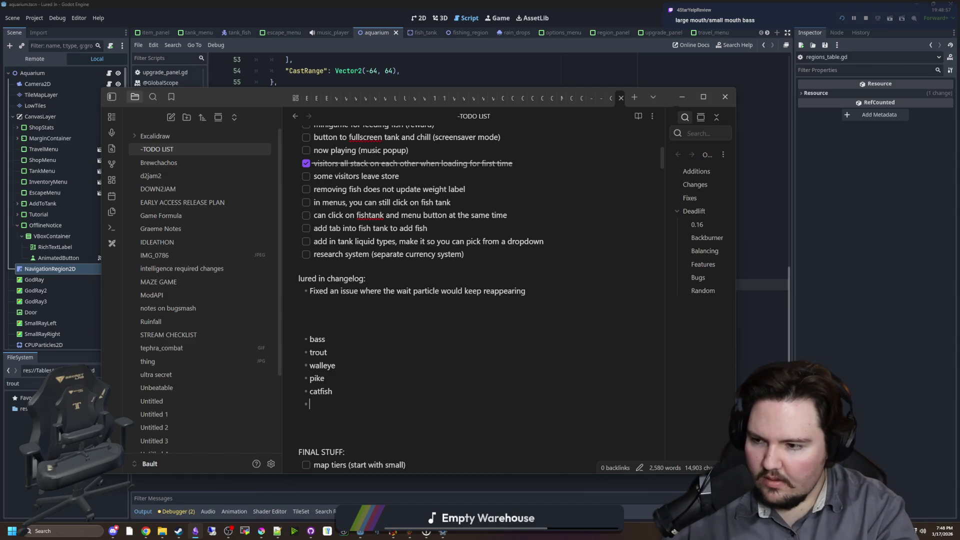
Append 'small/large' to the bass entry and add drum as the last bullet.
left_click(309, 391)
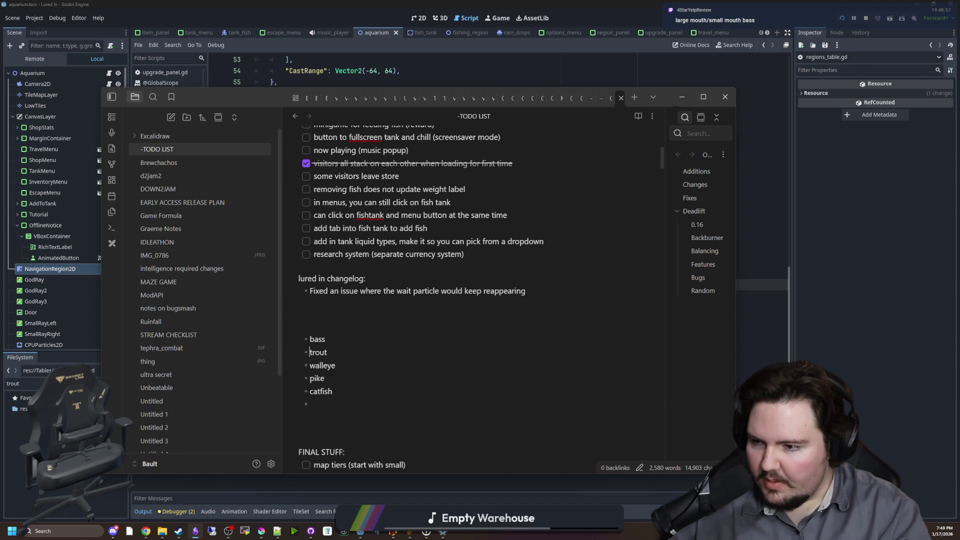
type(" s")
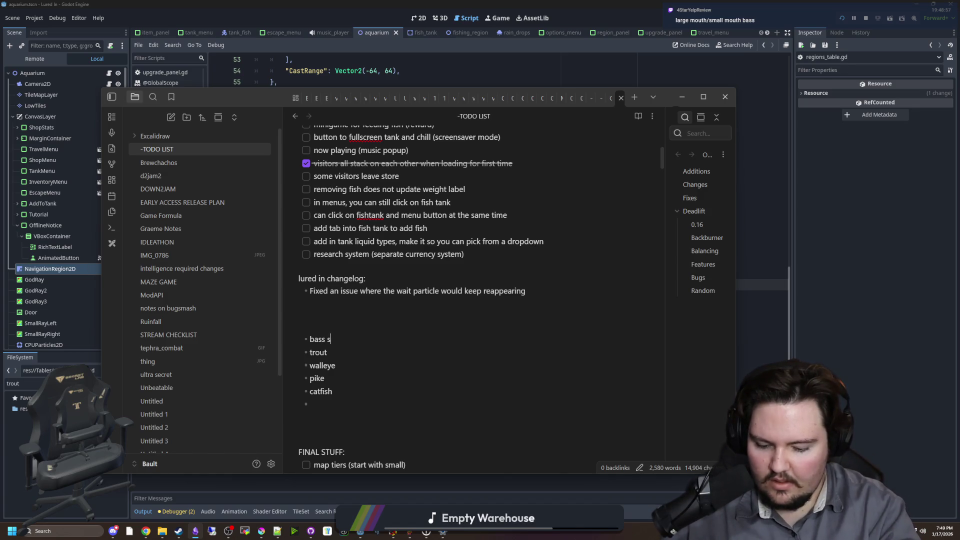
type("mall/large")
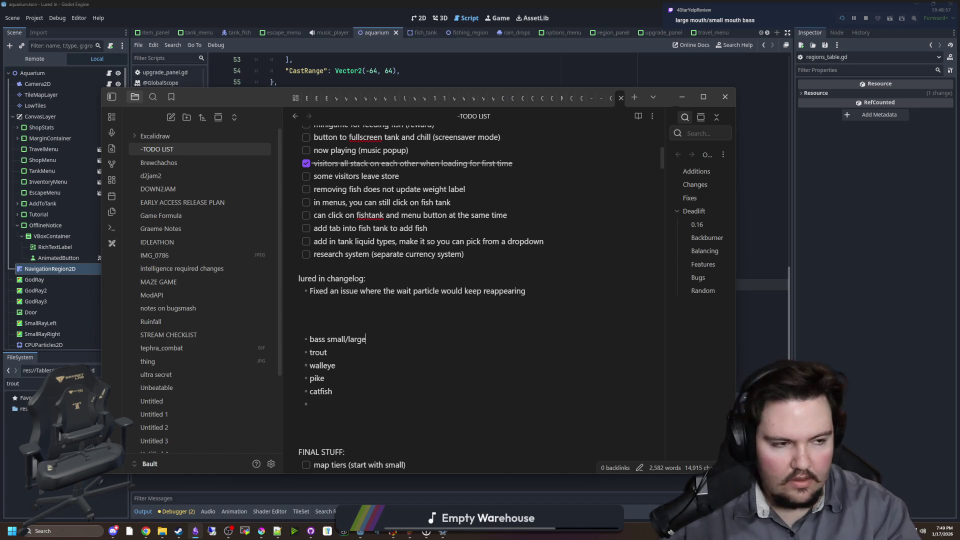
left_click(335, 410)
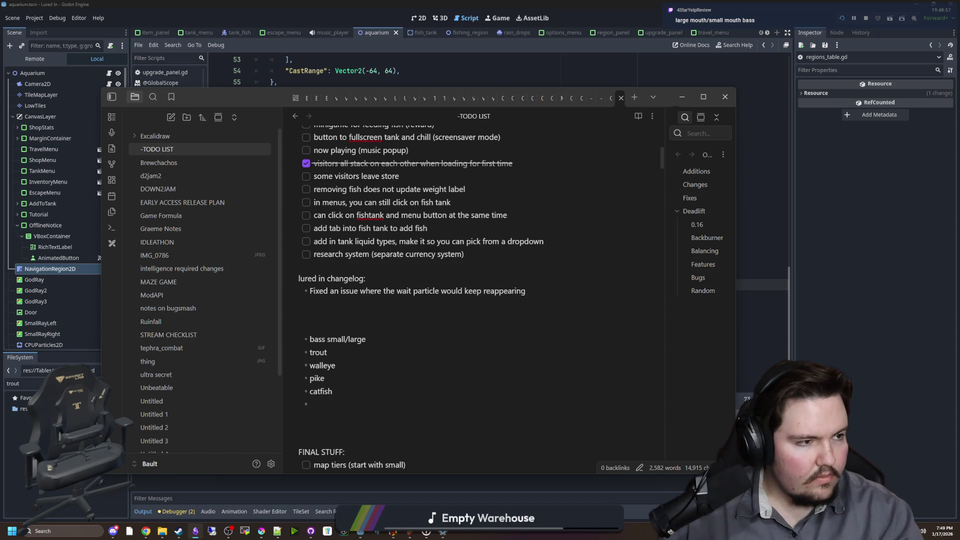
left_click(316, 413)
type("drum")
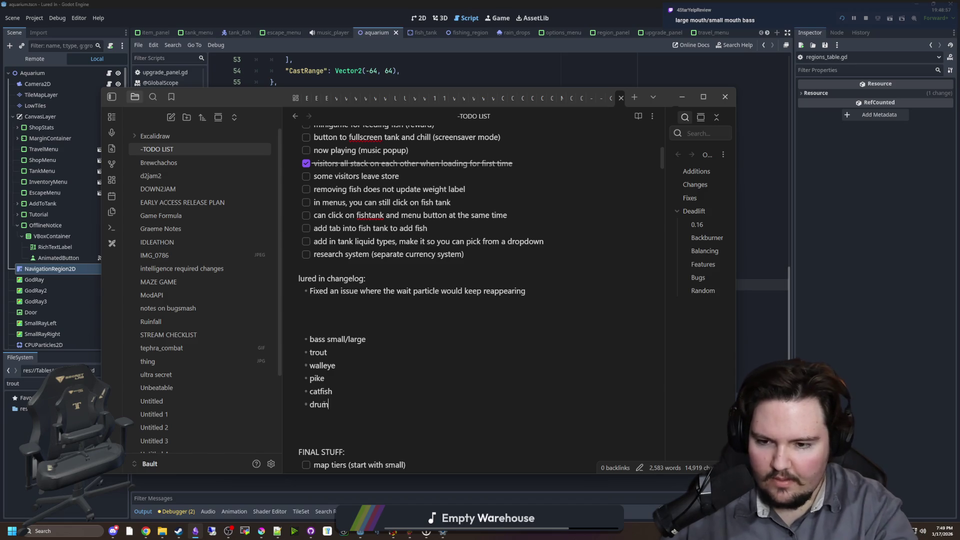
key("alt+Tab")
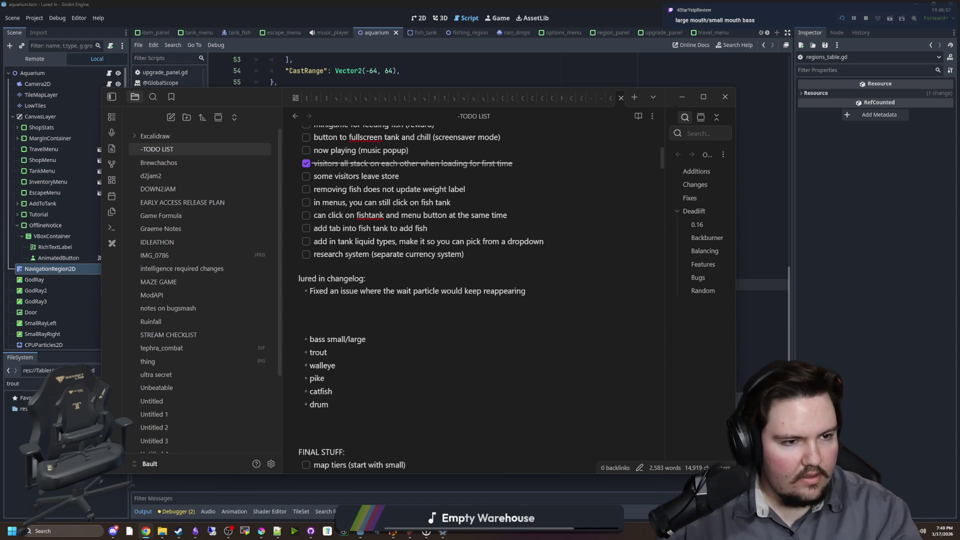
key("alt+Tab")
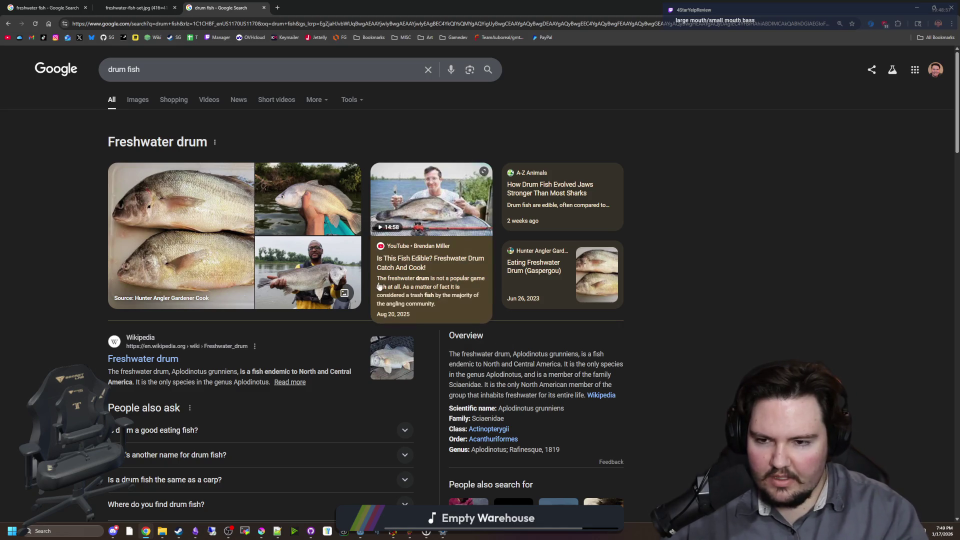
Search 'fish market values' and open the FAO Fish Price Index in a new tab.
scroll(353, 272, "down", 3)
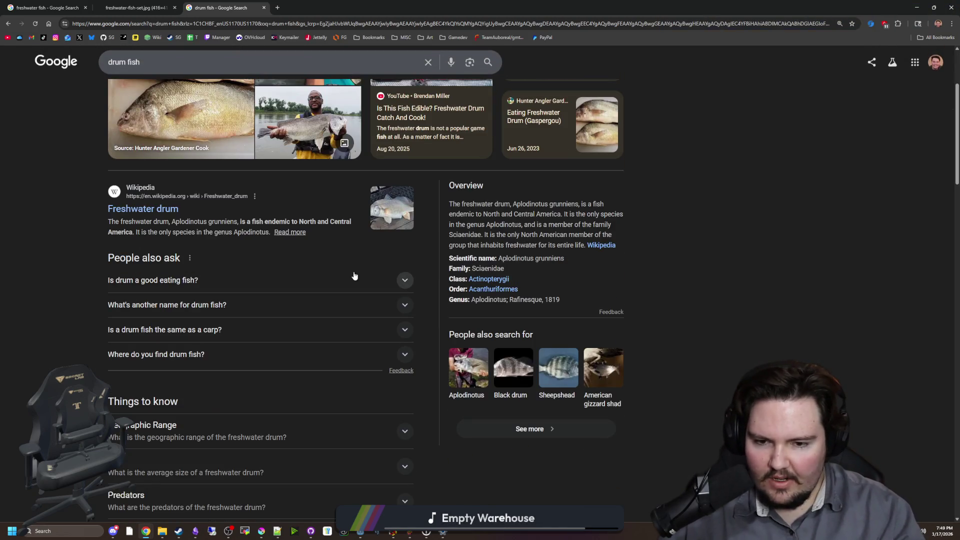
scroll(380, 296, "down", 3)
scroll(615, 279, "down", 3)
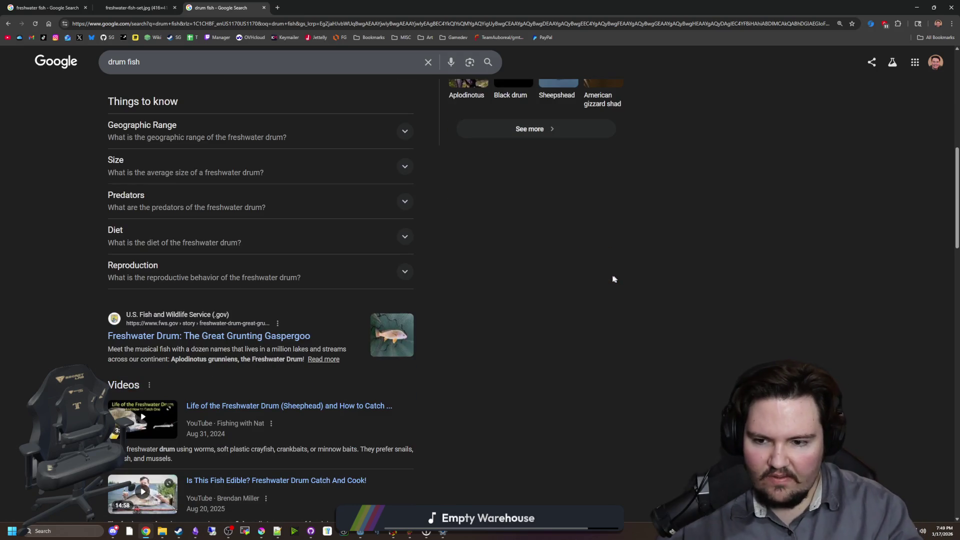
scroll(422, 279, "down", 2)
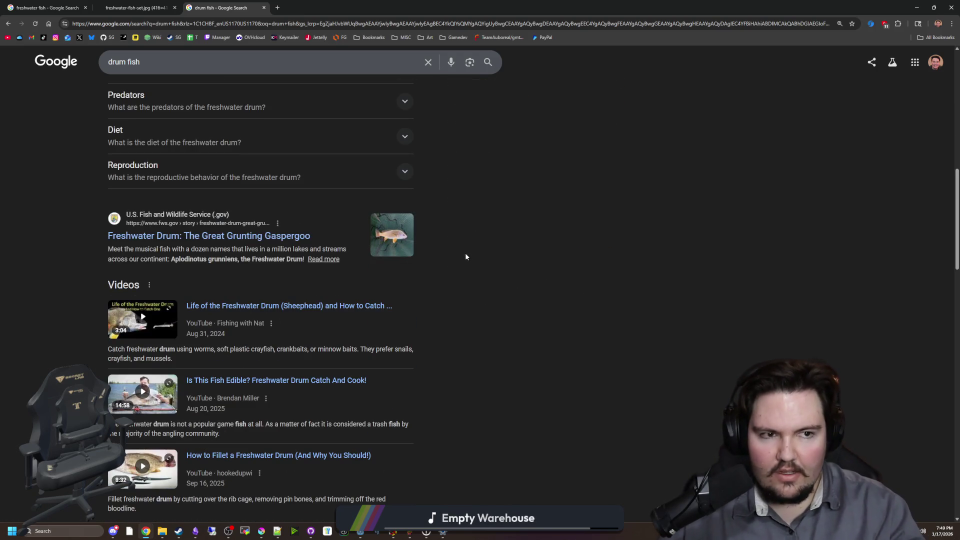
scroll(418, 253, "down", 5)
key("Home")
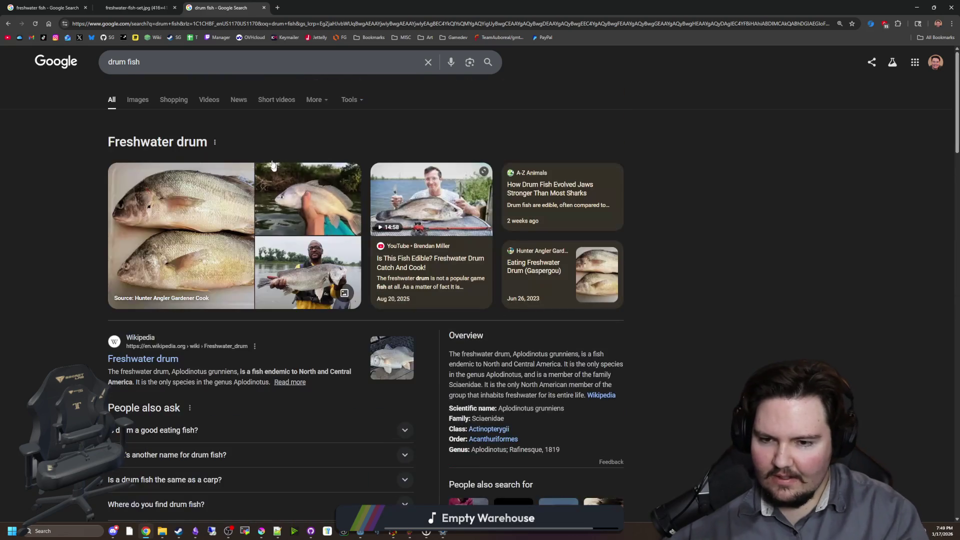
left_click(220, 28)
type("fish market va")
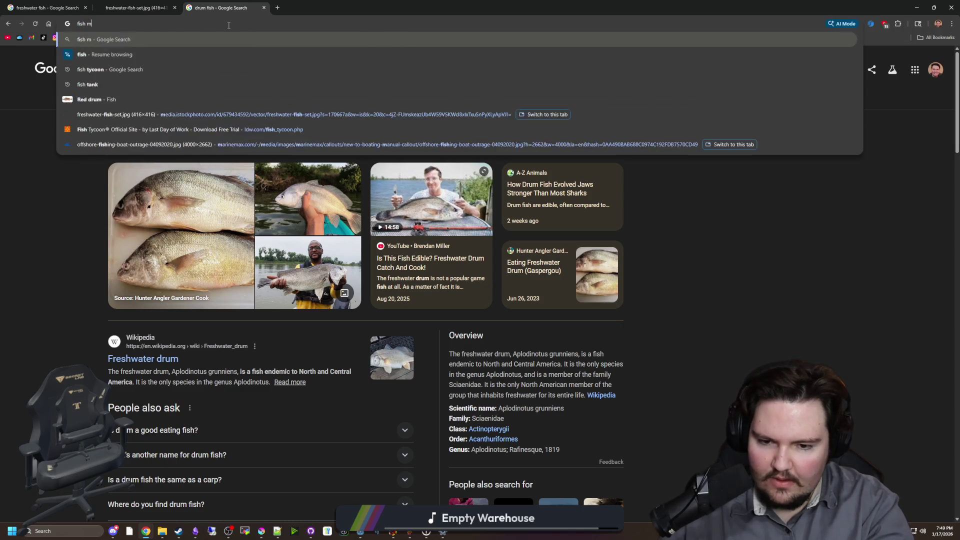
type("lues")
key("Return")
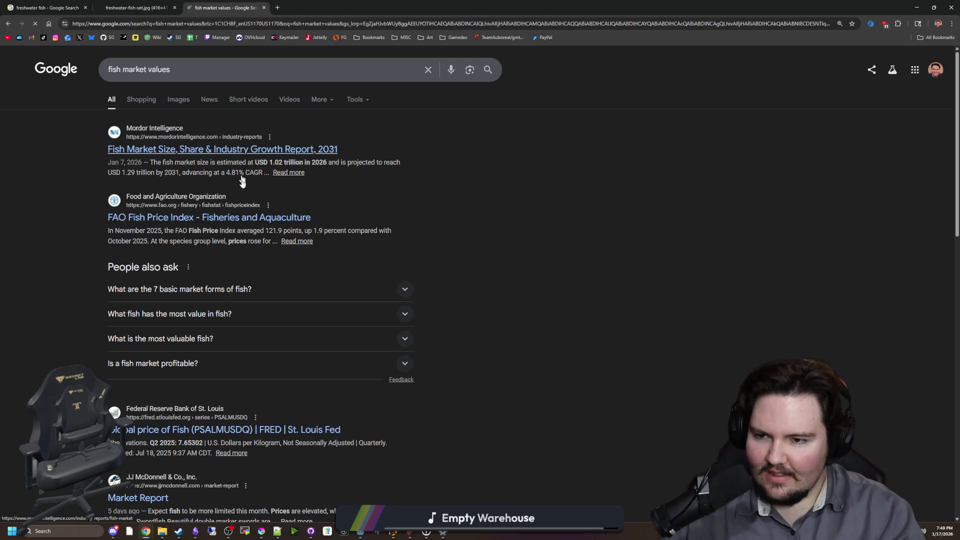
middle_click(237, 220)
left_click(328, 4)
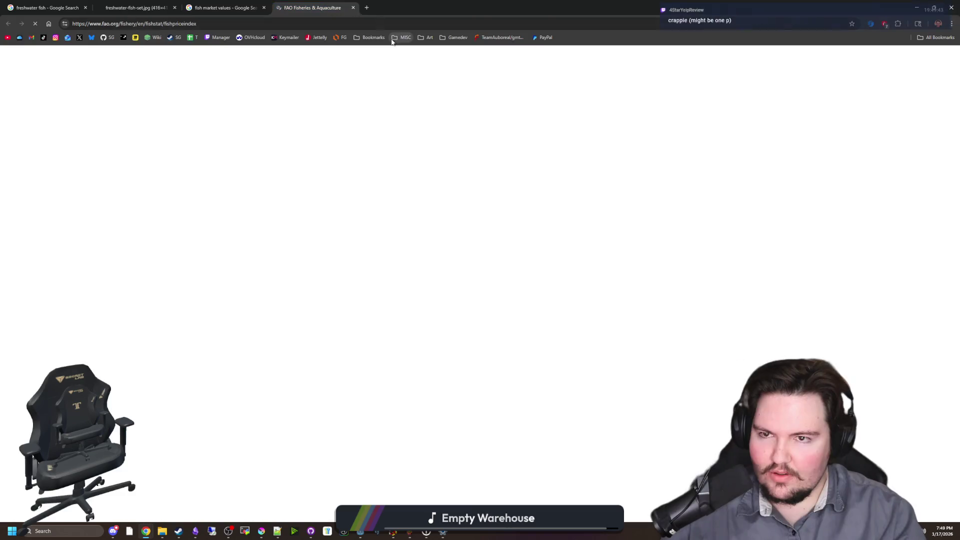
Search 'price of fish species' and open the Jones Lake fish stocking page in a new tab.
scroll(316, 240, "down", 7)
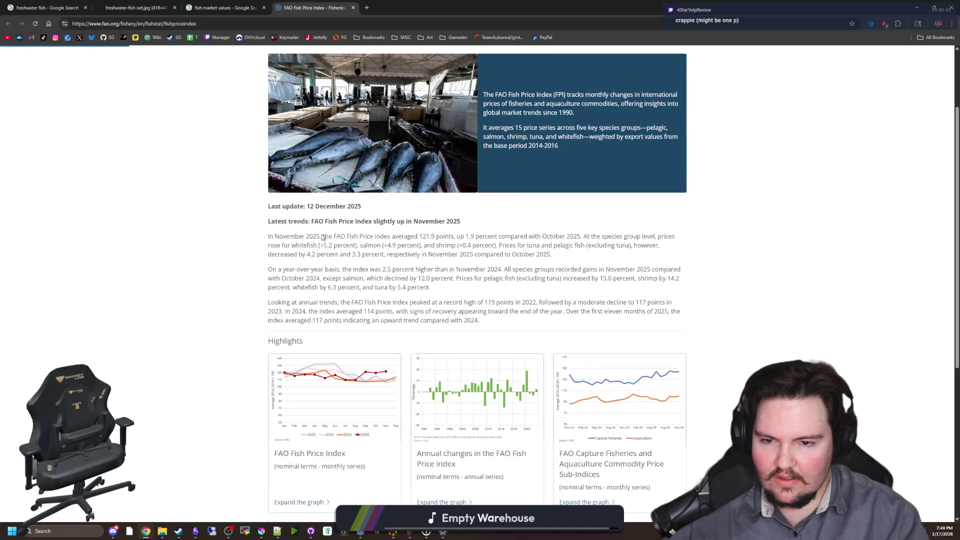
scroll(320, 260, "up", 5)
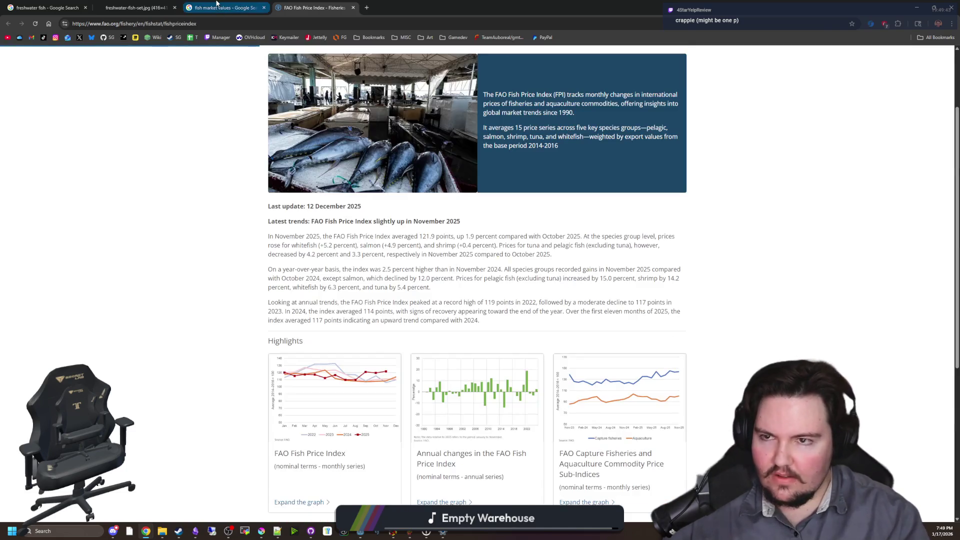
key("ctrl+shift+Tab")
scroll(280, 236, "down", 2)
scroll(250, 160, "up", 3)
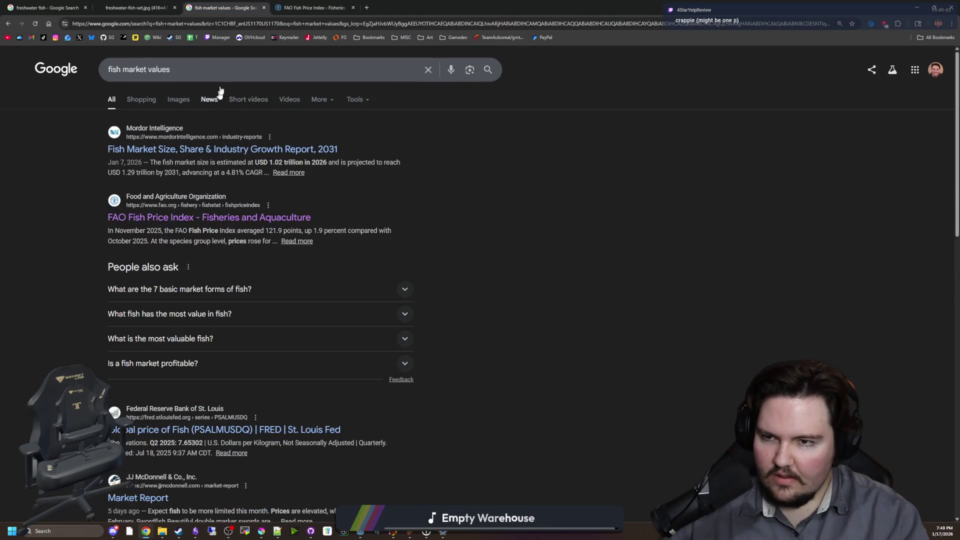
triple_click(118, 68)
type("price of fish species")
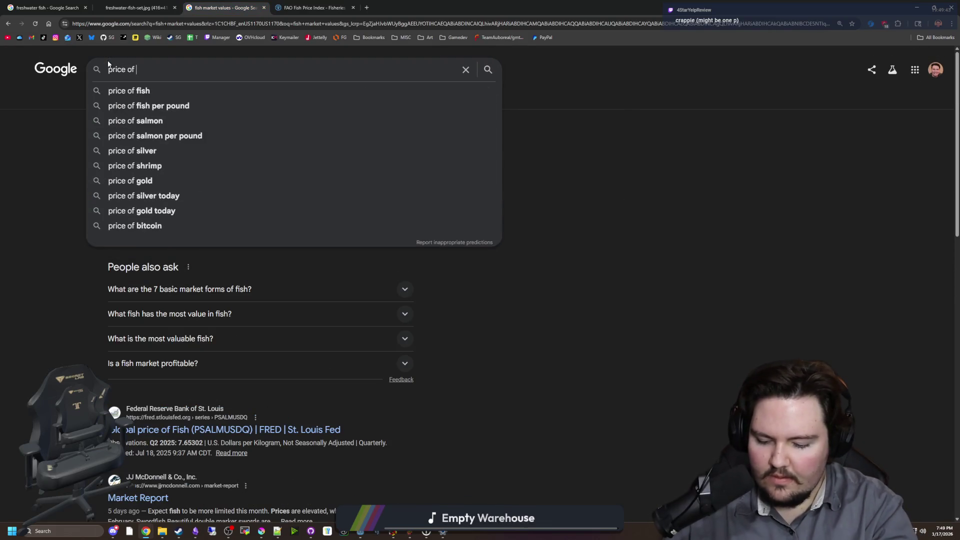
key("Return")
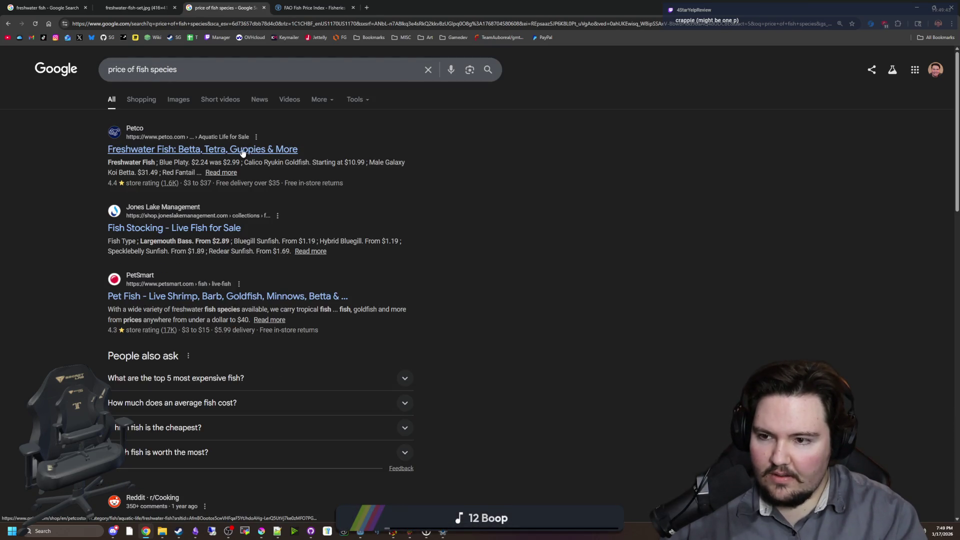
middle_click(192, 228)
left_click(383, 4)
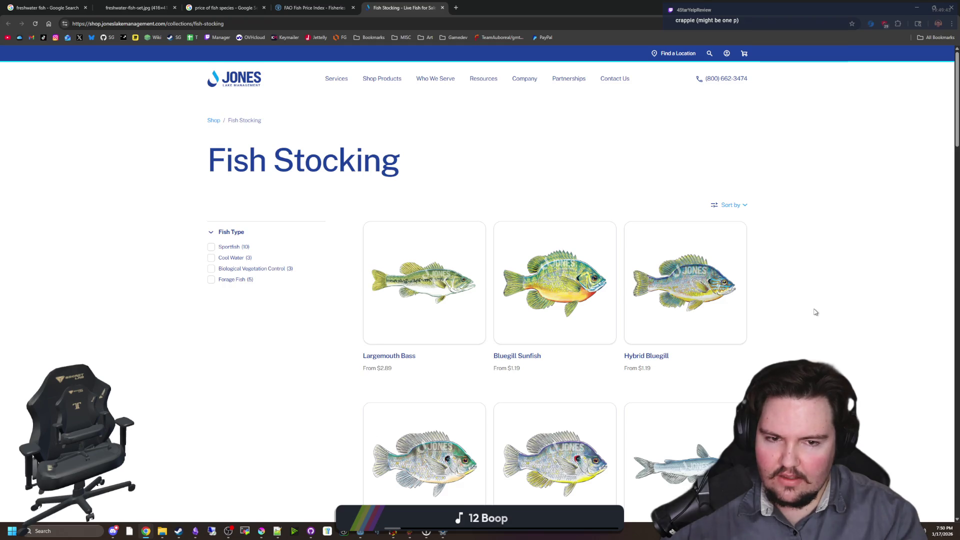
scroll(800, 318, "down", 2)
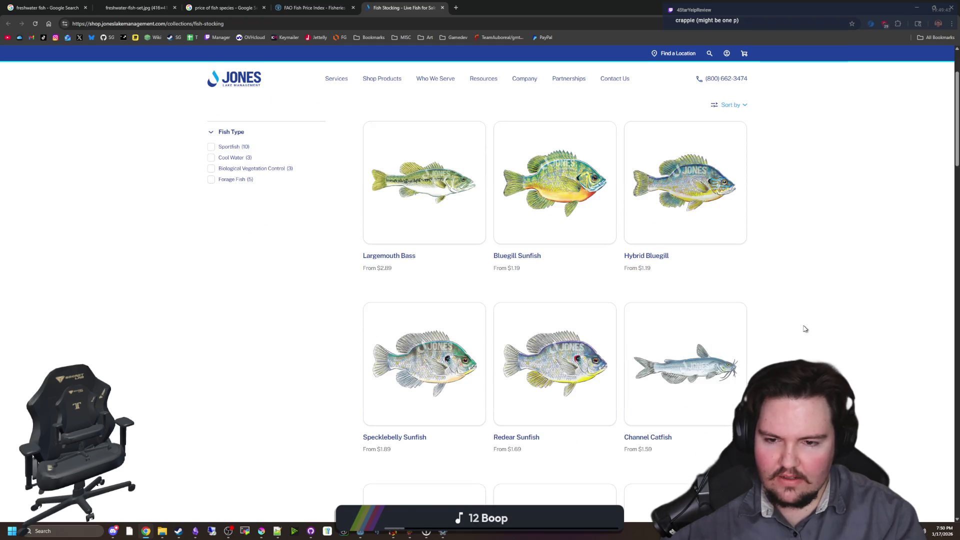
scroll(800, 329, "down", 4)
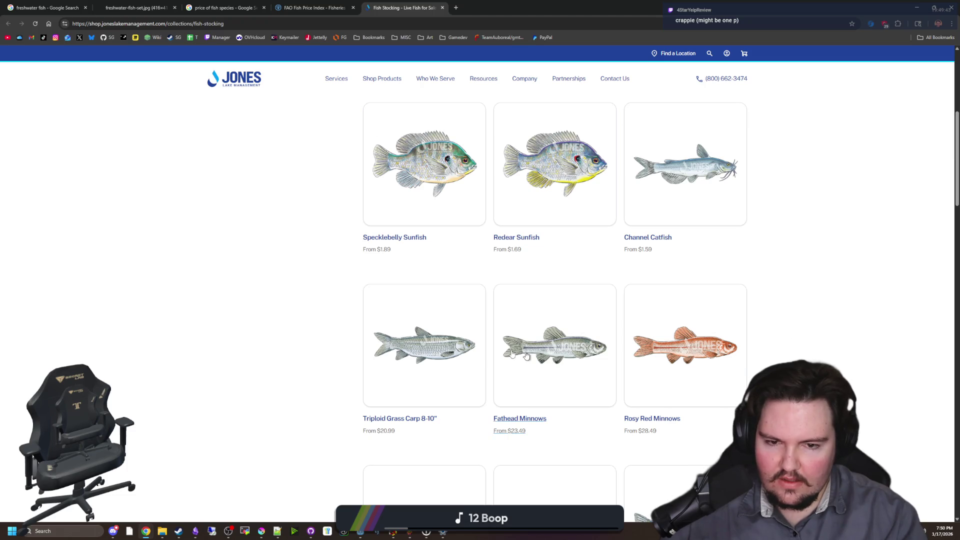
scroll(578, 357, "down", 4)
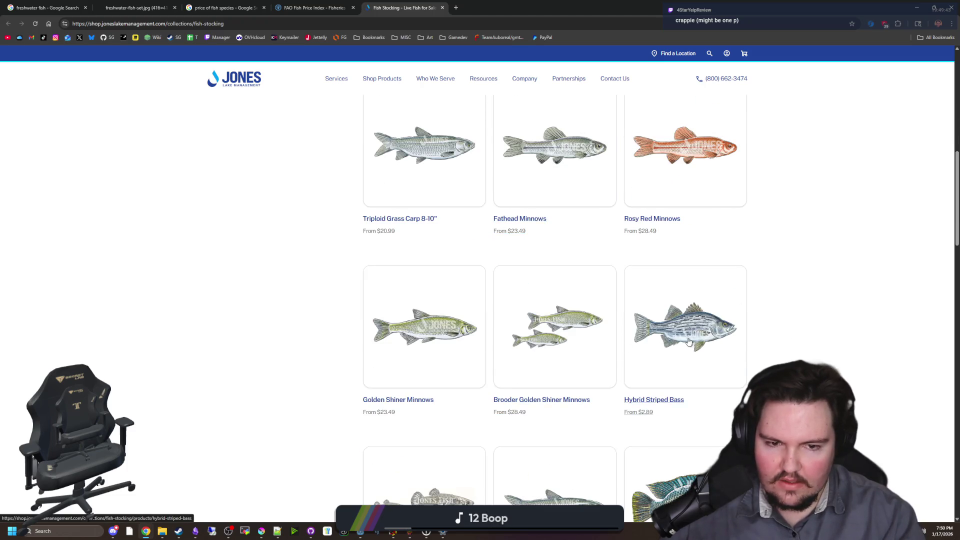
scroll(578, 357, "up", 12)
scroll(433, 193, "down", 2)
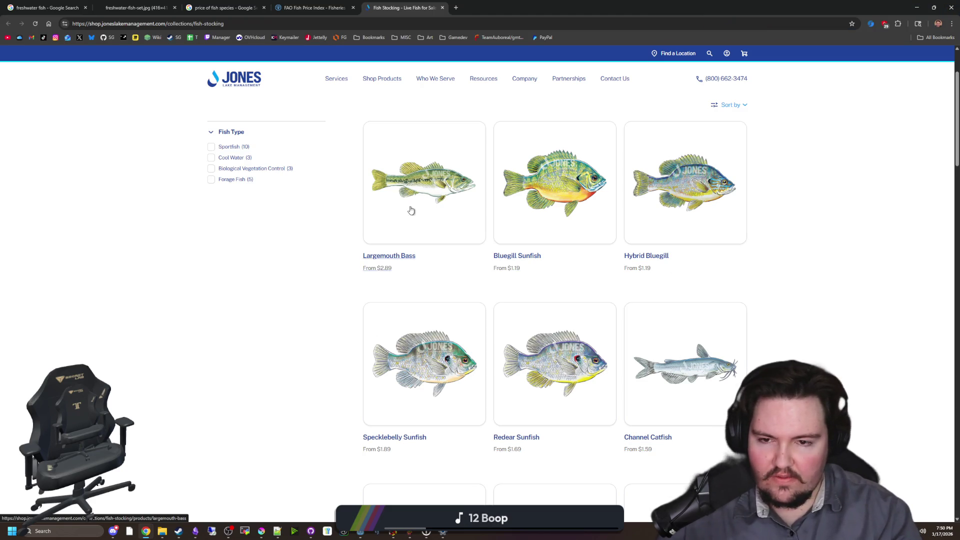
scroll(471, 239, "down", 4)
scroll(479, 233, "down", 6)
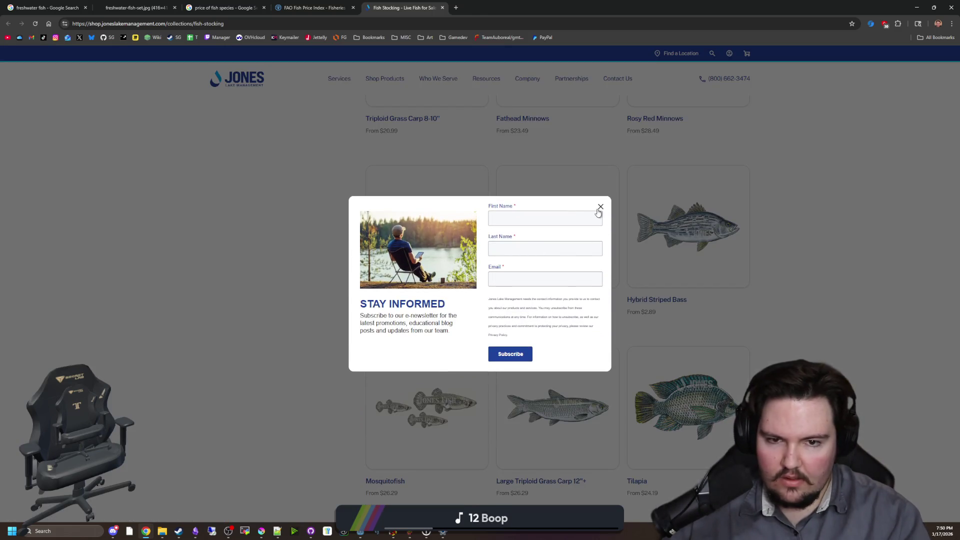
left_click(600, 206)
scroll(688, 397, "down", 1)
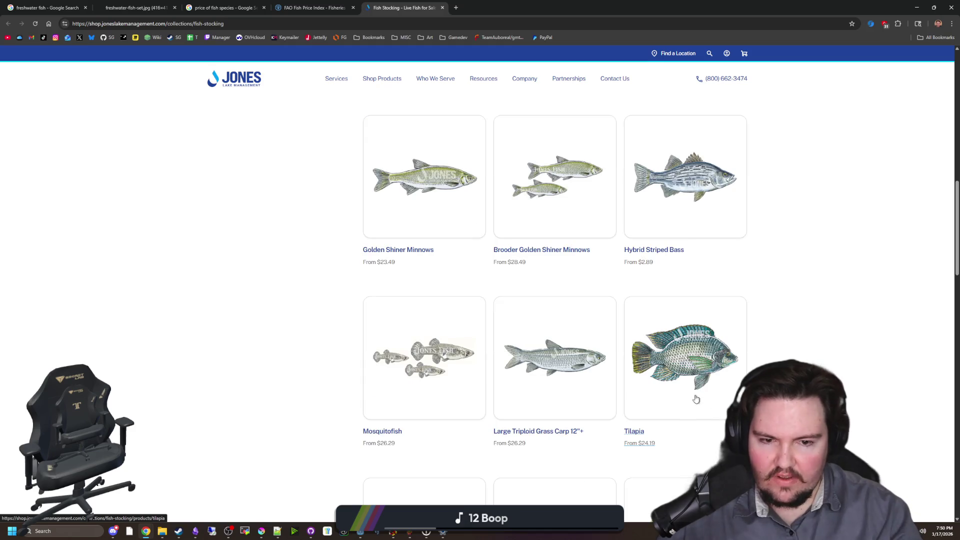
scroll(706, 381, "up", 1)
scroll(712, 255, "up", 2)
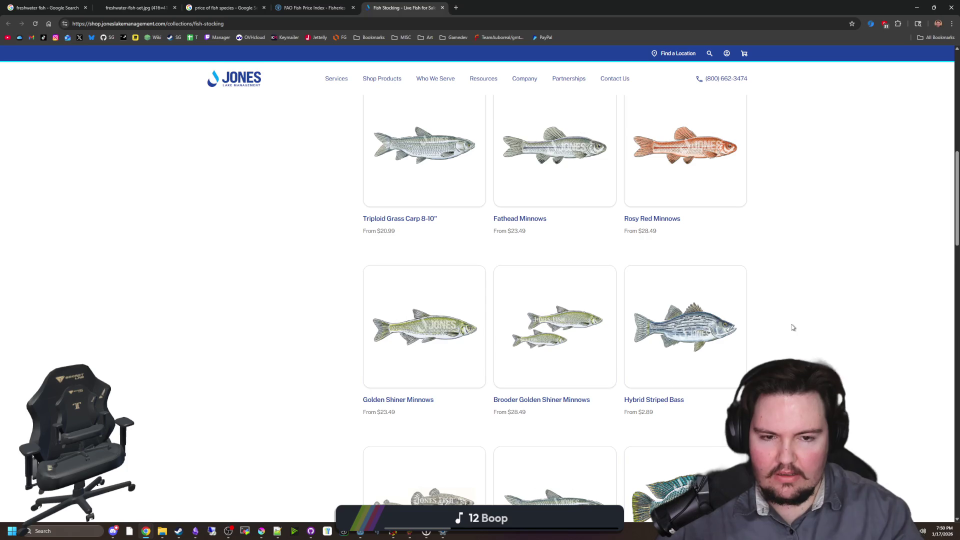
scroll(793, 327, "down", 2)
scroll(691, 310, "down", 1)
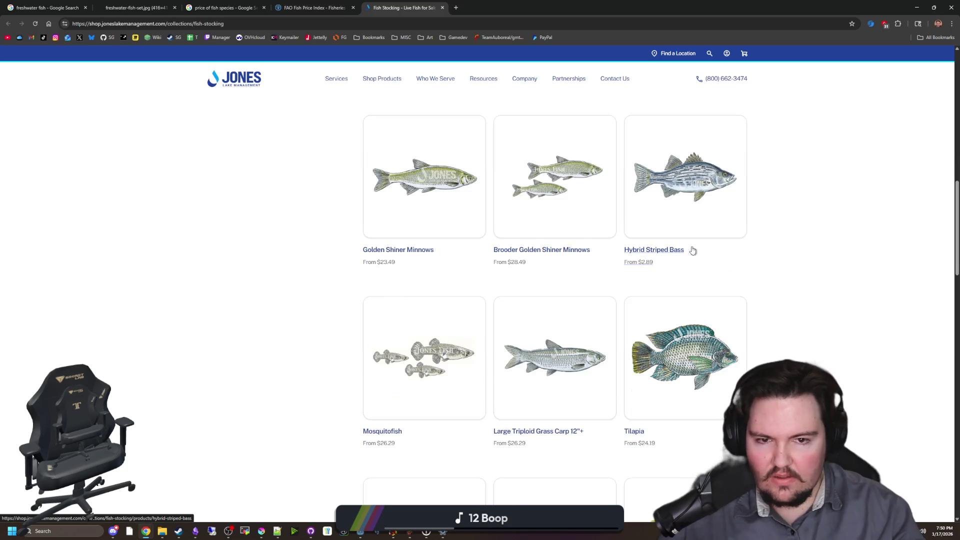
scroll(718, 207, "down", 3)
scroll(724, 208, "down", 2)
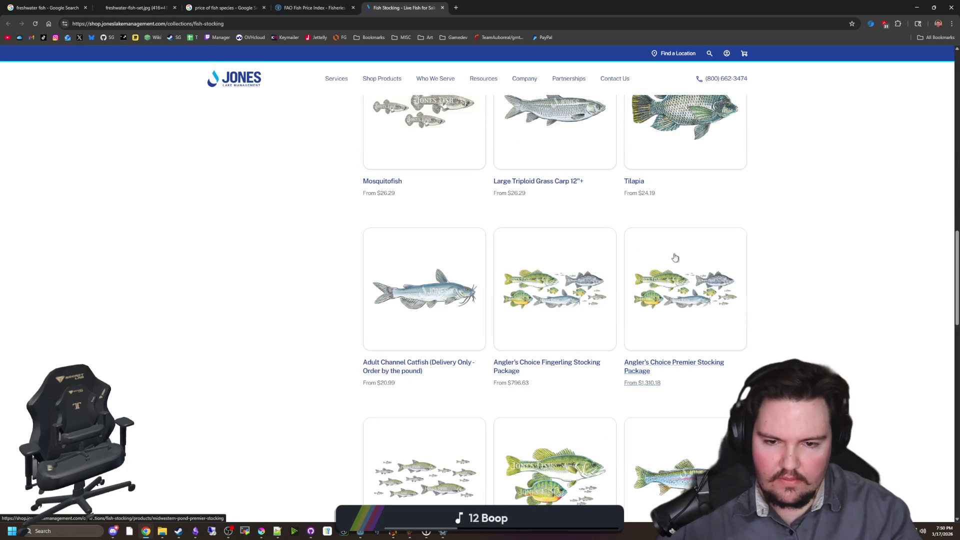
scroll(435, 305, "down", 4)
scroll(435, 304, "down", 3)
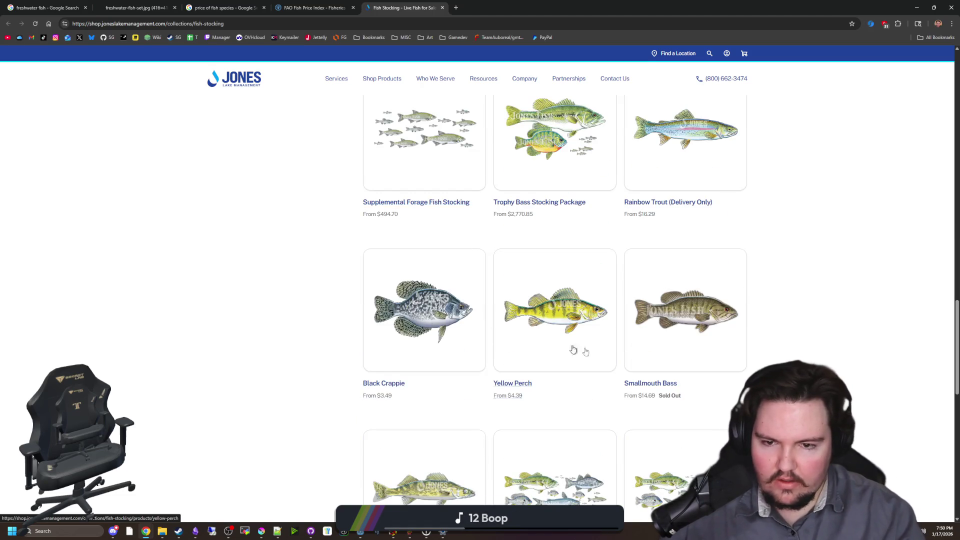
scroll(563, 321, "down", 3)
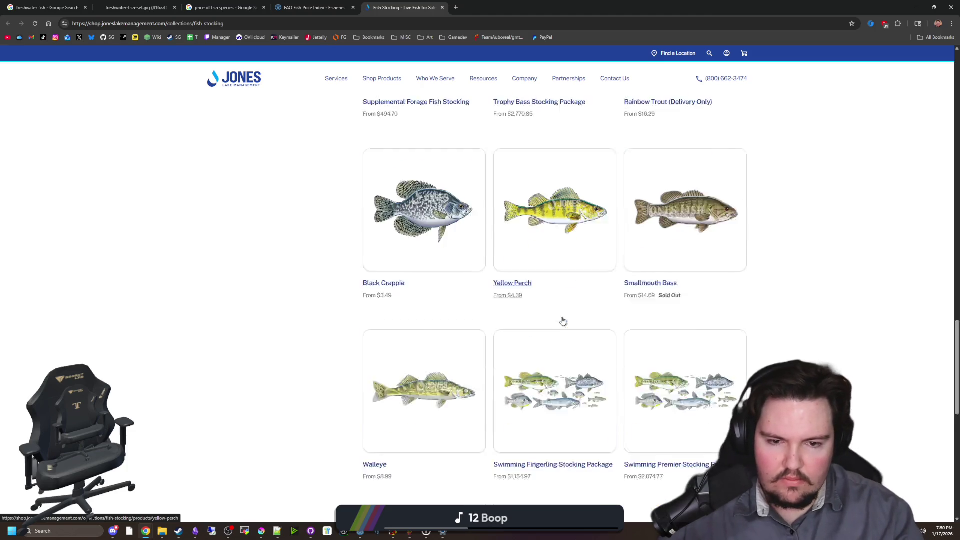
scroll(423, 325, "down", 4)
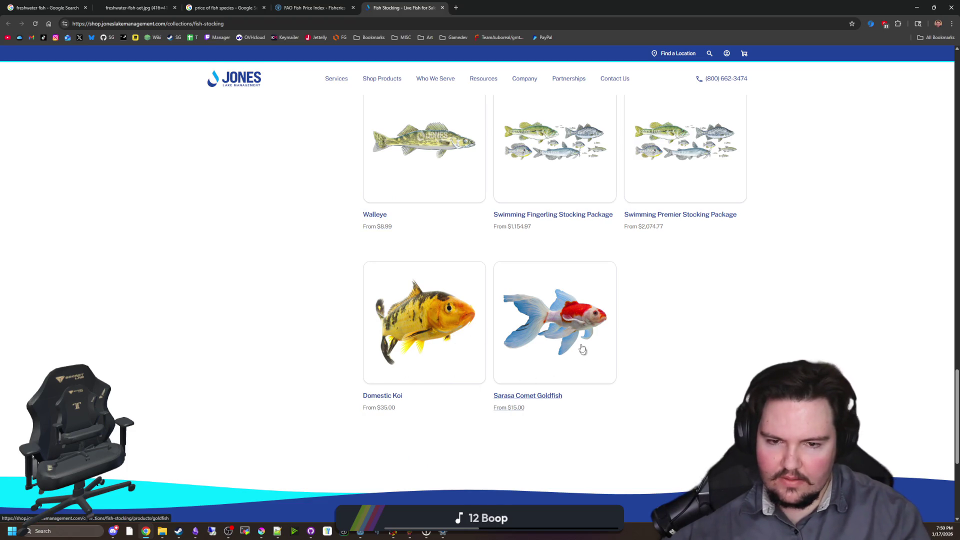
scroll(271, 274, "up", 10)
scroll(289, 245, "up", 5)
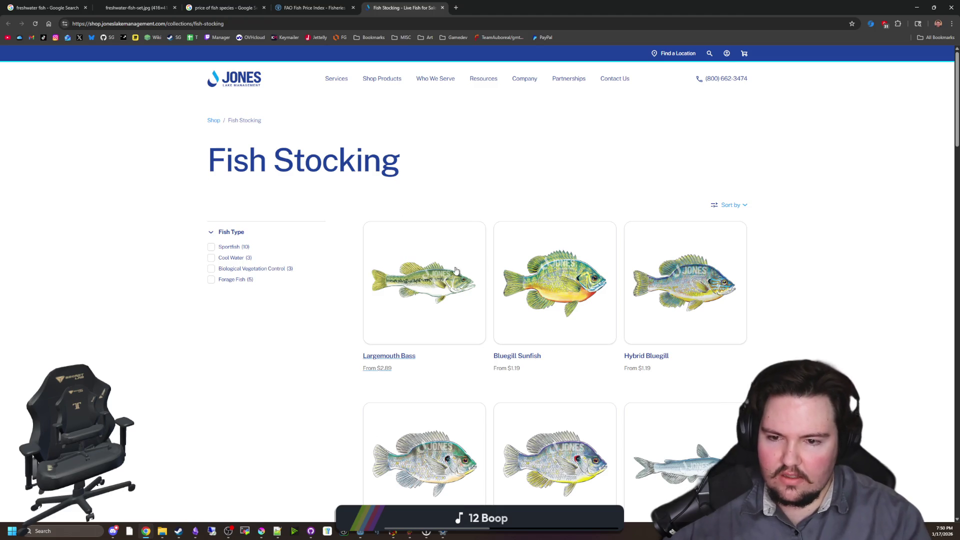
key("ctrl+shift+Tab")
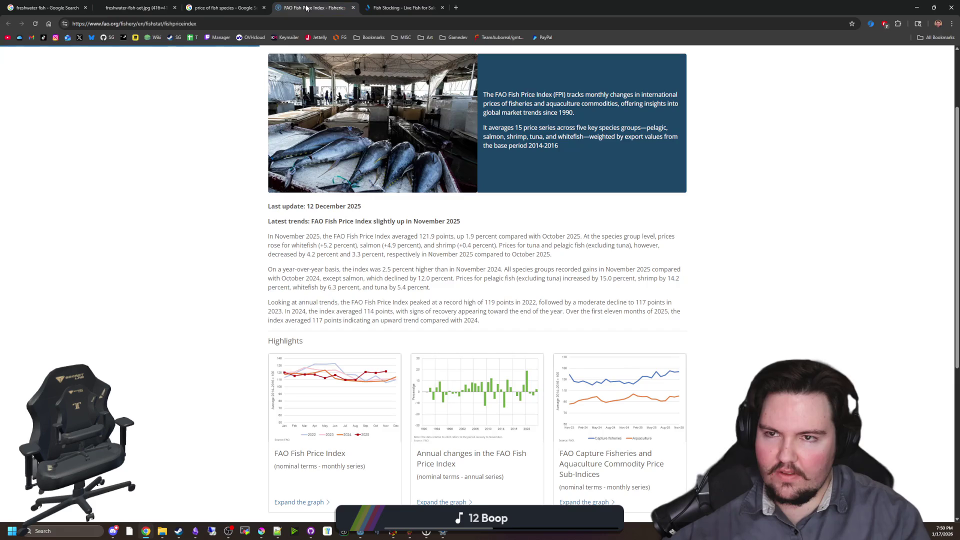
Go back to the 'price of fish species' results and briefly preview the ResearchGate price table image.
left_click(227, 8)
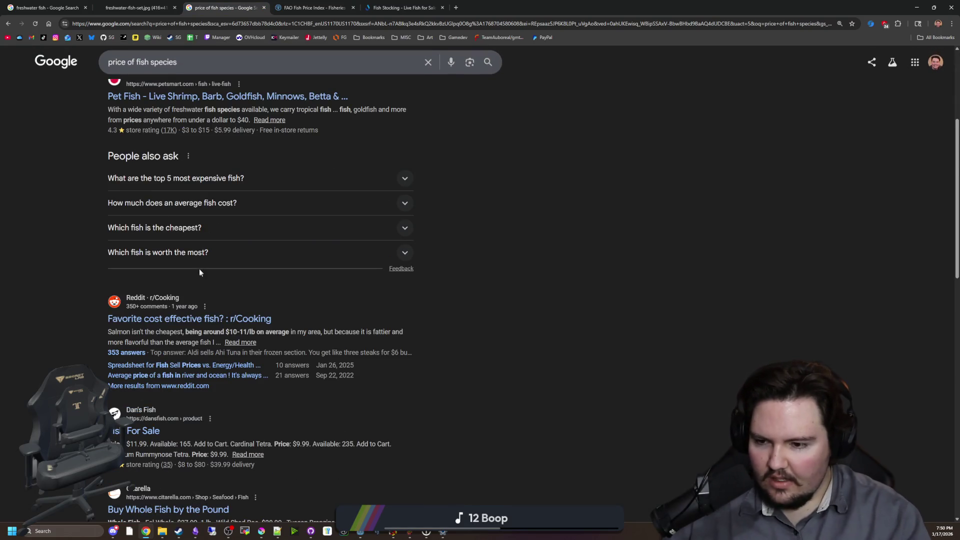
scroll(199, 272, "down", 5)
scroll(198, 271, "down", 1)
scroll(198, 271, "down", 4)
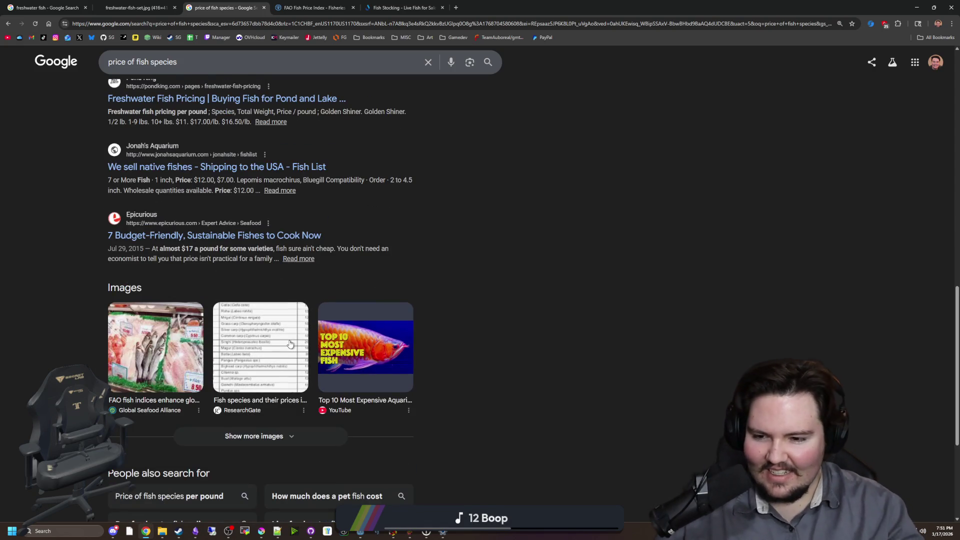
left_click(290, 344)
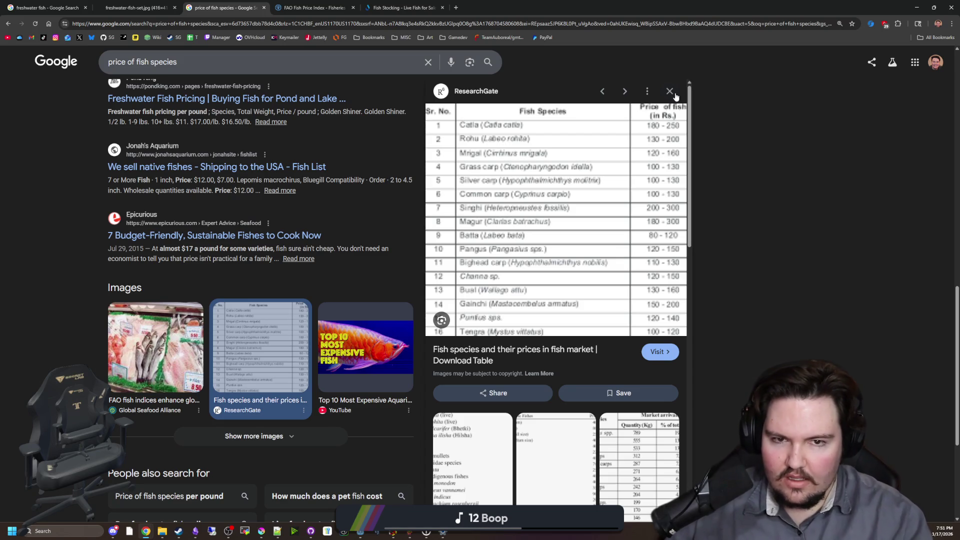
left_click(670, 93)
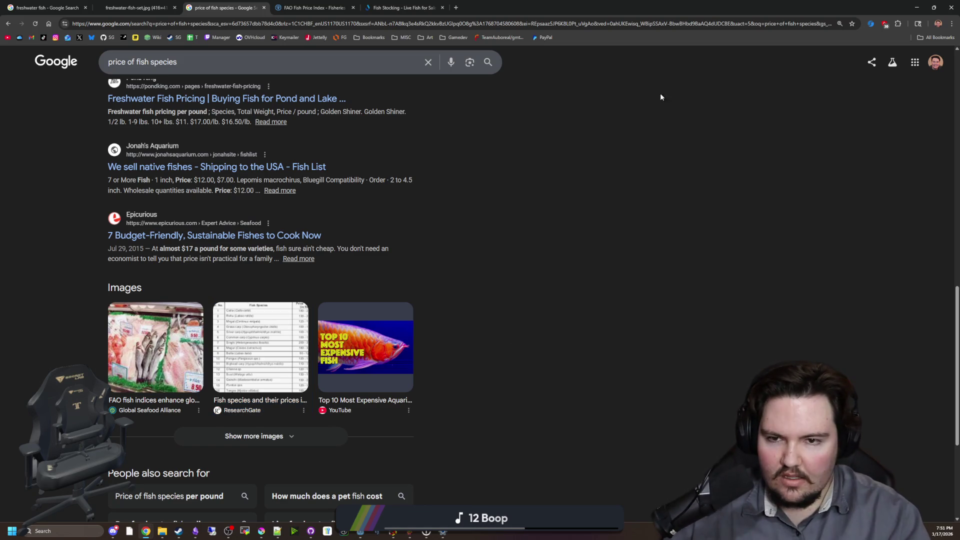
scroll(216, 238, "down", 4)
scroll(213, 234, "up", 15)
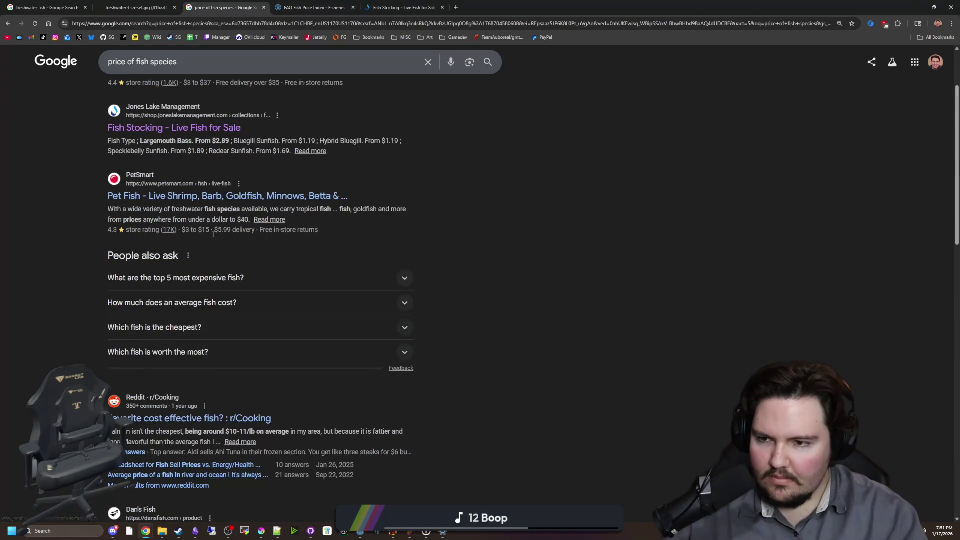
scroll(150, 150, "up", 2)
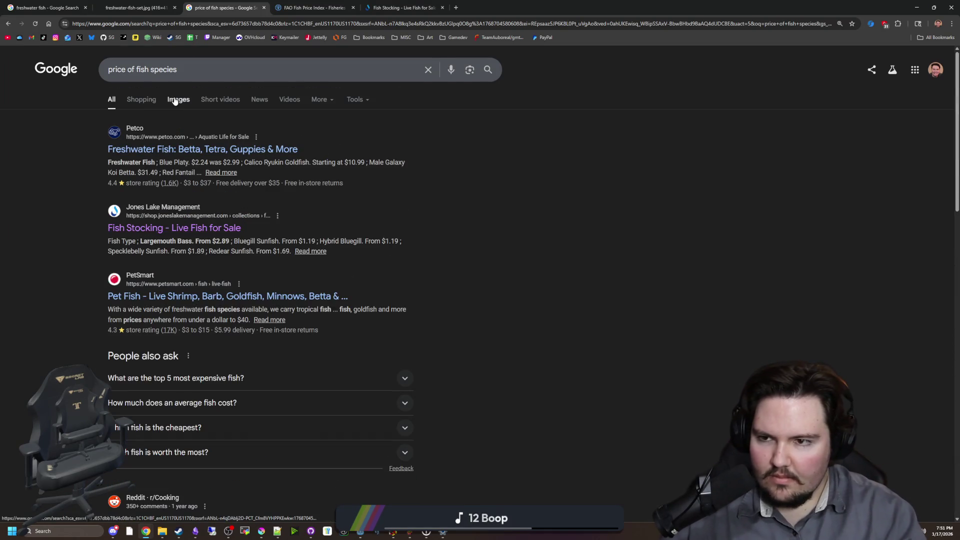
Preview fish price images and open the ResearchGate fish species price table page in a new tab.
left_click(174, 100)
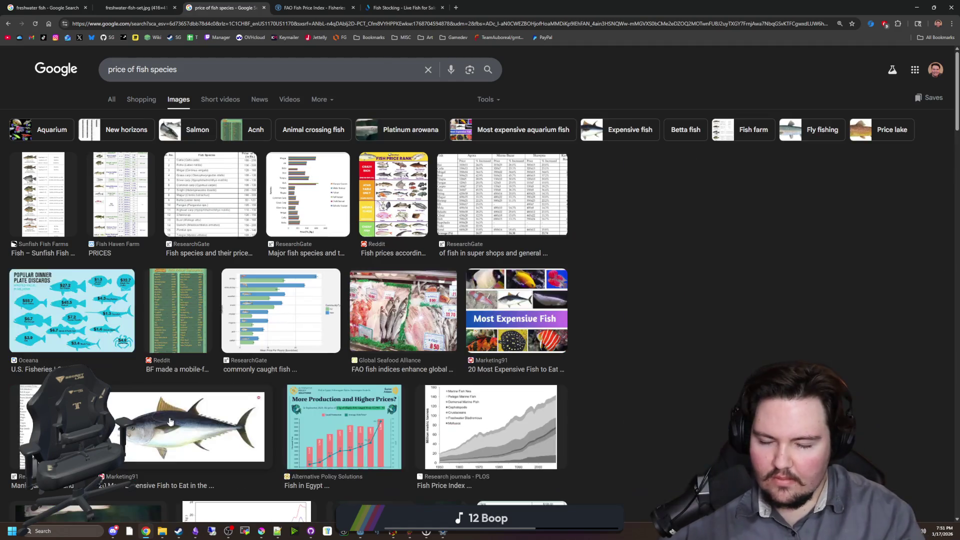
left_click(523, 507)
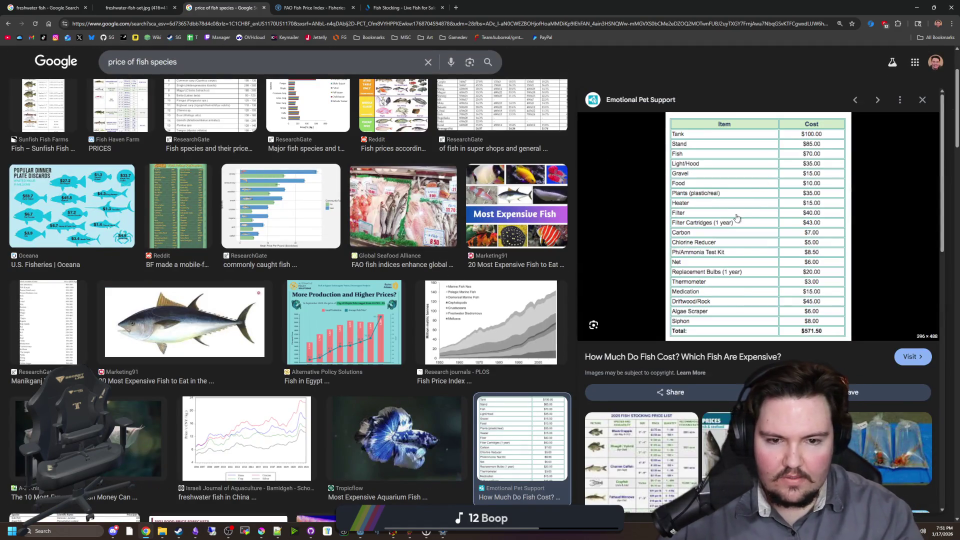
scroll(357, 417, "up", 2)
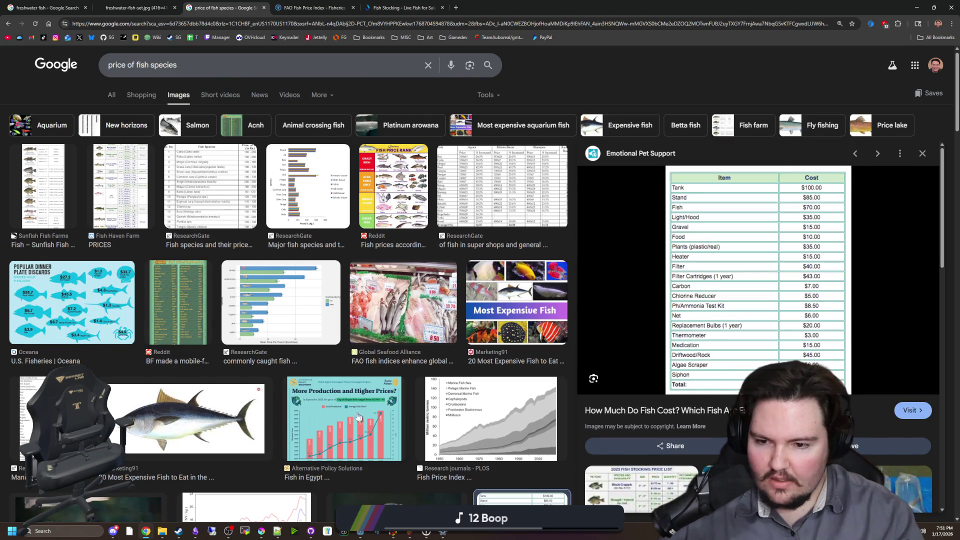
left_click(233, 186)
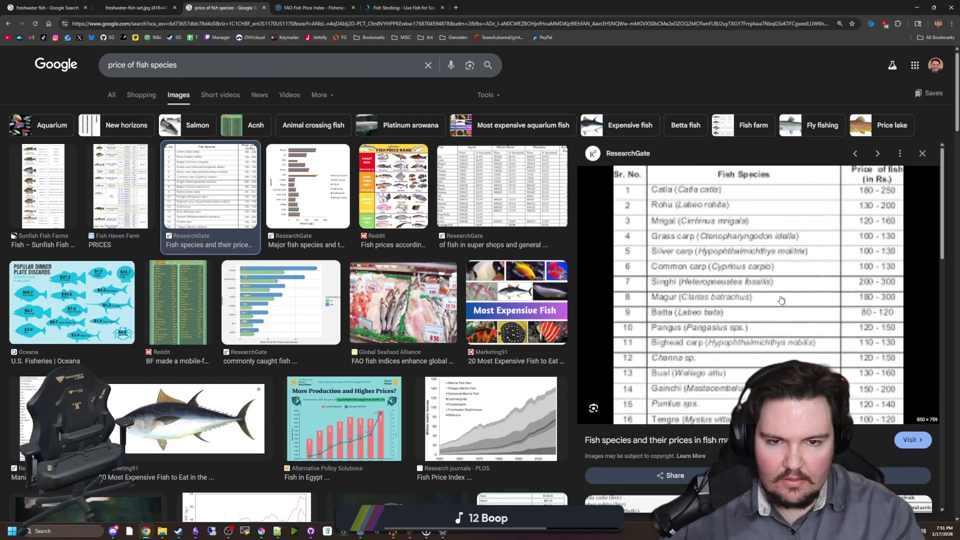
scroll(781, 300, "down", 3)
scroll(760, 320, "down", 5)
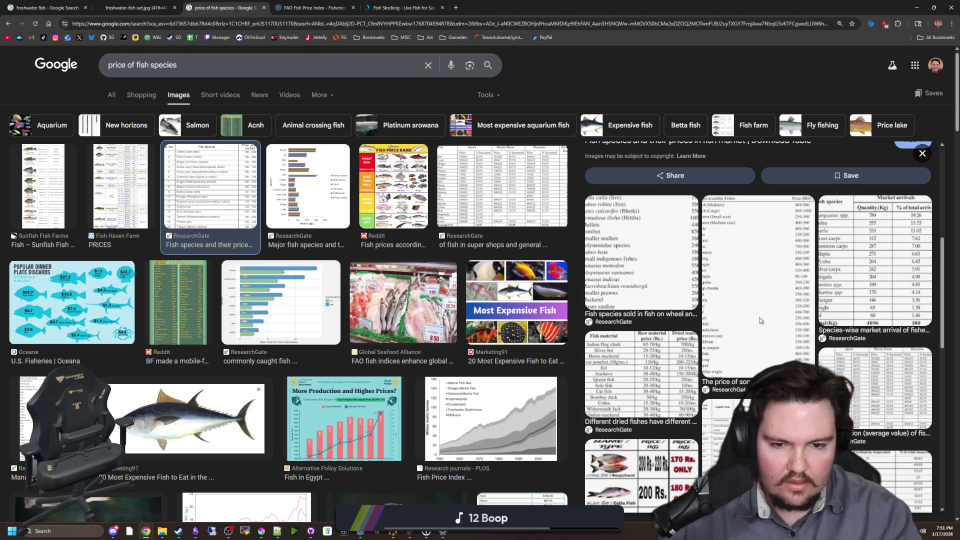
left_click(735, 320)
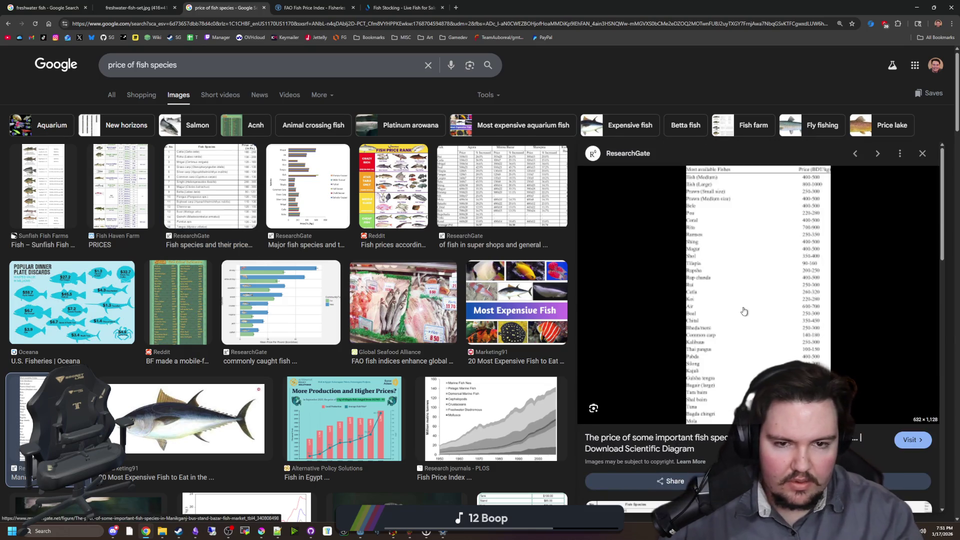
scroll(744, 311, "down", 5)
left_click(664, 359)
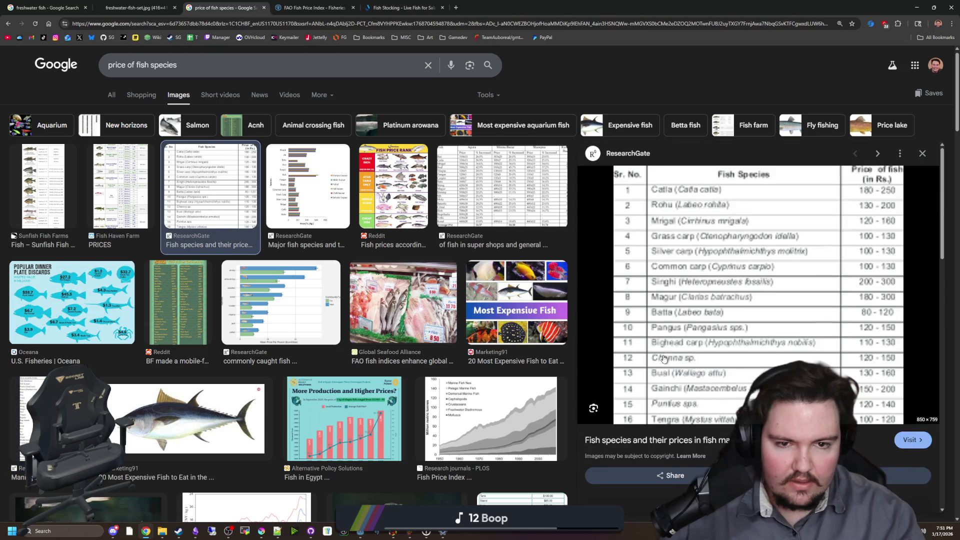
scroll(664, 359, "down", 3)
middle_click(701, 293)
left_click(482, 6)
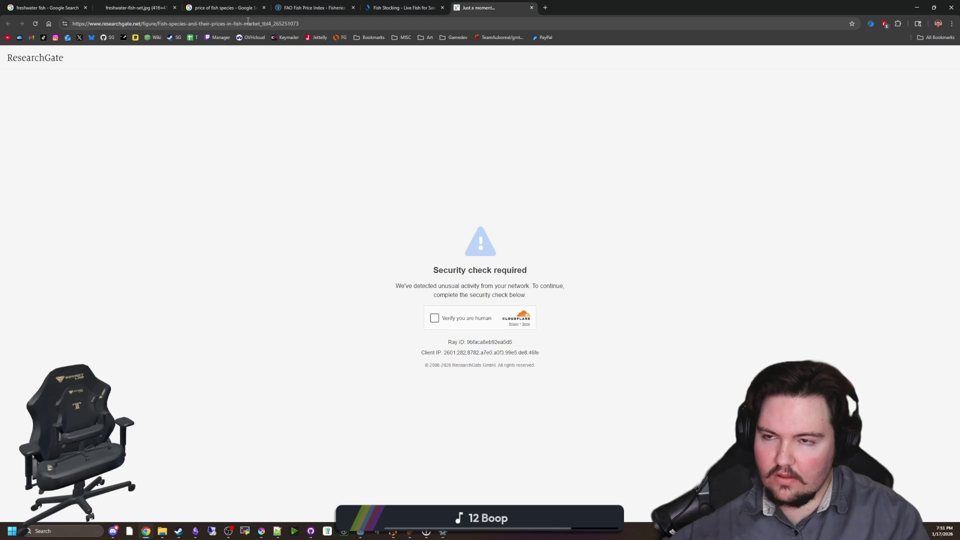
Pass ResearchGate's Cloudflare human check and reach the fish species price table.
left_click(435, 318)
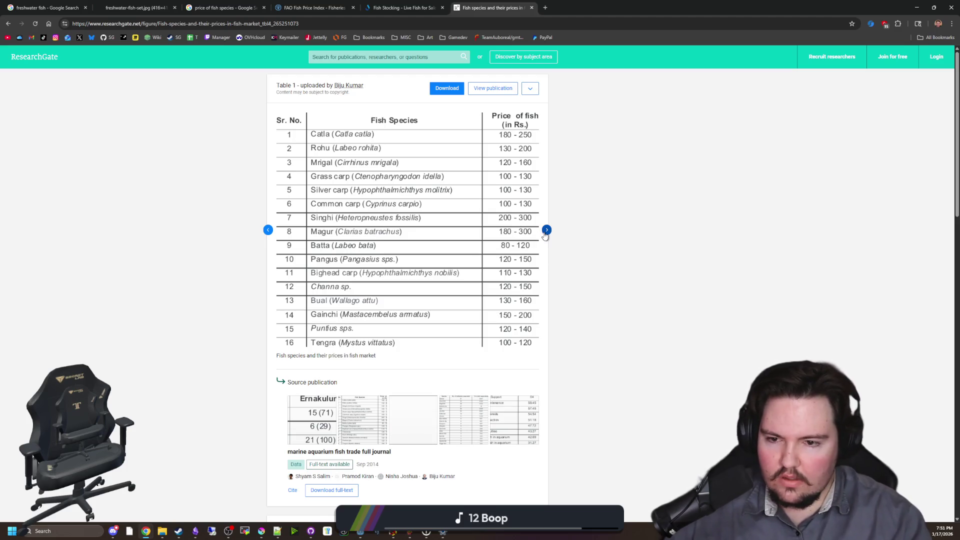
left_click(547, 230)
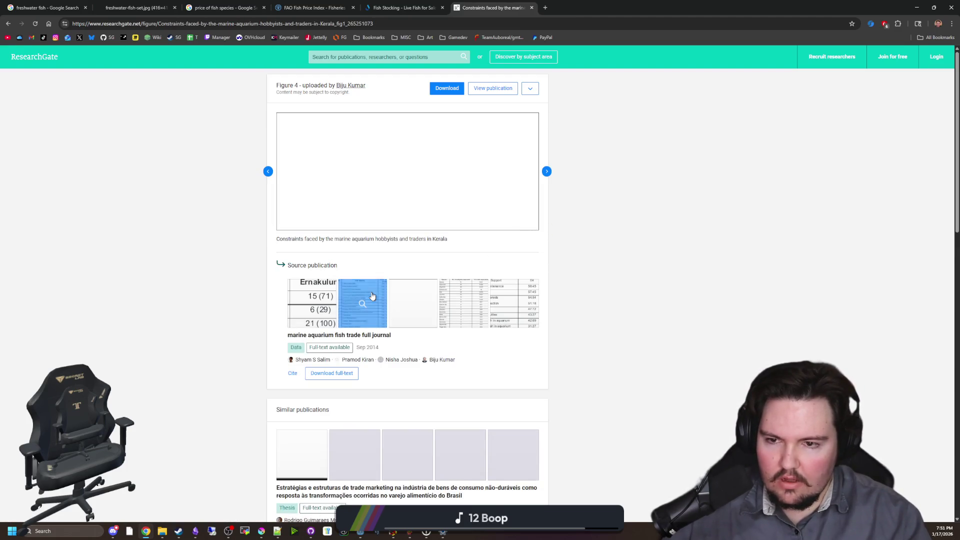
left_click(372, 297)
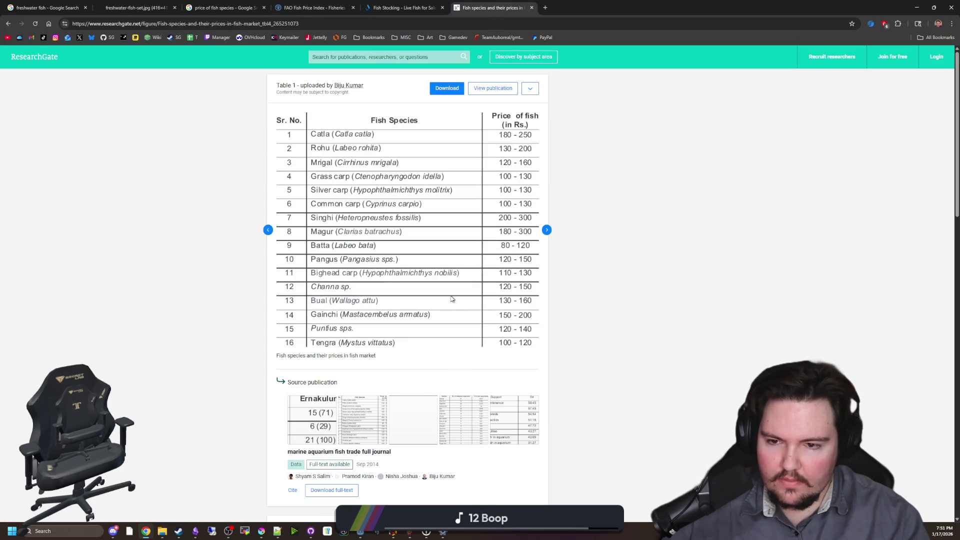
Browse Tables 4 and 5 of the publication, then return to Table 1's fish prices.
left_click(464, 420)
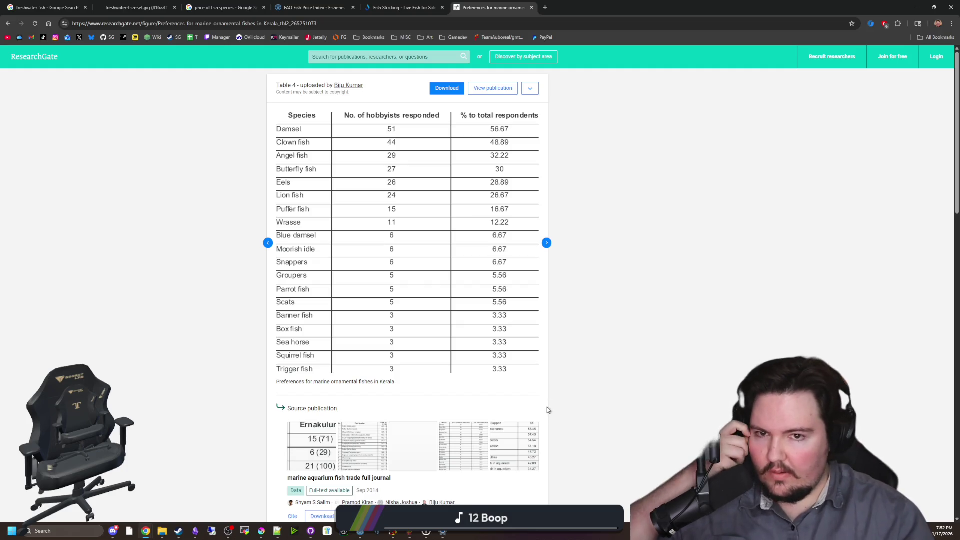
left_click(513, 440)
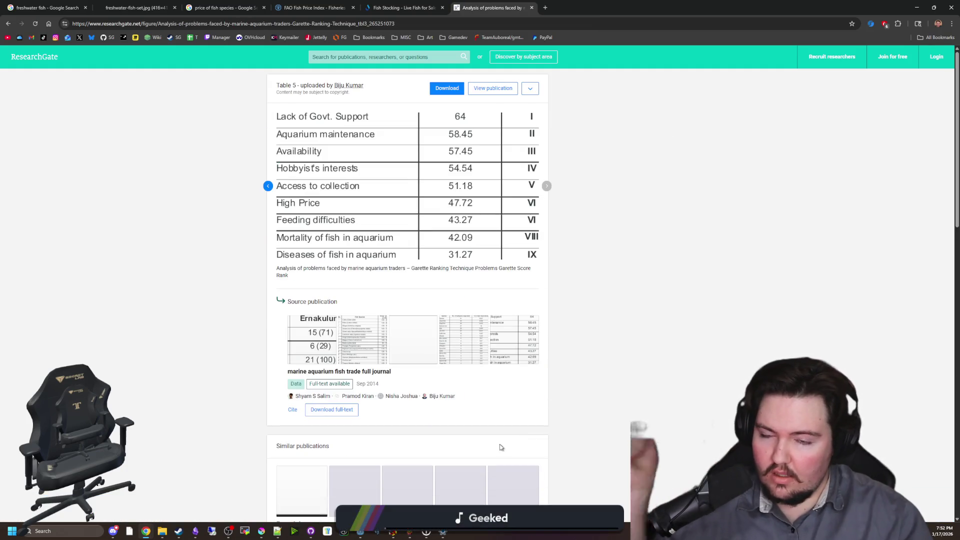
left_click(359, 341)
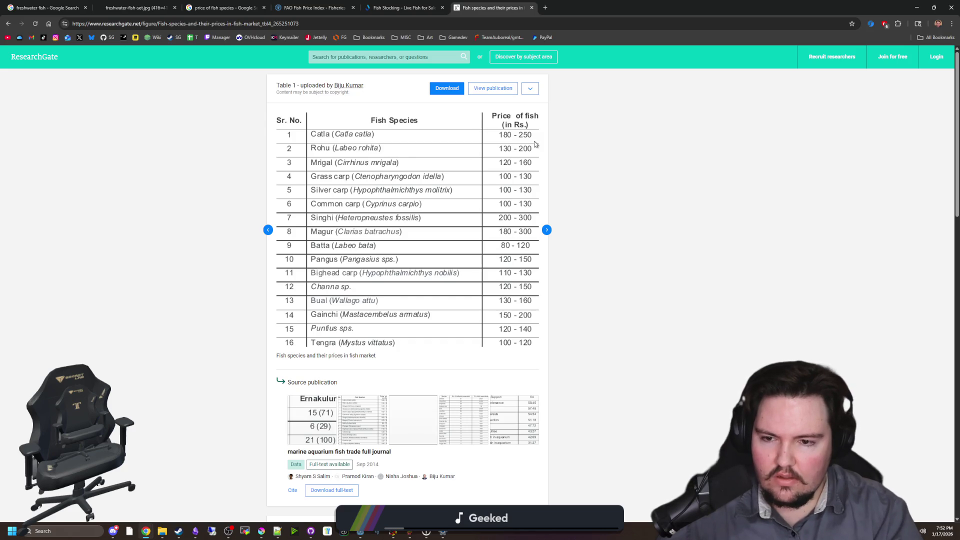
scroll(680, 305, "down", 15)
scroll(673, 292, "up", 12)
Add 'crappie' and 'perch' as new bullets after 'drum' in the -TODO LIST note.
key("alt+Tab")
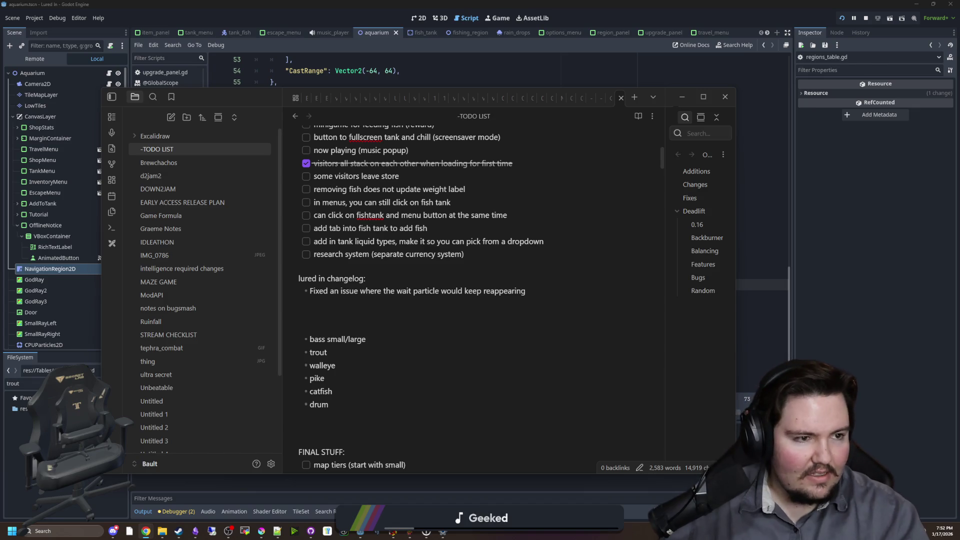
left_click(372, 299)
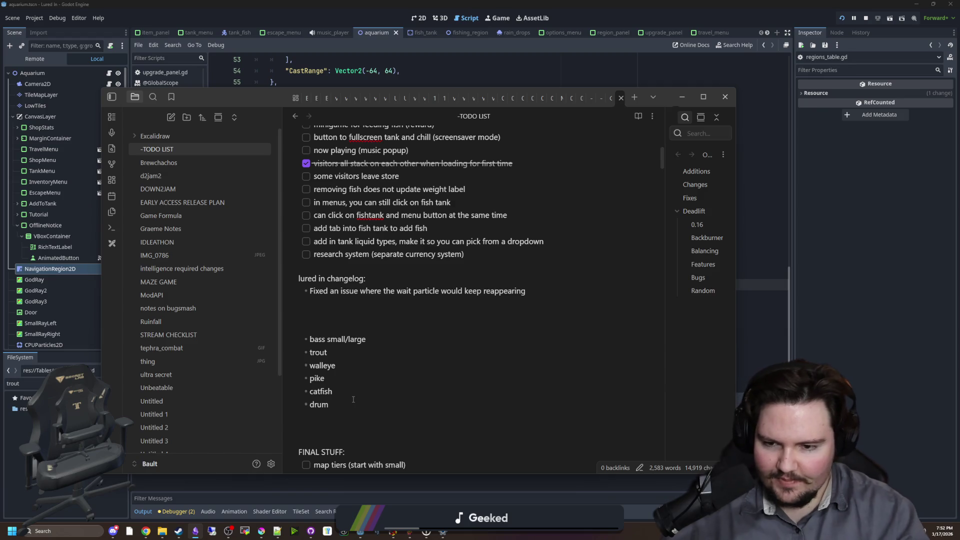
key("Return")
type("crappie")
key("Return")
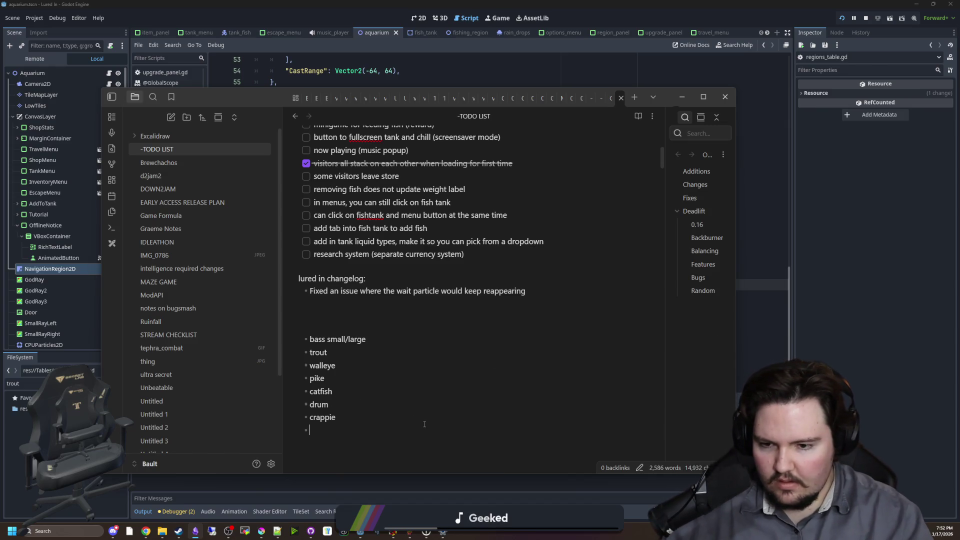
type("perch")
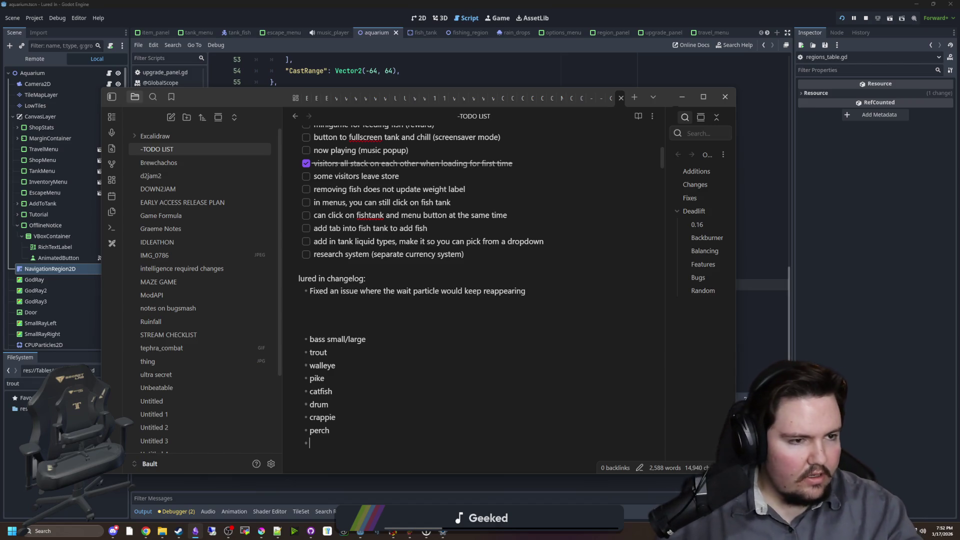
key("alt+Tab")
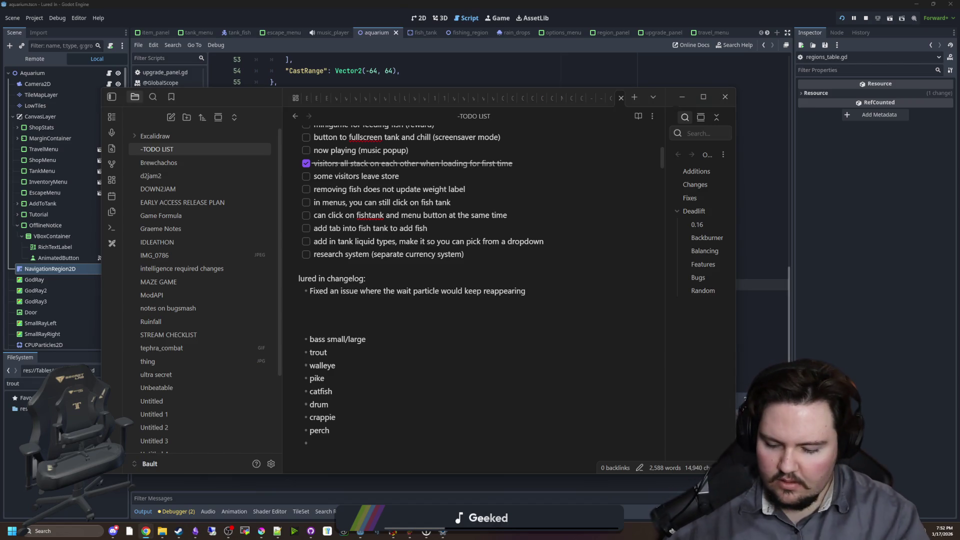
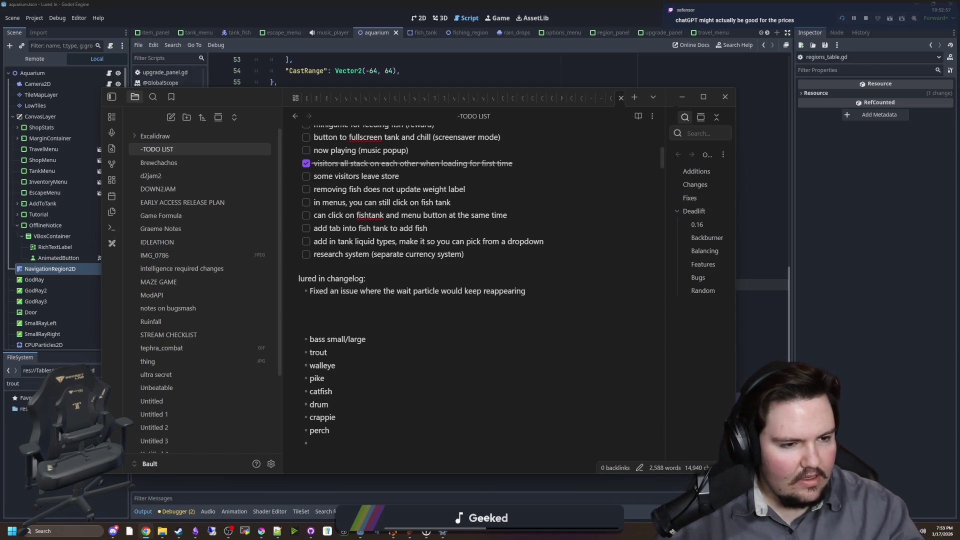
Review Chrome's Florida chart of 17 freshwater exotic fish species from top to bottom.
key("alt+Tab")
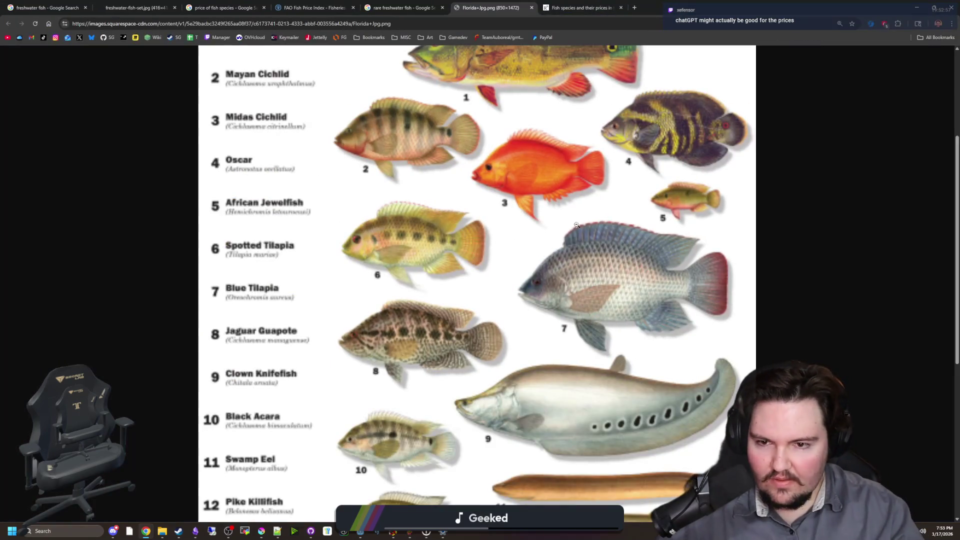
scroll(577, 225, "down", 6)
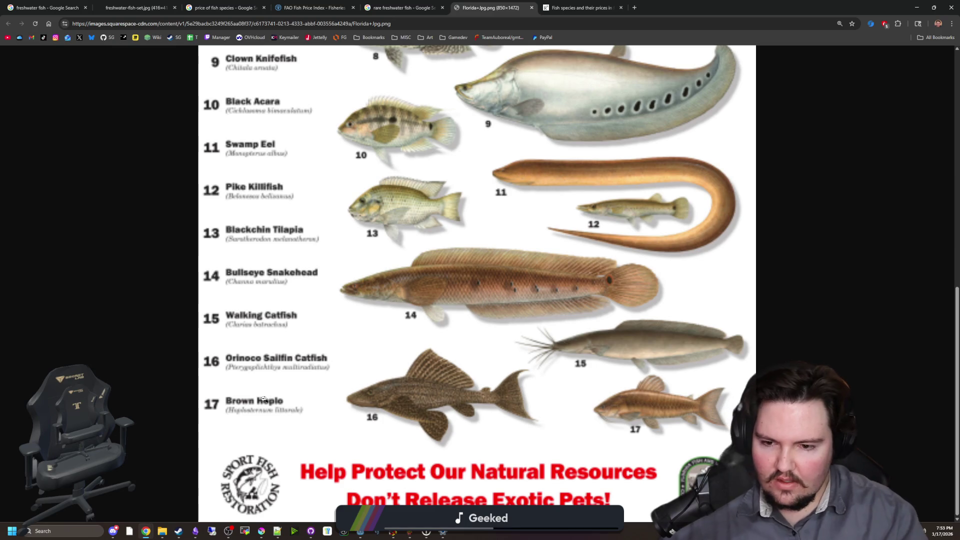
scroll(260, 398, "up", 1)
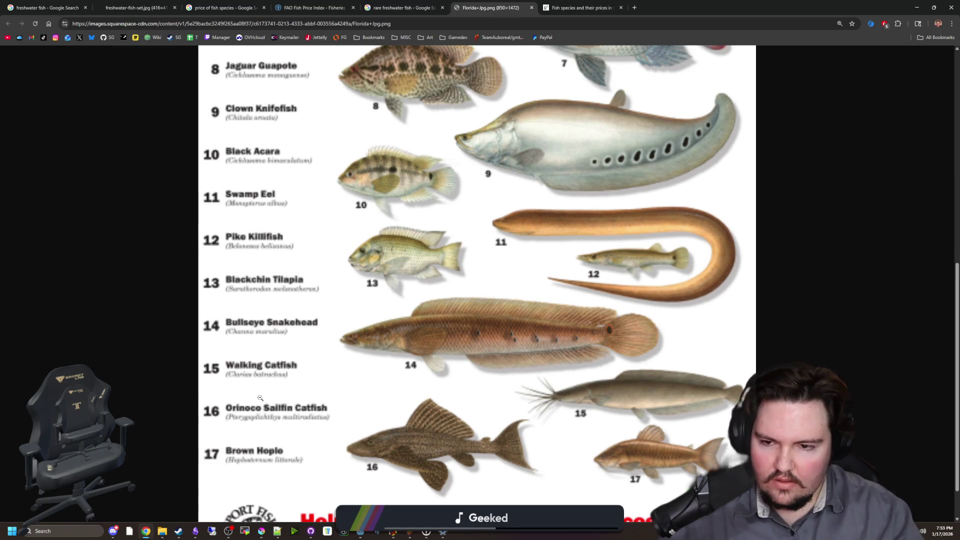
scroll(258, 398, "up", 9)
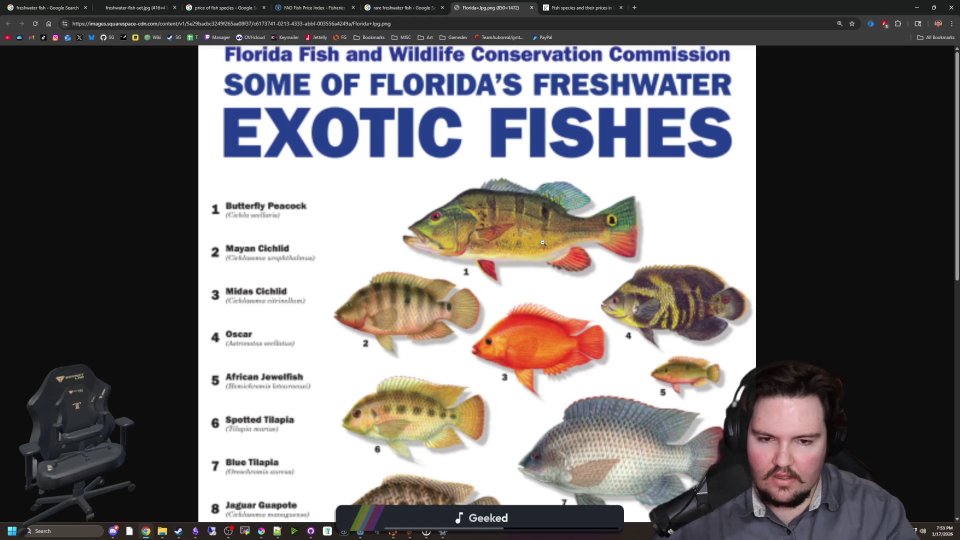
scroll(543, 242, "down", 3)
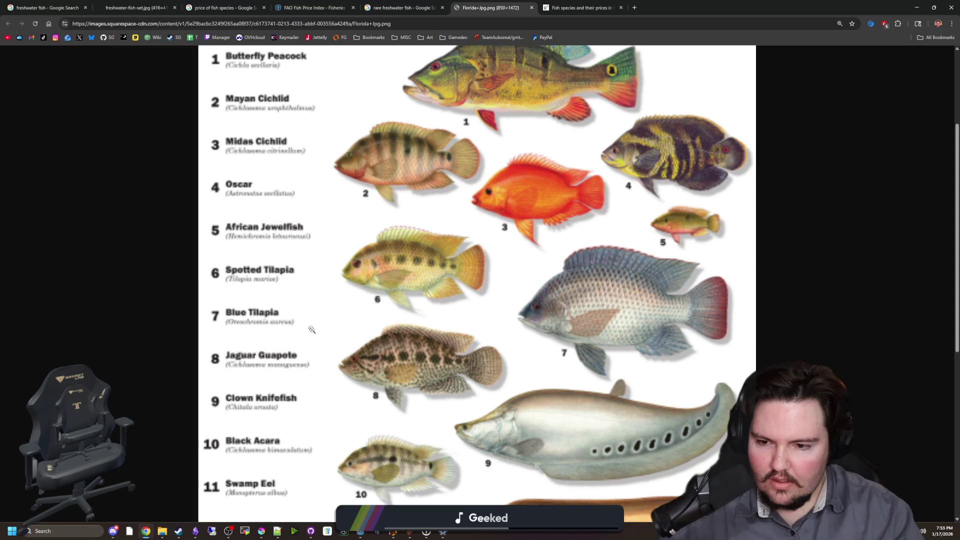
scroll(326, 318, "up", 2)
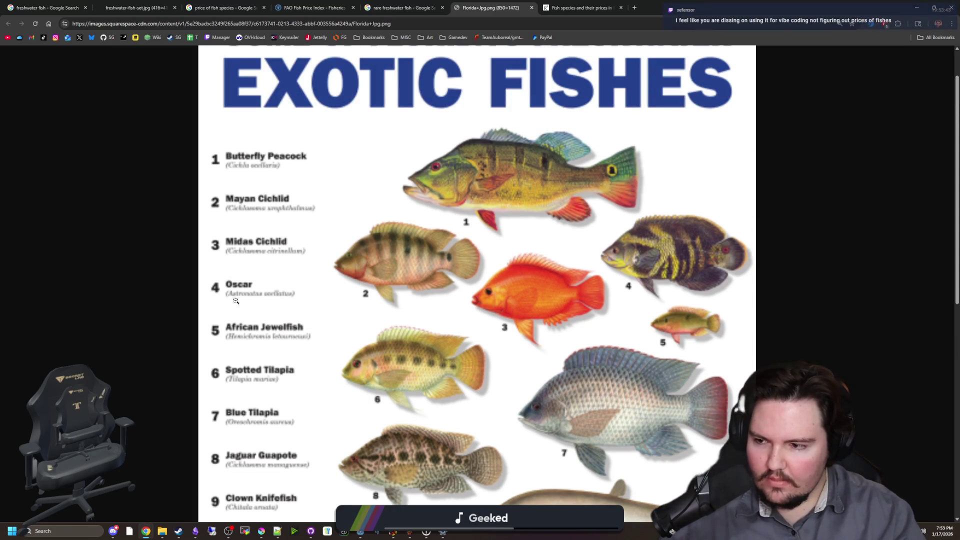
scroll(260, 282, "down", 9)
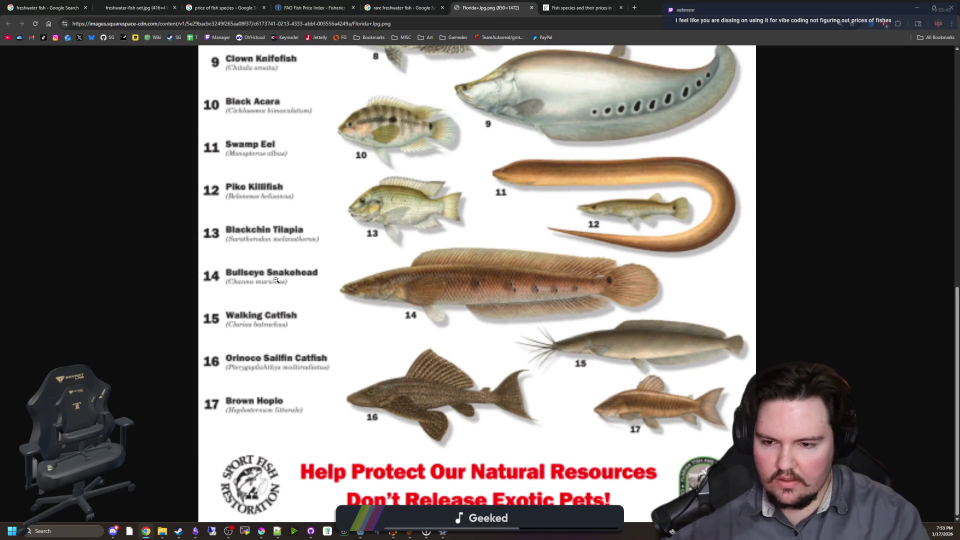
scroll(276, 281, "up", 7)
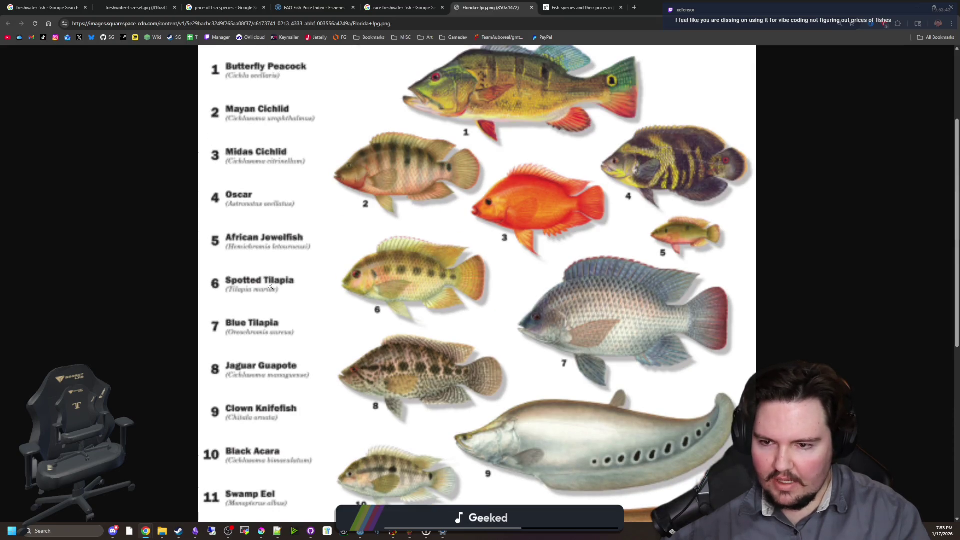
scroll(271, 341, "up", 1)
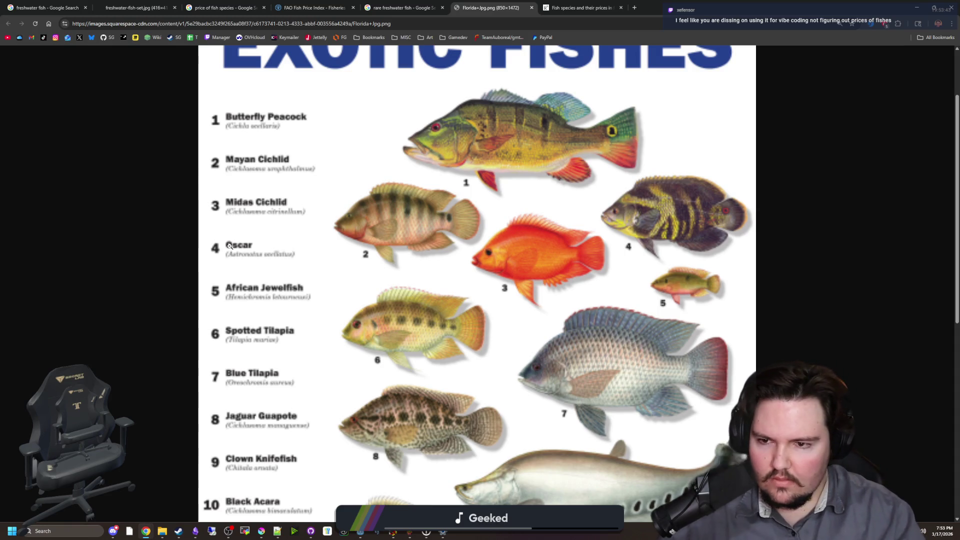
scroll(608, 347, "down", 8)
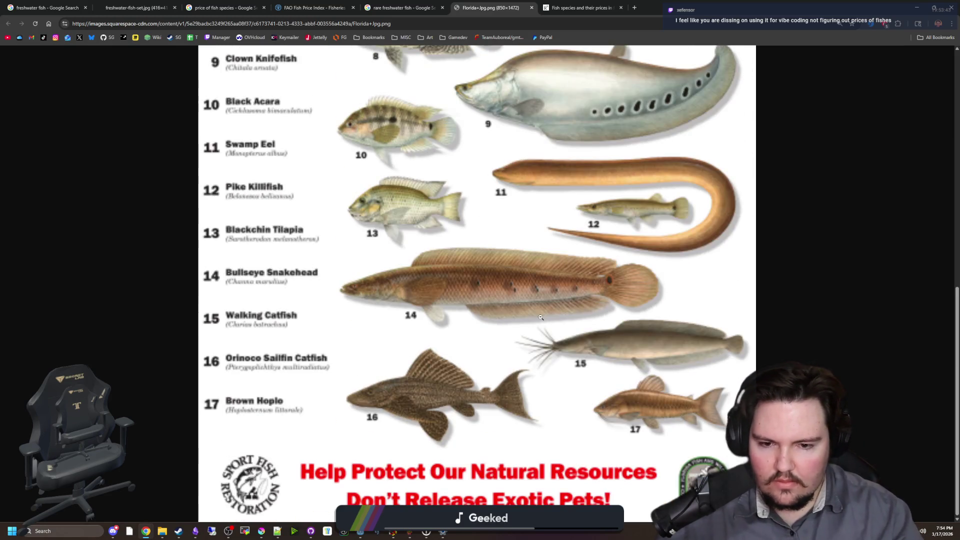
scroll(444, 247, "up", 10)
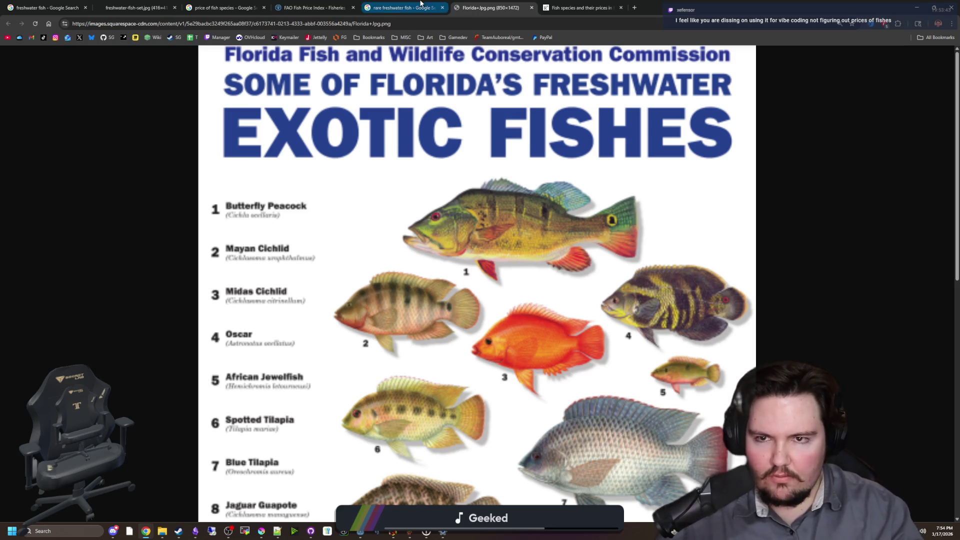
Return to the 'rare freshwater fish' image results and preview the Thienduc Aquarium and non-native fishes charts.
left_click(403, 7)
scroll(443, 257, "down", 4)
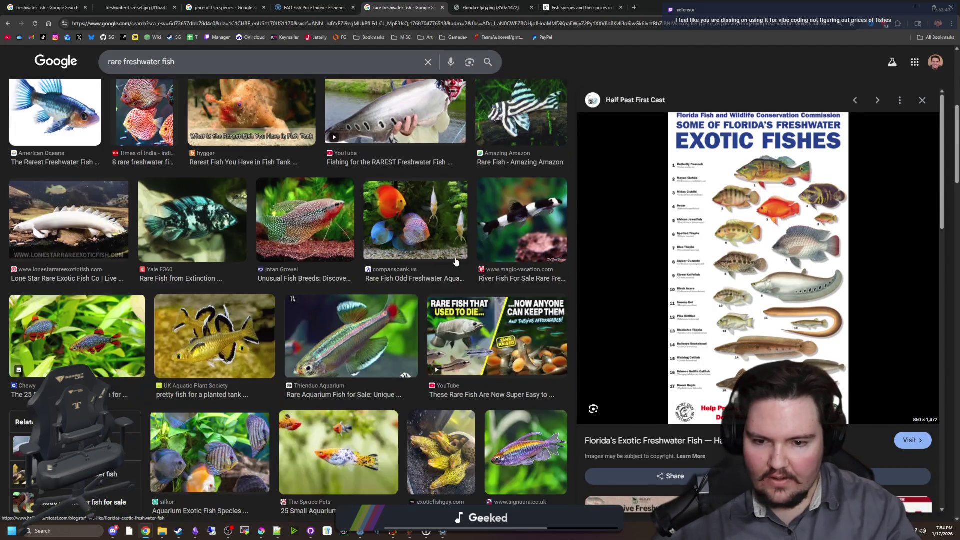
scroll(382, 216, "down", 3)
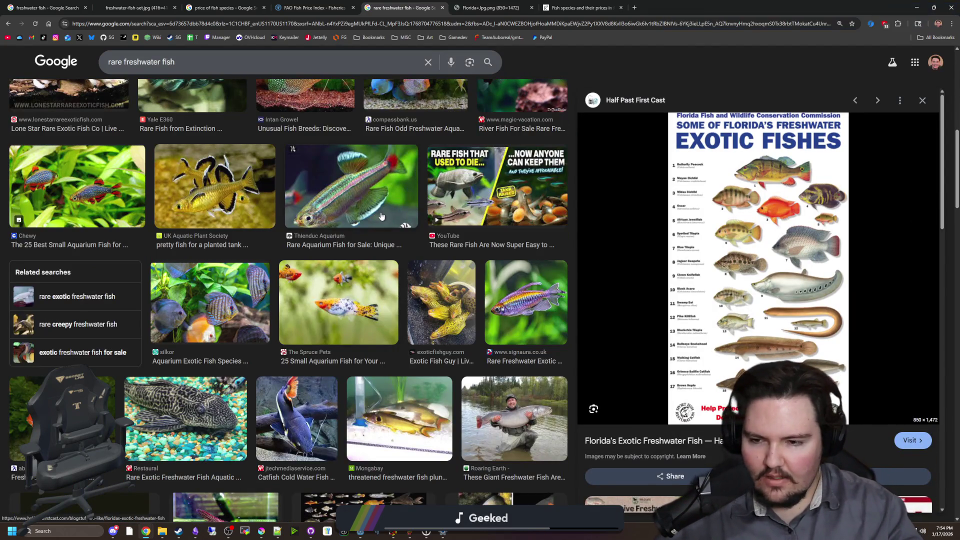
left_click(353, 191)
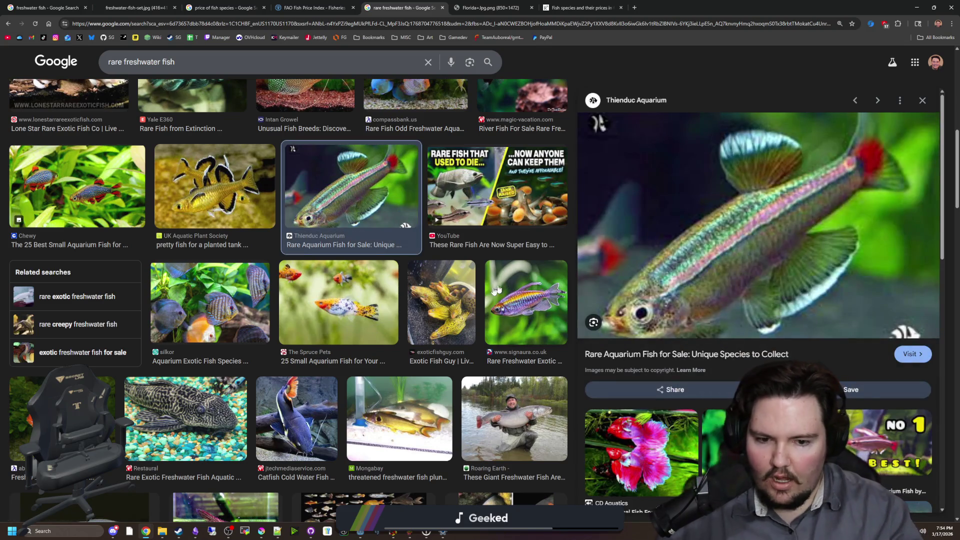
scroll(429, 302, "down", 4)
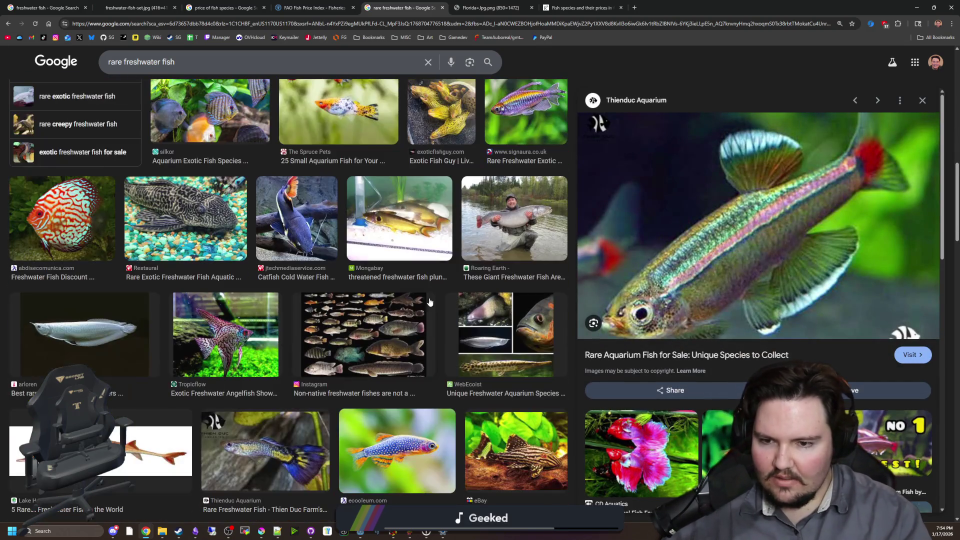
left_click(353, 318)
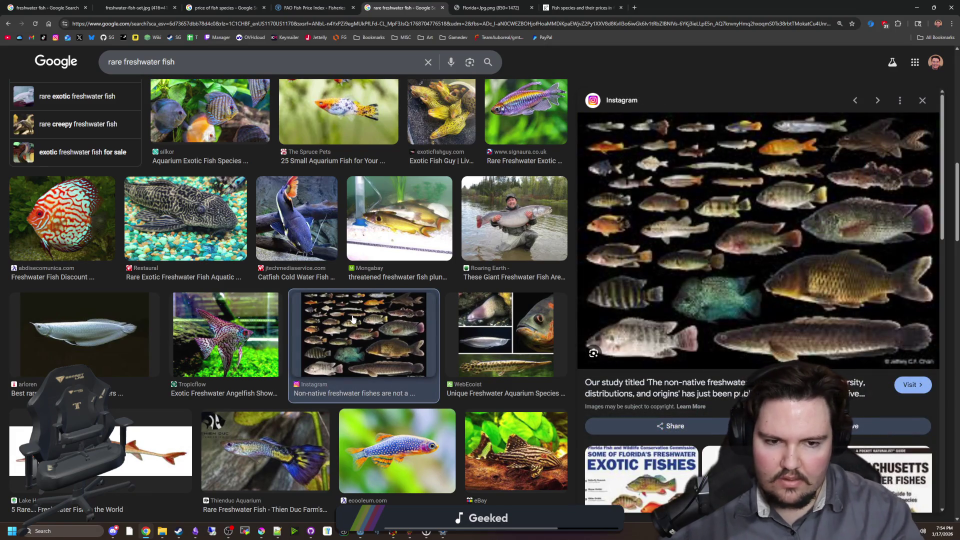
Preview the Massachusetts Freshwater Fishes poster, then close the preview to show the full grid.
scroll(353, 318, "down", 5)
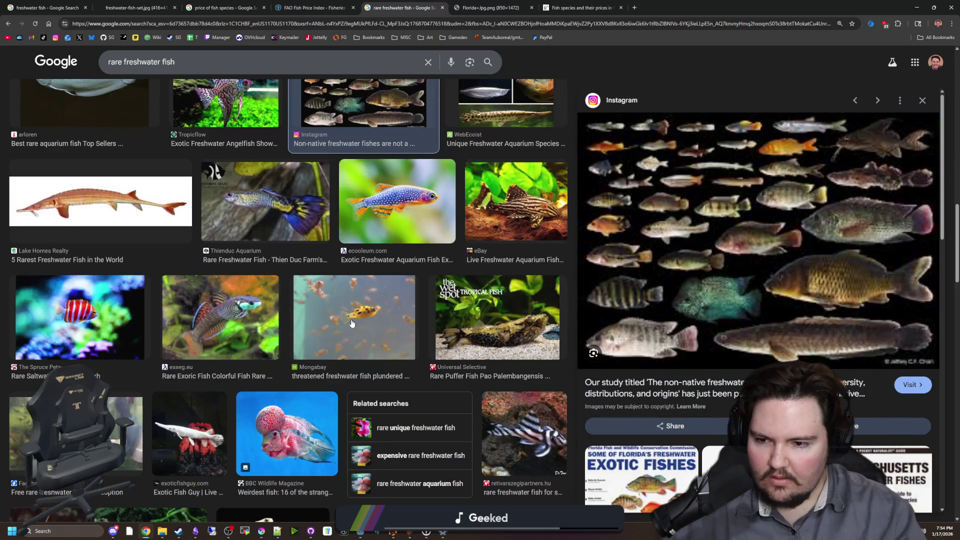
scroll(352, 323, "down", 1)
scroll(351, 323, "down", 2)
scroll(601, 357, "down", 3)
scroll(709, 360, "down", 2)
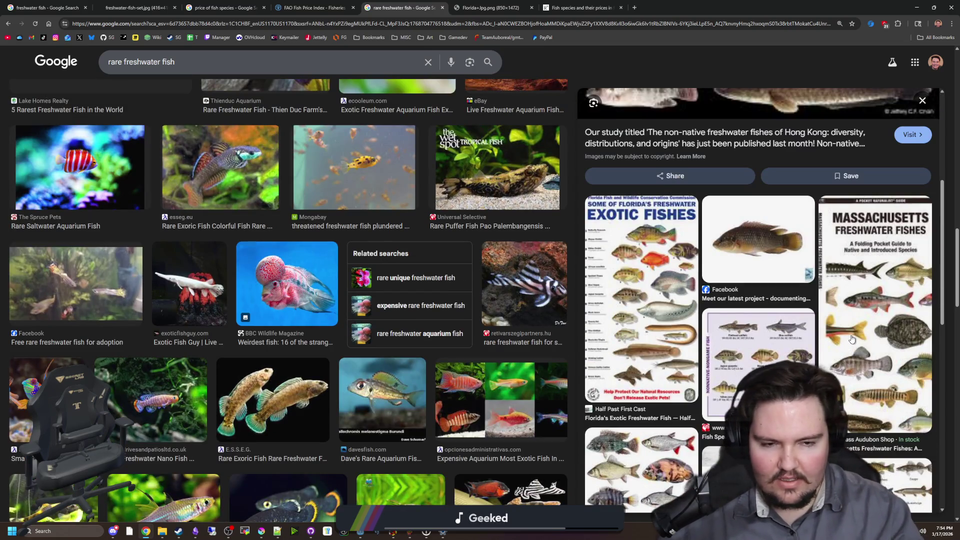
left_click(852, 340)
scroll(760, 287, "down", 5)
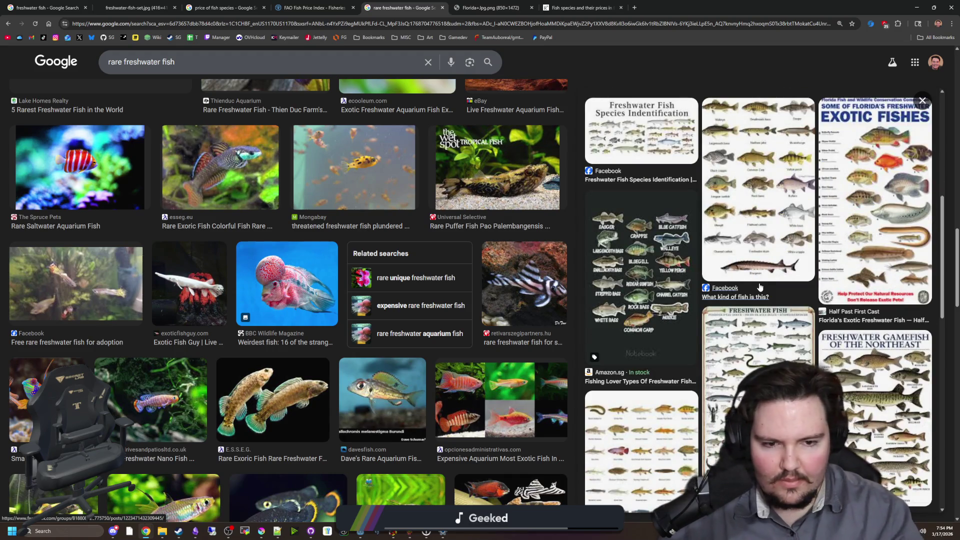
scroll(737, 297, "down", 10)
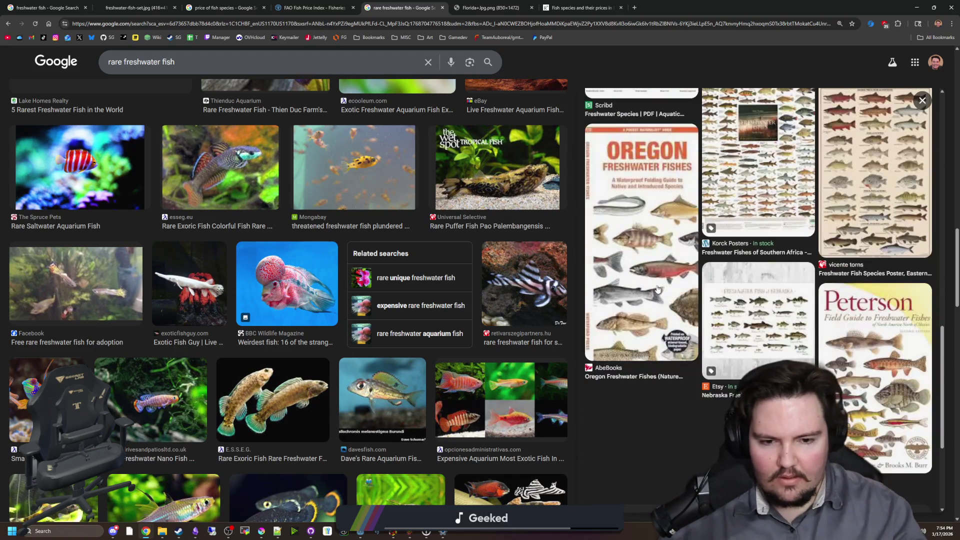
left_click(923, 101)
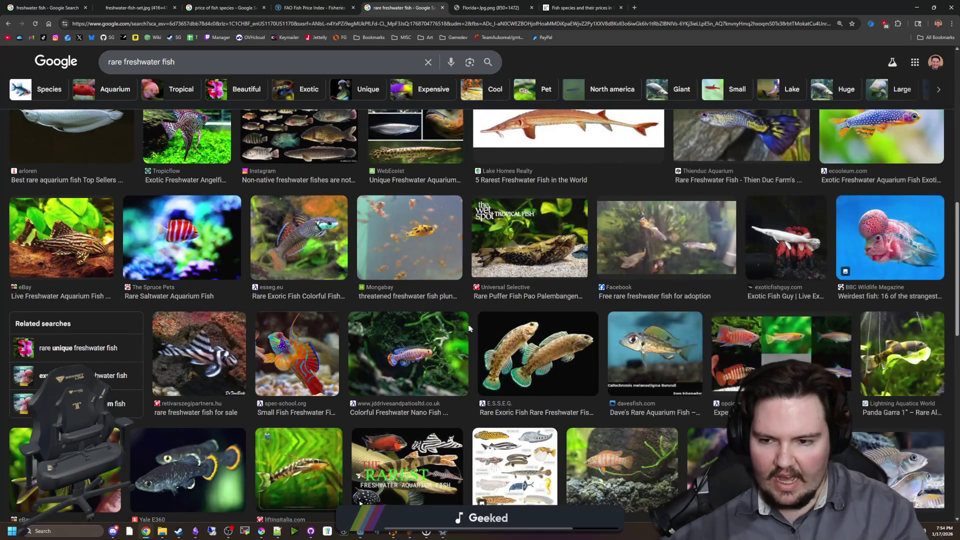
scroll(419, 344, "down", 3)
scroll(419, 345, "down", 3)
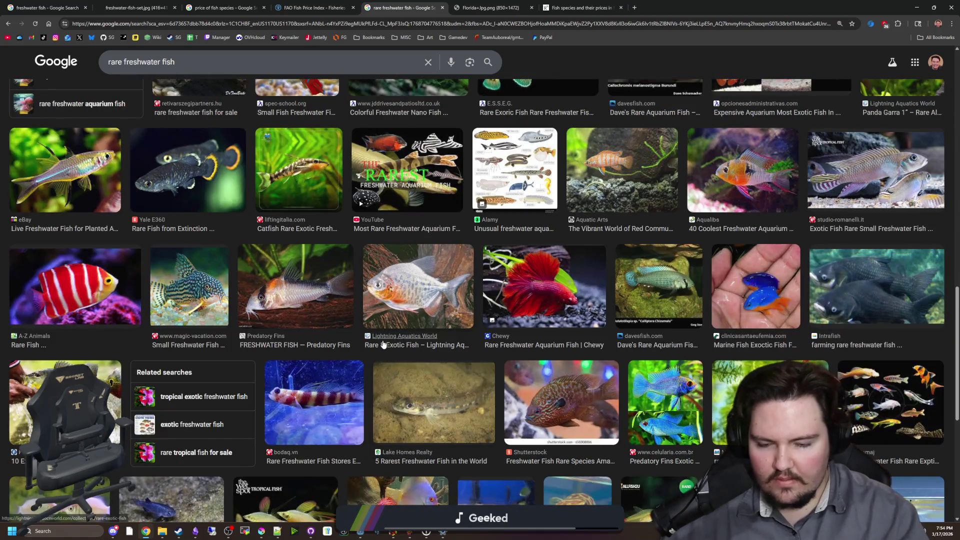
scroll(383, 345, "down", 2)
scroll(367, 324, "down", 4)
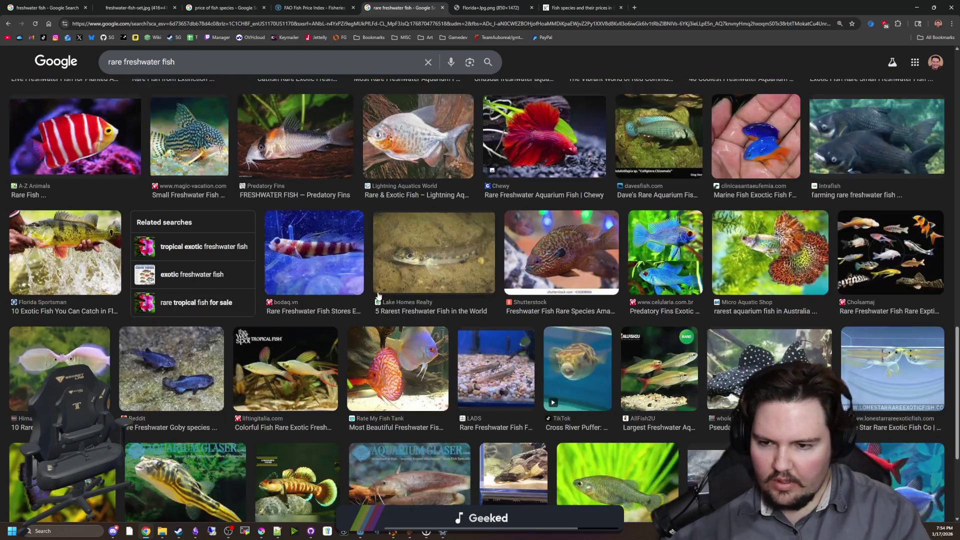
scroll(567, 277, "down", 8)
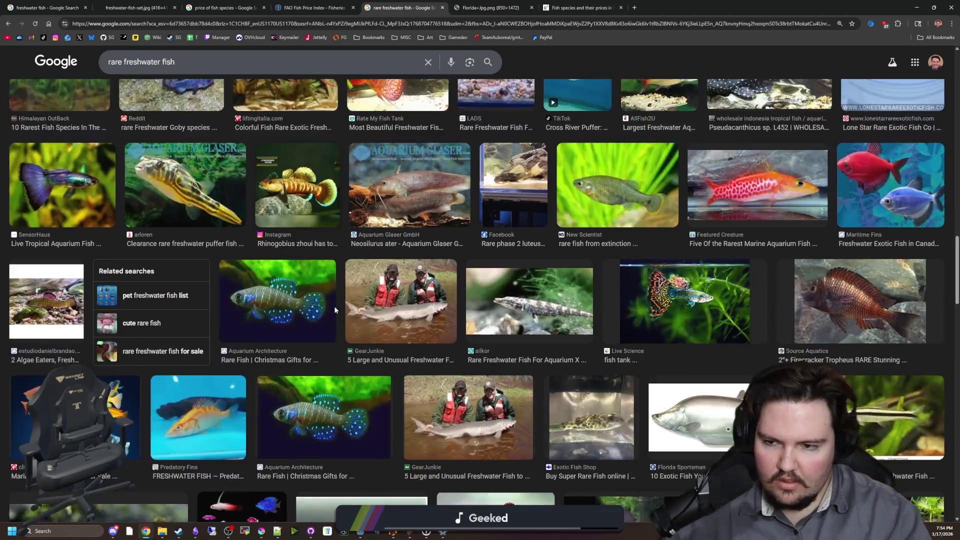
scroll(426, 323, "down", 4)
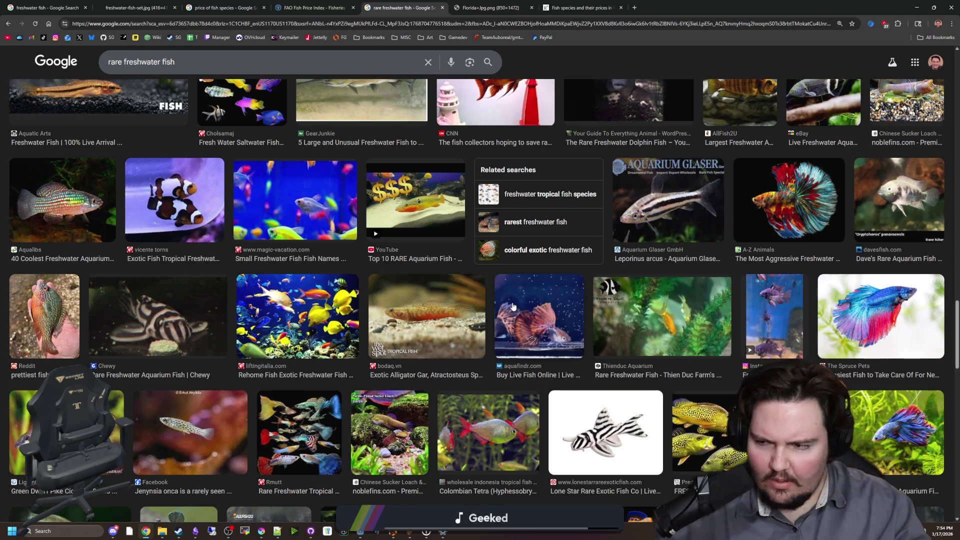
scroll(482, 317, "down", 3)
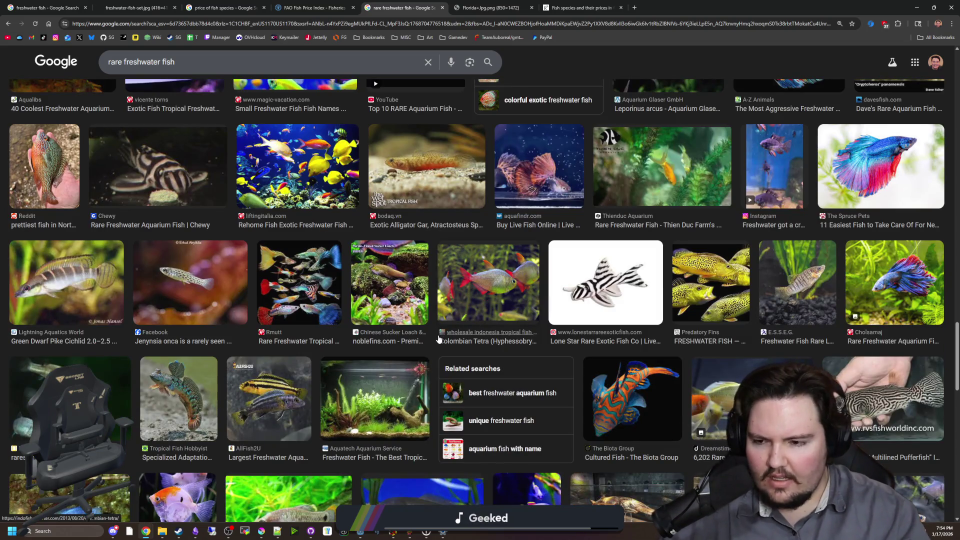
scroll(438, 339, "down", 3)
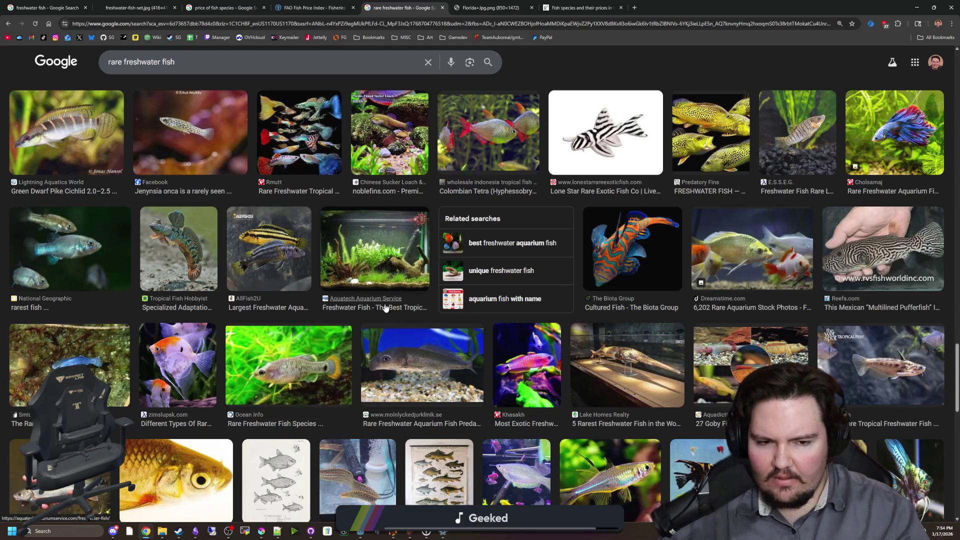
scroll(386, 307, "down", 3)
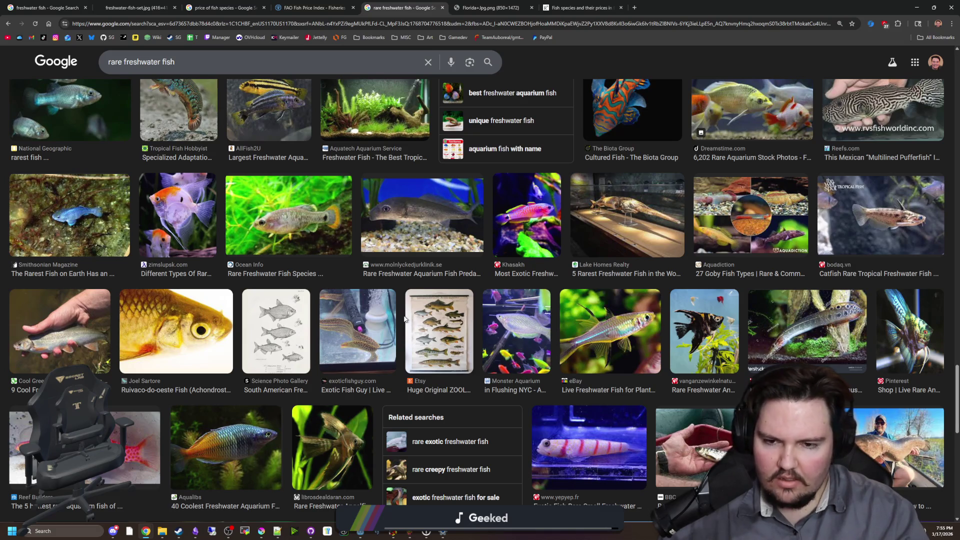
scroll(405, 319, "down", 5)
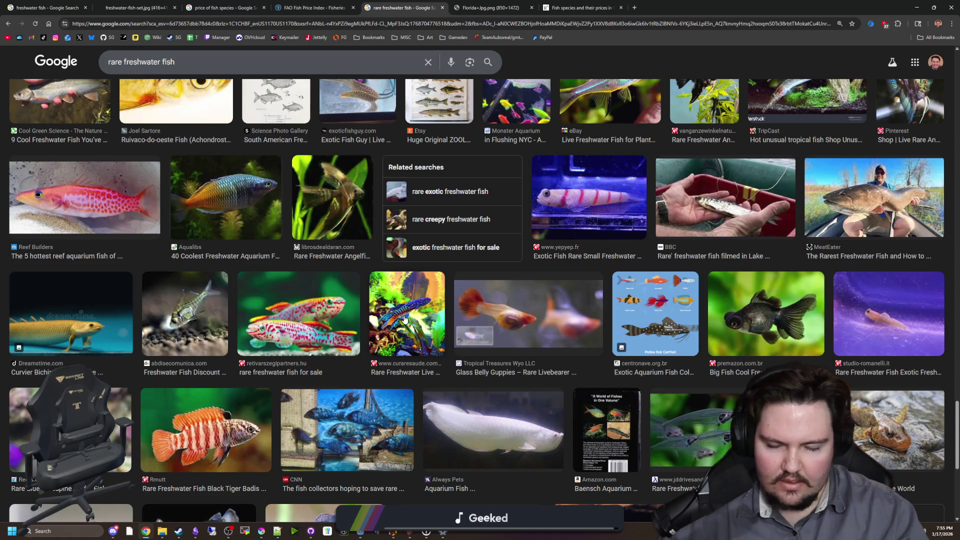
scroll(405, 319, "down", 2)
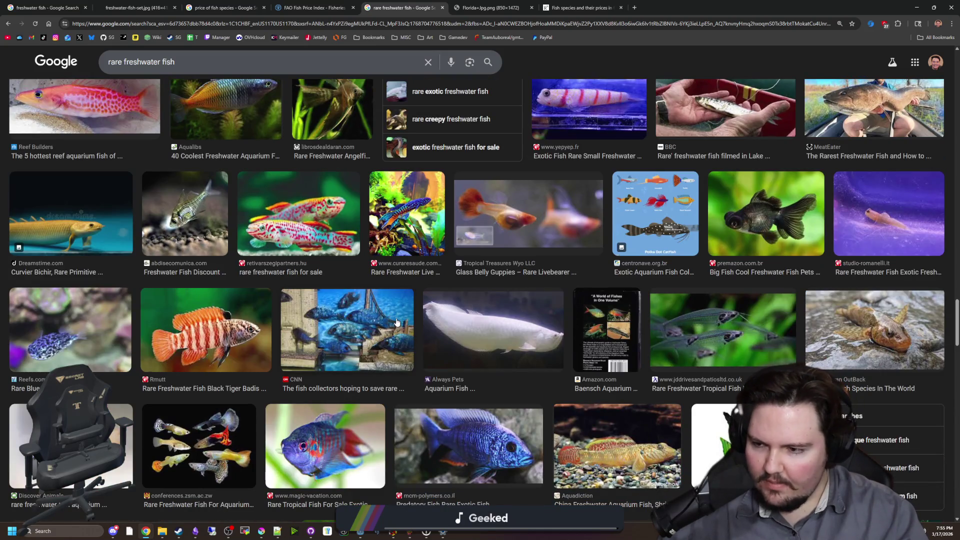
scroll(395, 322, "down", 2)
scroll(391, 320, "down", 2)
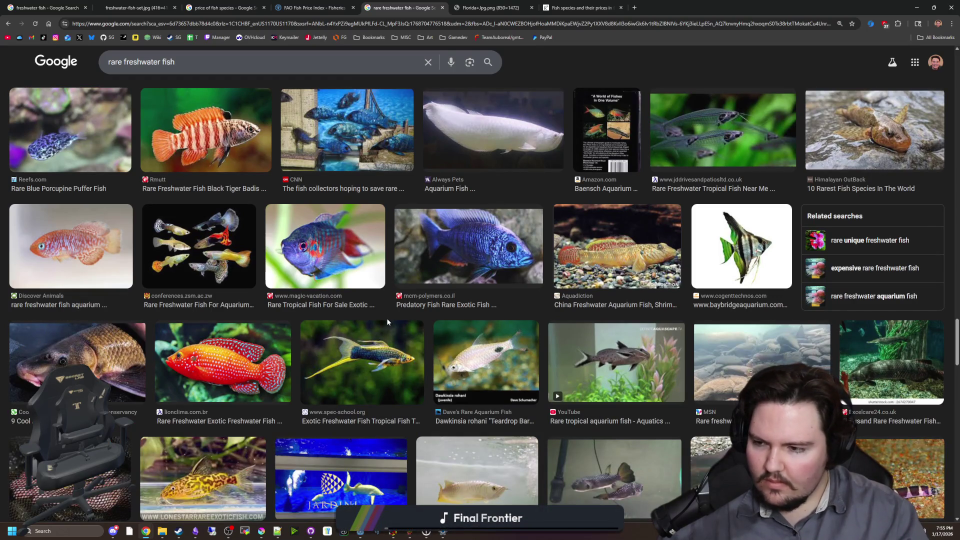
scroll(388, 322, "down", 2)
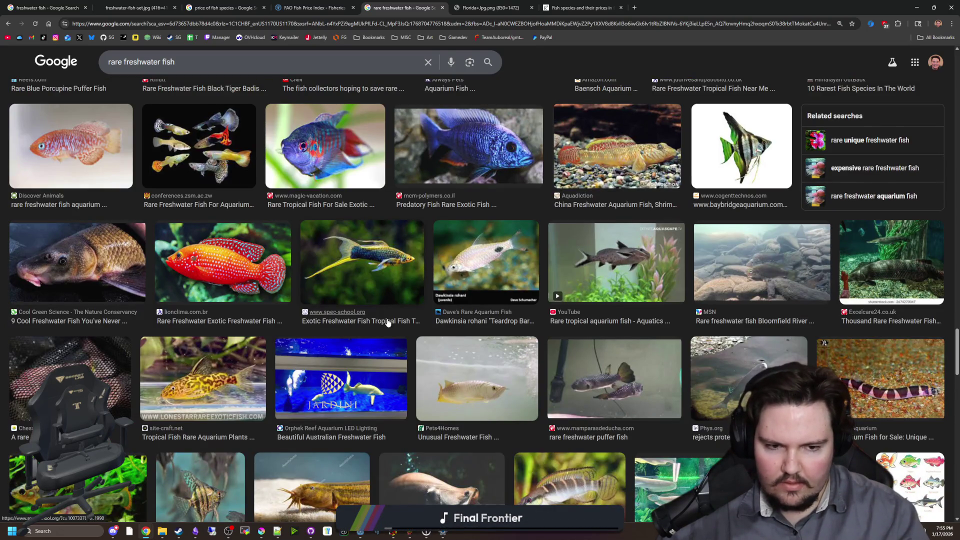
scroll(388, 322, "down", 2)
scroll(385, 323, "down", 2)
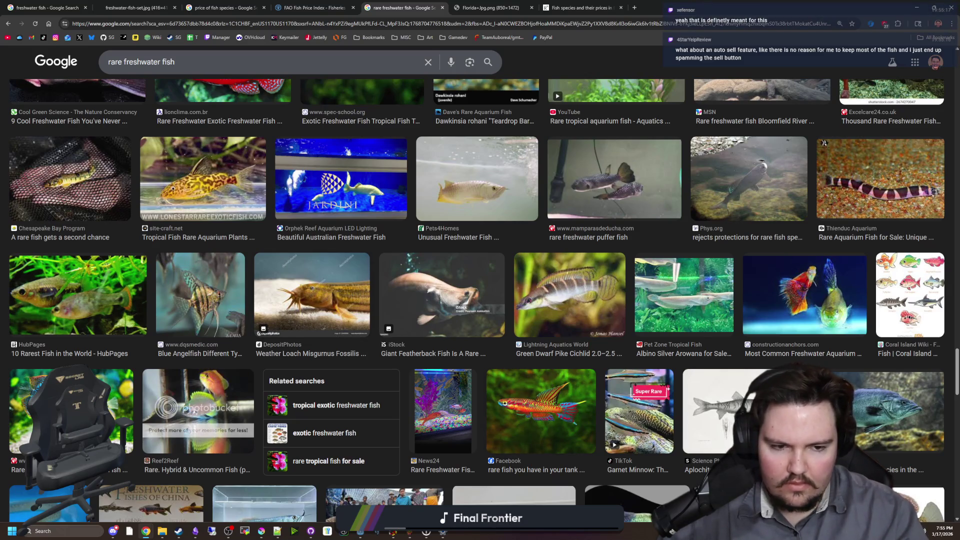
left_click(917, 409)
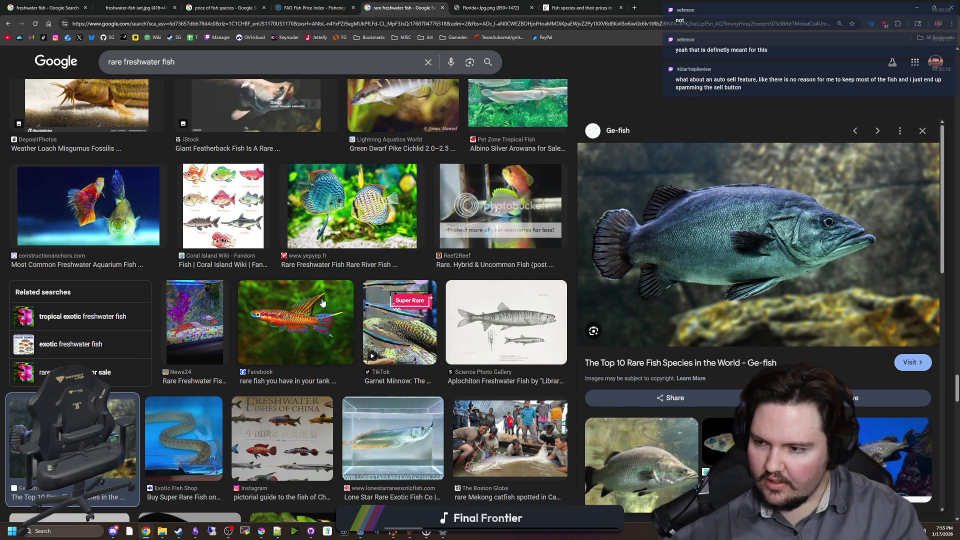
Scroll through the rare freshwater fish image results and briefly check the notes window.
scroll(354, 306, "down", 8)
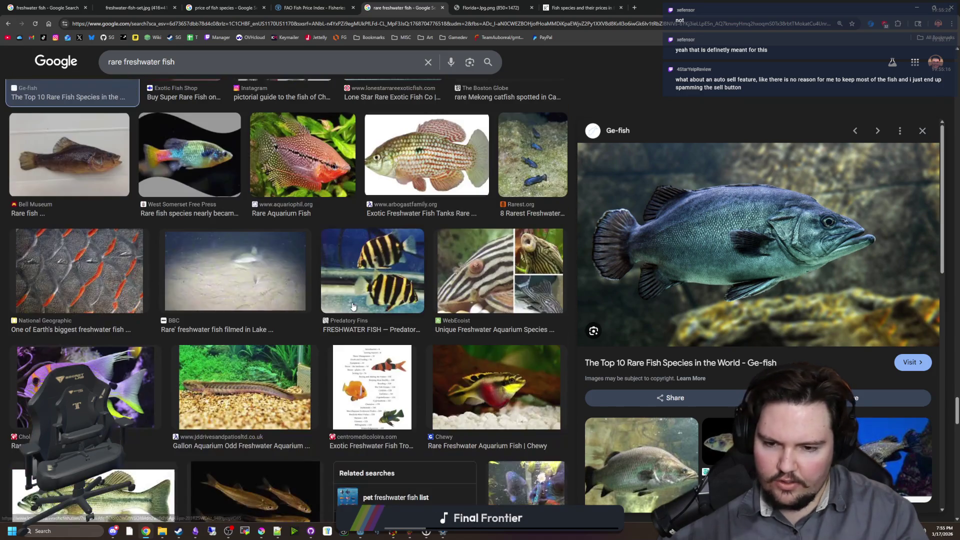
scroll(325, 318, "down", 6)
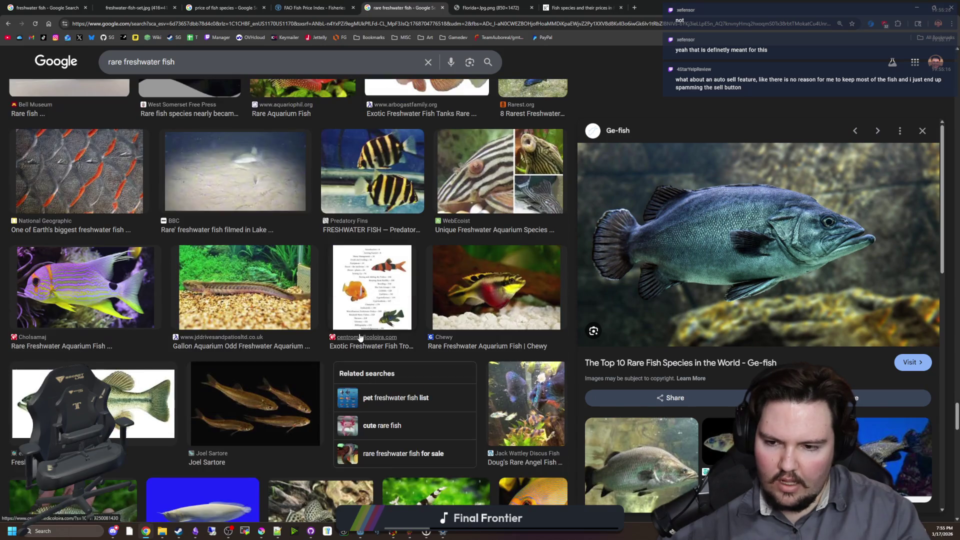
scroll(322, 300, "down", 3)
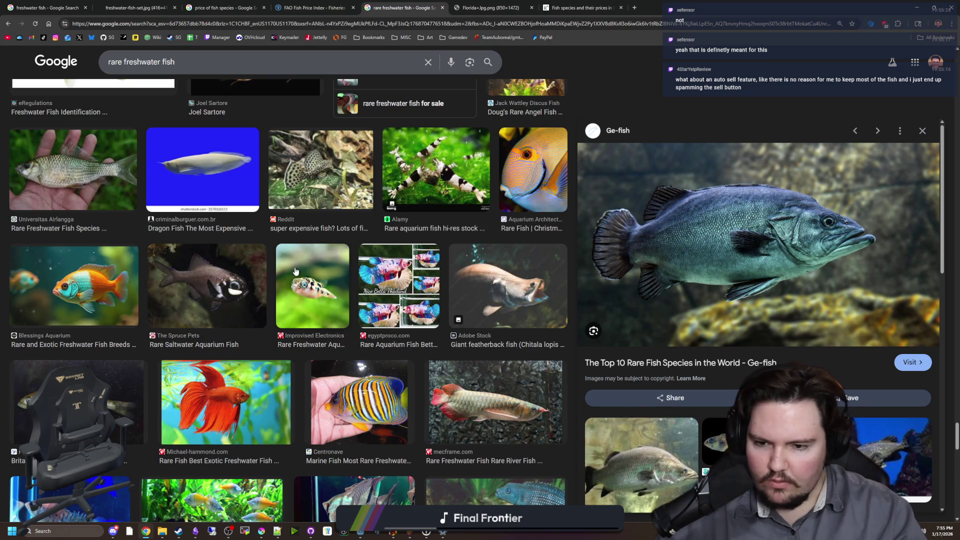
scroll(296, 272, "down", 3)
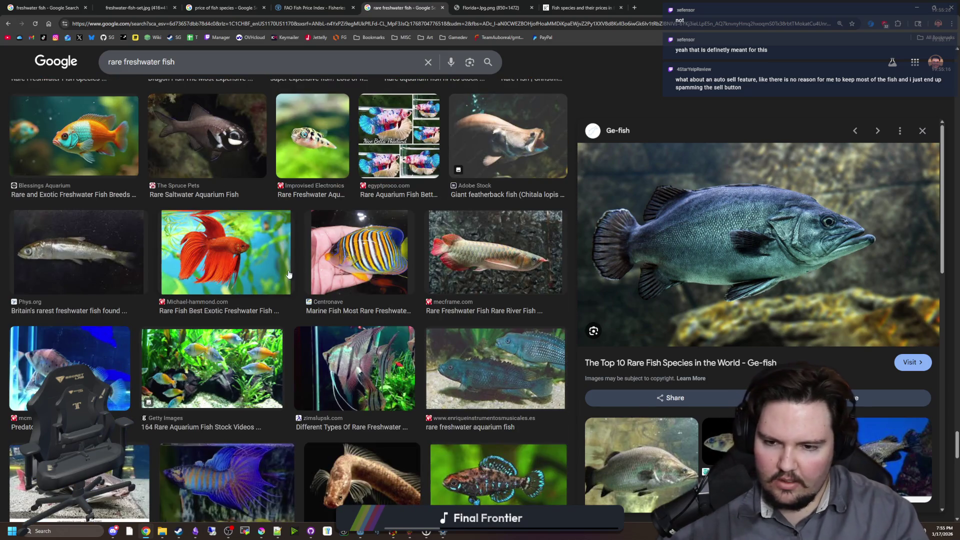
scroll(265, 280, "down", 3)
scroll(292, 284, "down", 3)
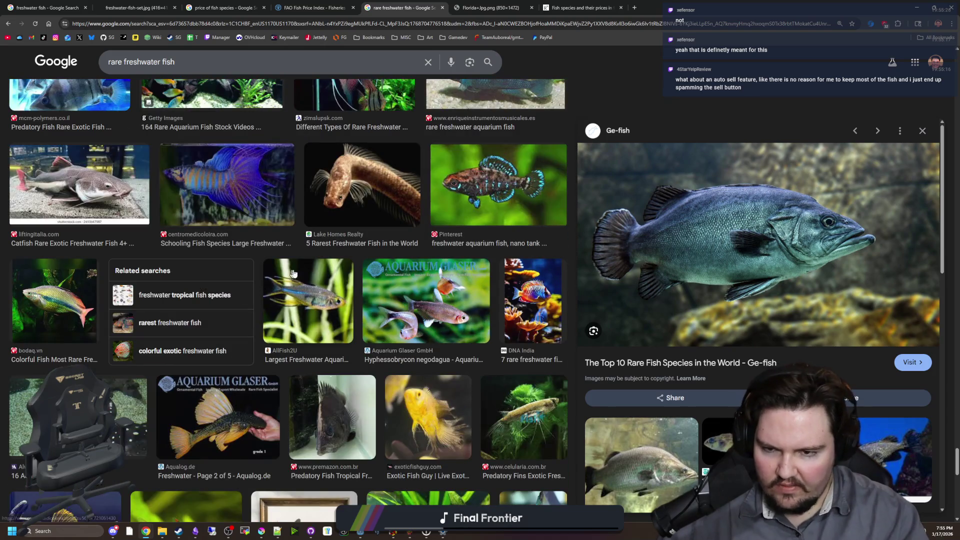
scroll(445, 258, "down", 3)
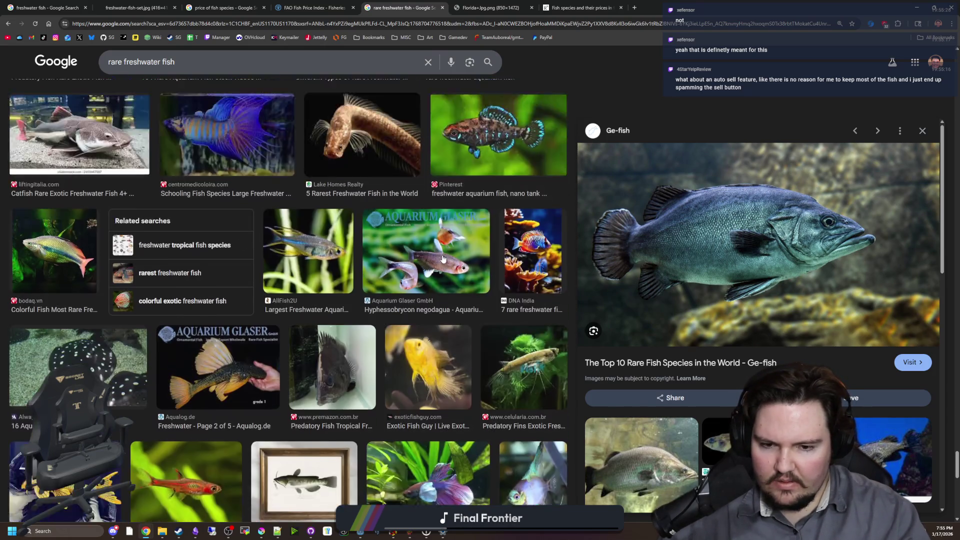
scroll(443, 258, "down", 2)
scroll(438, 252, "down", 3)
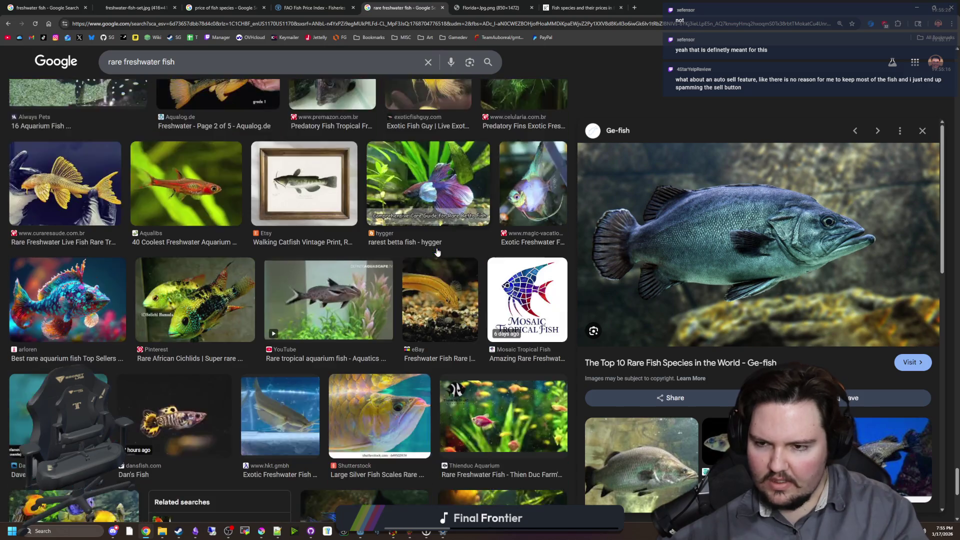
scroll(434, 247, "down", 2)
scroll(434, 247, "down", 3)
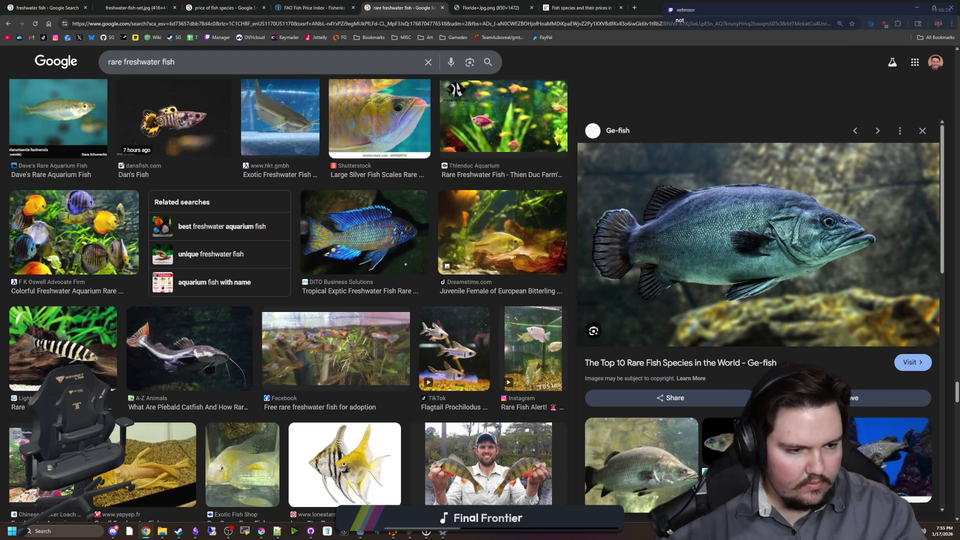
key("alt+Tab")
key("alt+Tab")
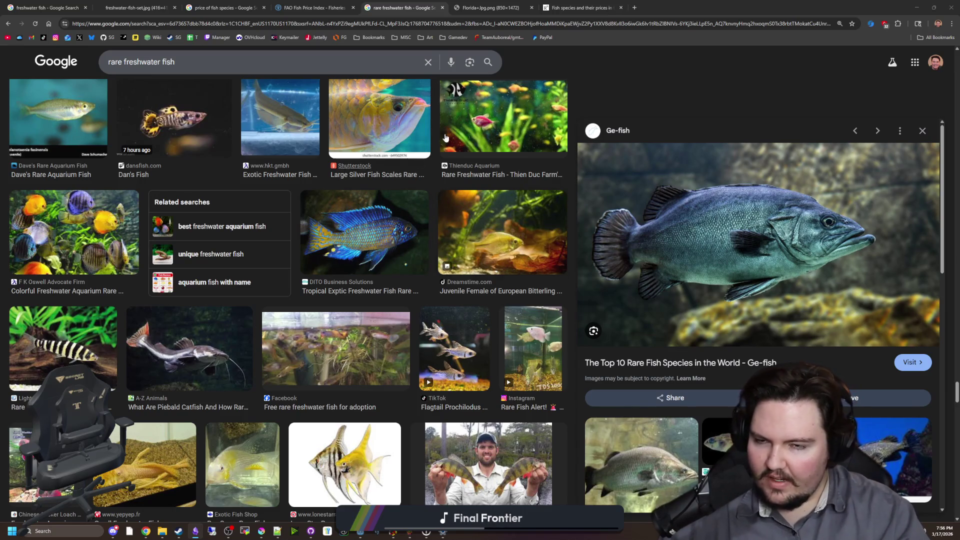
Preview the clown loach picture, close the preview, and bring up the Obsidian -TODO LIST note.
scroll(357, 278, "down", 10)
scroll(357, 279, "down", 1)
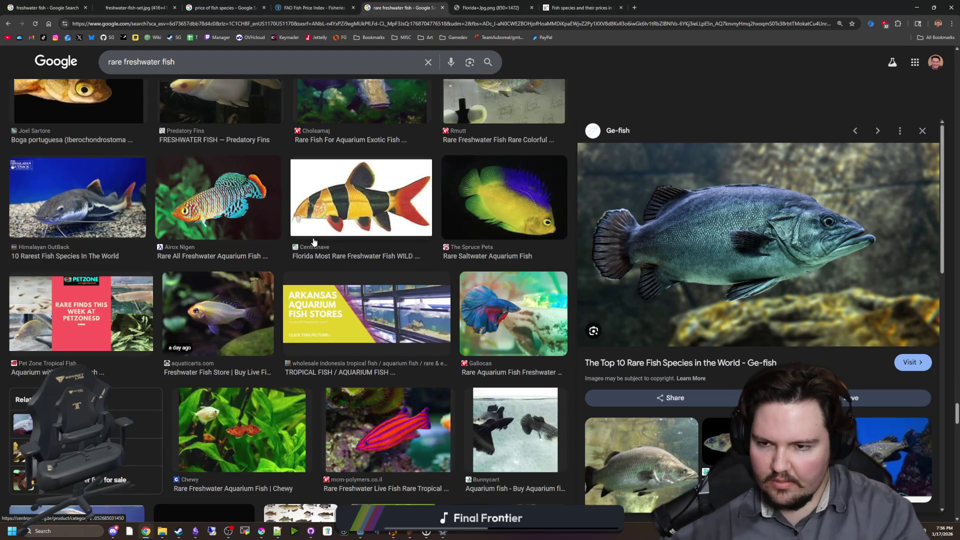
left_click(364, 175)
scroll(364, 175, "down", 5)
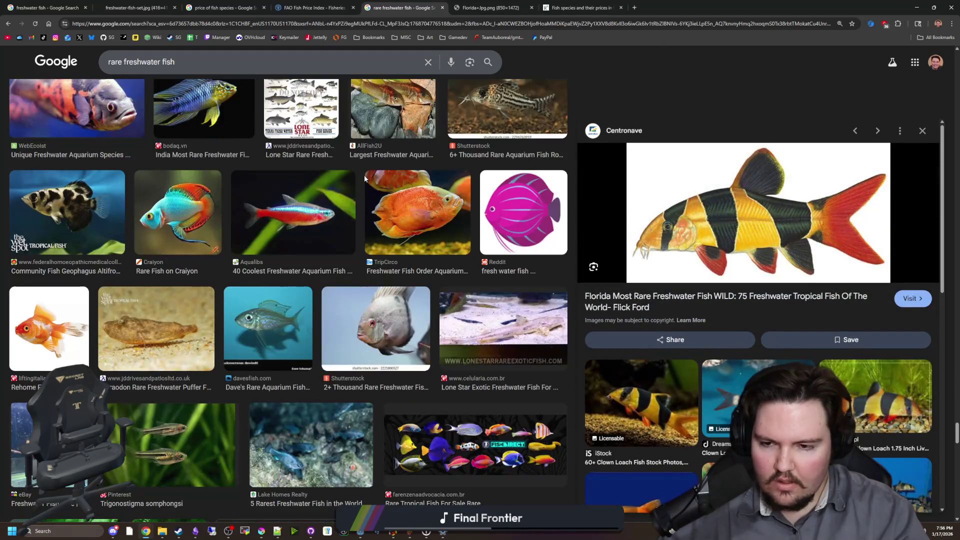
scroll(261, 271, "down", 3)
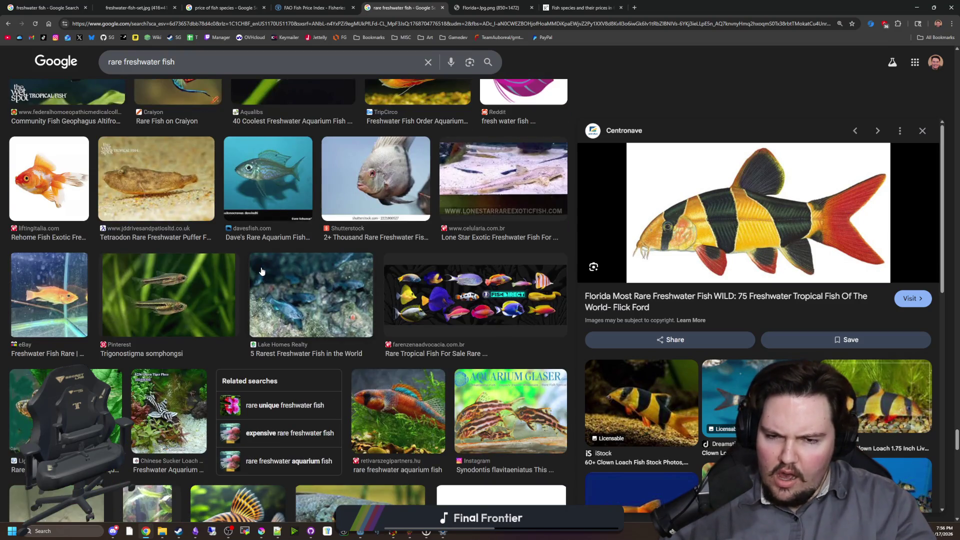
scroll(261, 271, "down", 10)
scroll(261, 271, "down", 15)
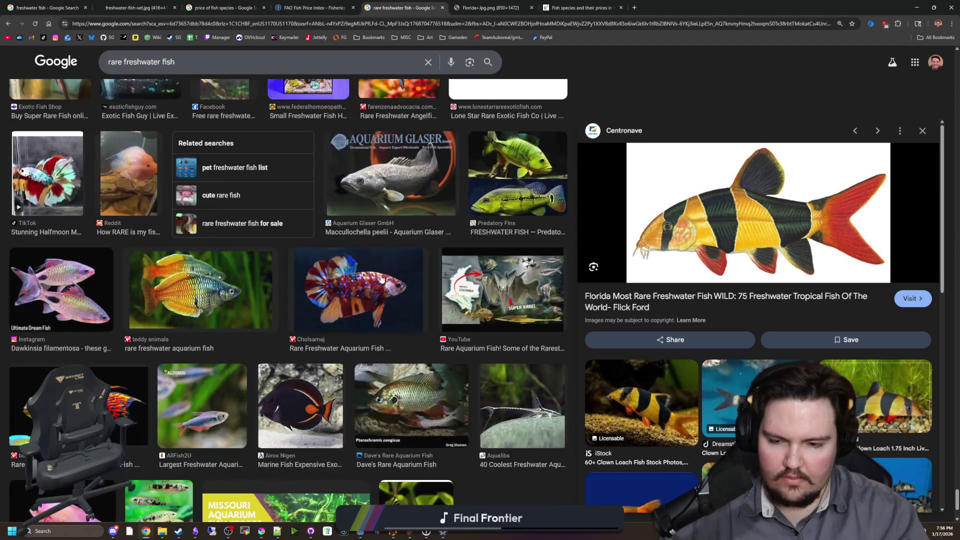
scroll(381, 279, "down", 2)
scroll(381, 279, "down", 5)
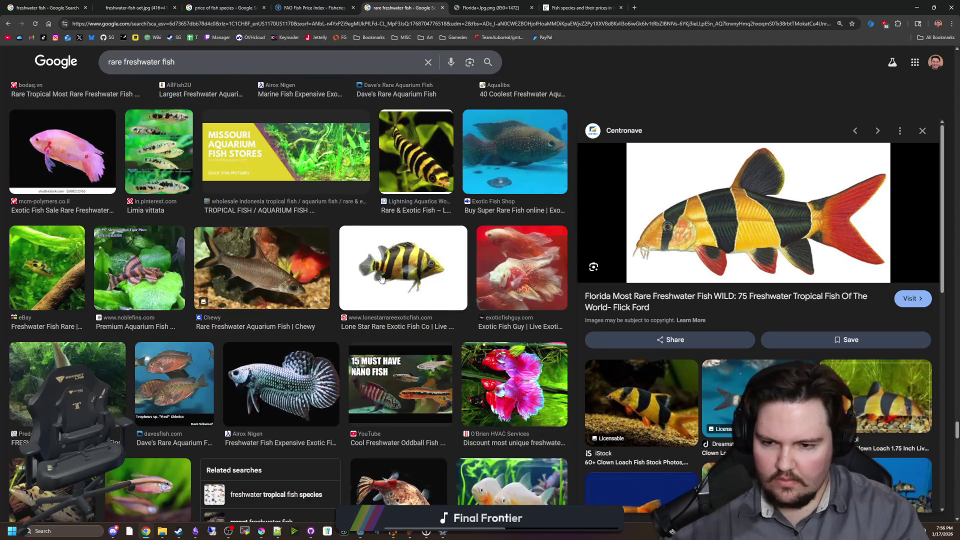
scroll(372, 284, "down", 5)
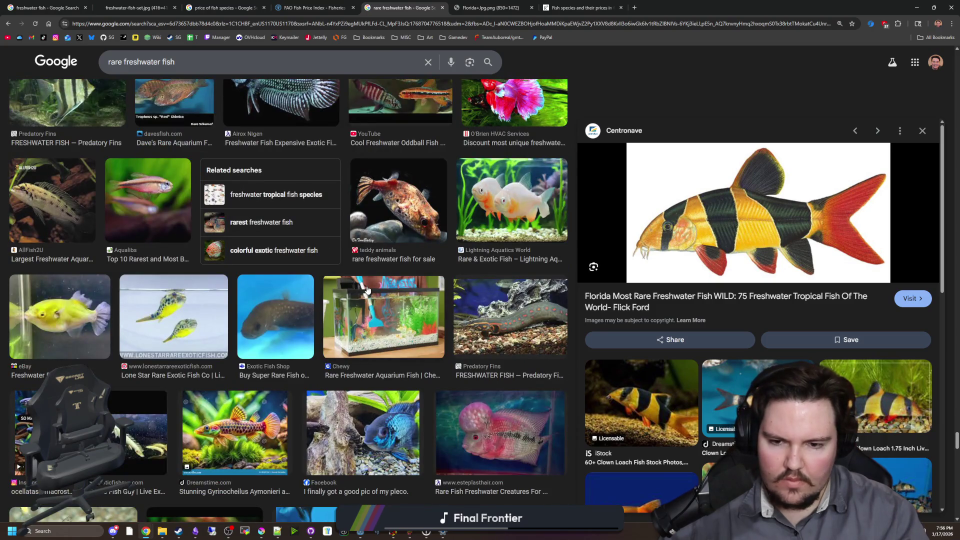
scroll(367, 289, "down", 6)
scroll(367, 295, "down", 10)
scroll(467, 249, "up", 15)
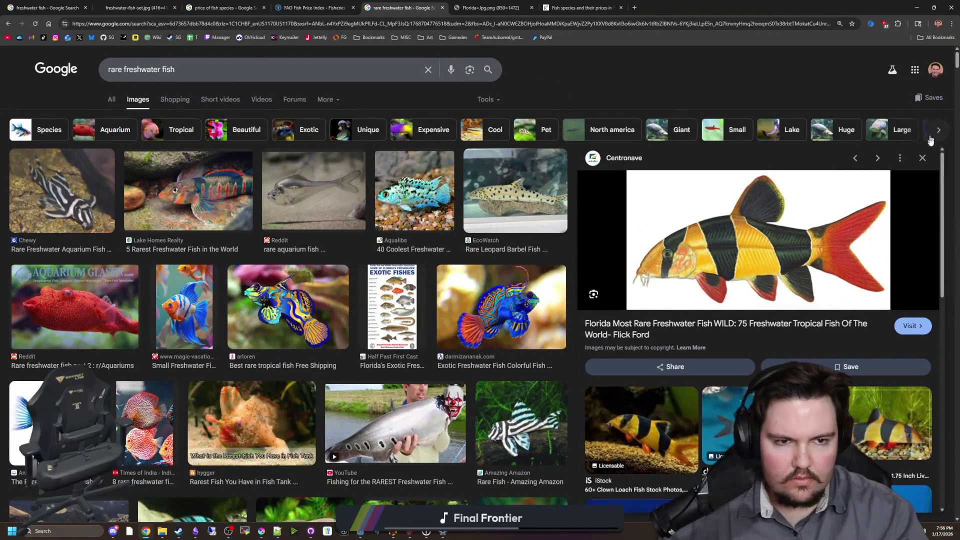
left_click(923, 157)
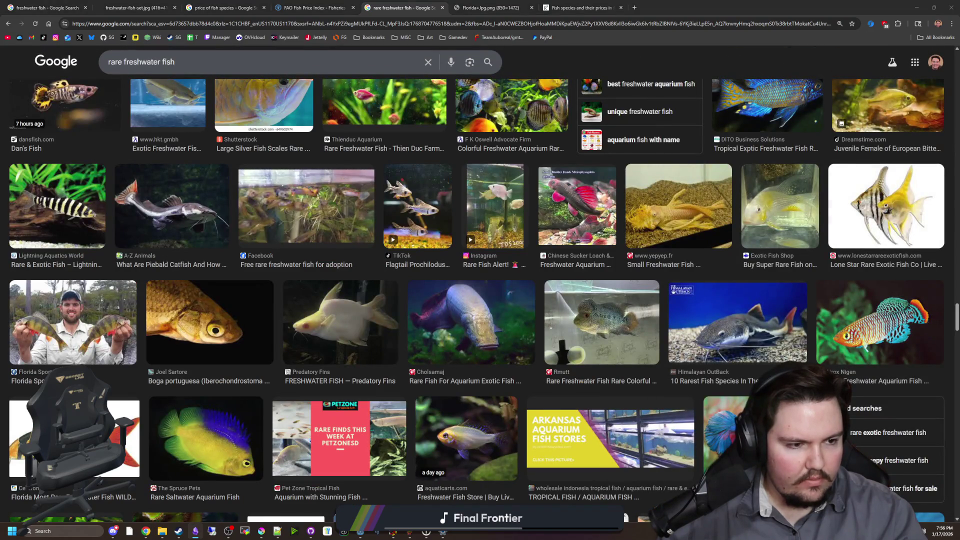
key("alt+Tab")
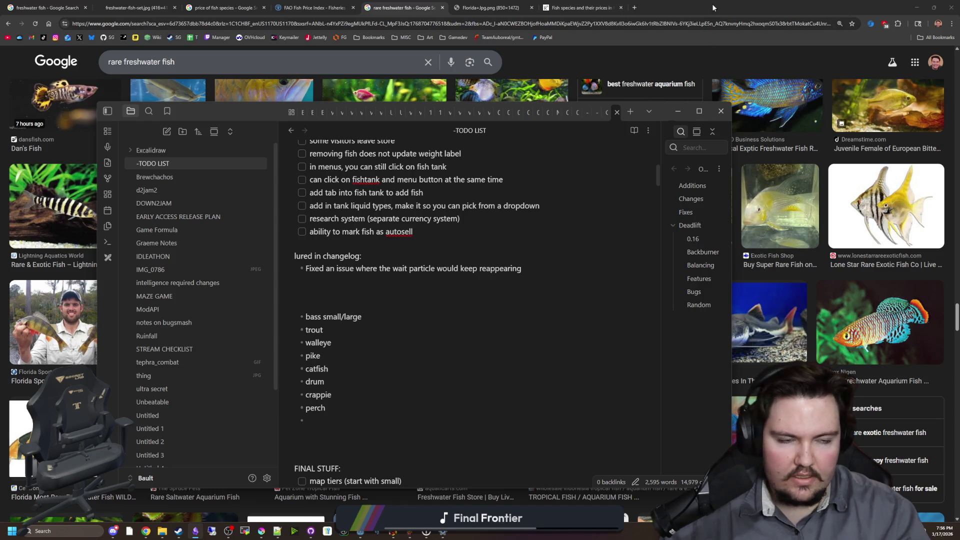
Put the Godot editor behind the -TODO LIST note and open a new blank browser tab.
key("alt+Tab")
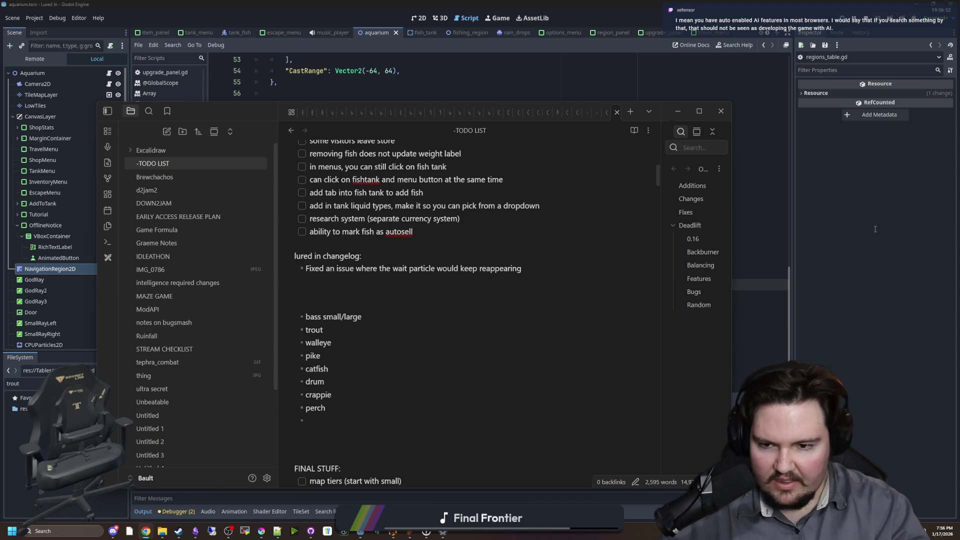
key("super+3")
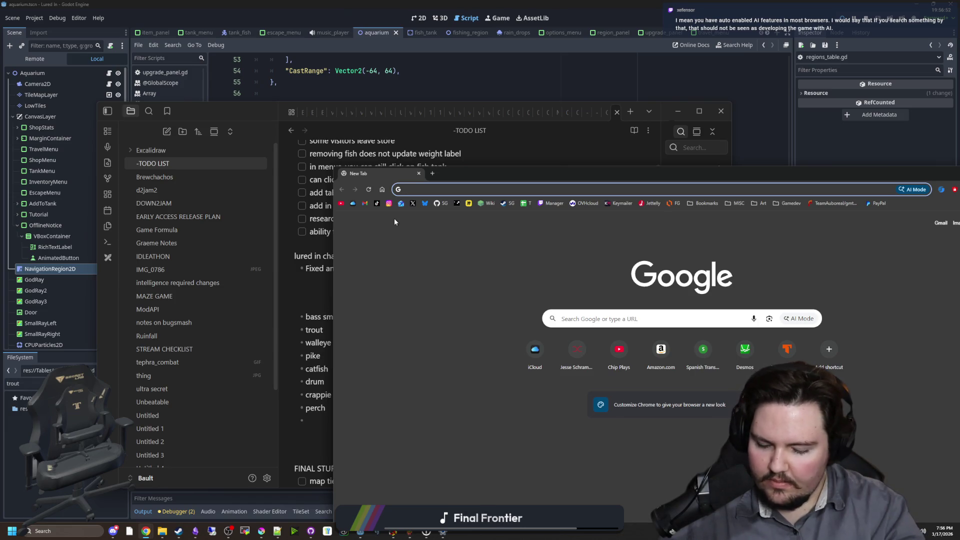
Search Google for 'pike price', skim the results in a maximized window, and switch to Images.
type("pike price")
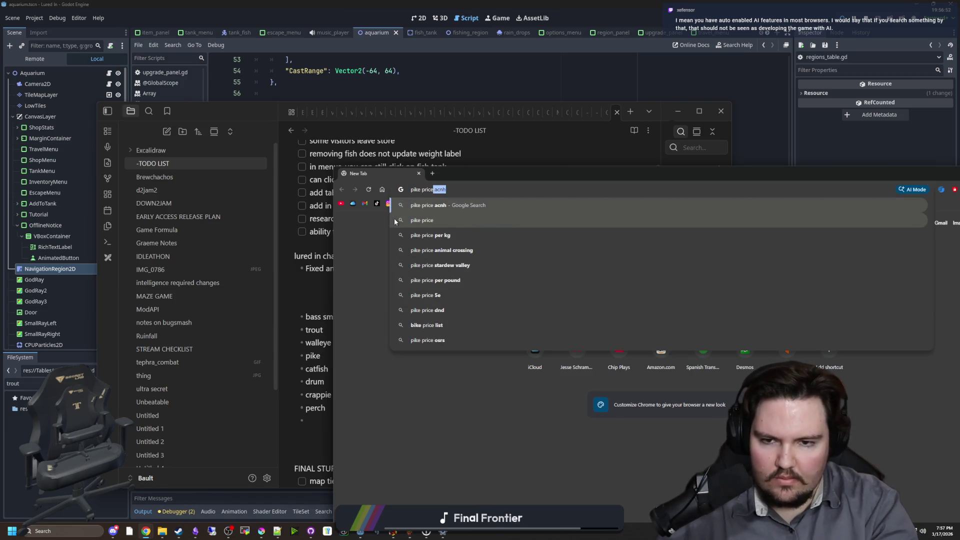
left_click(395, 222)
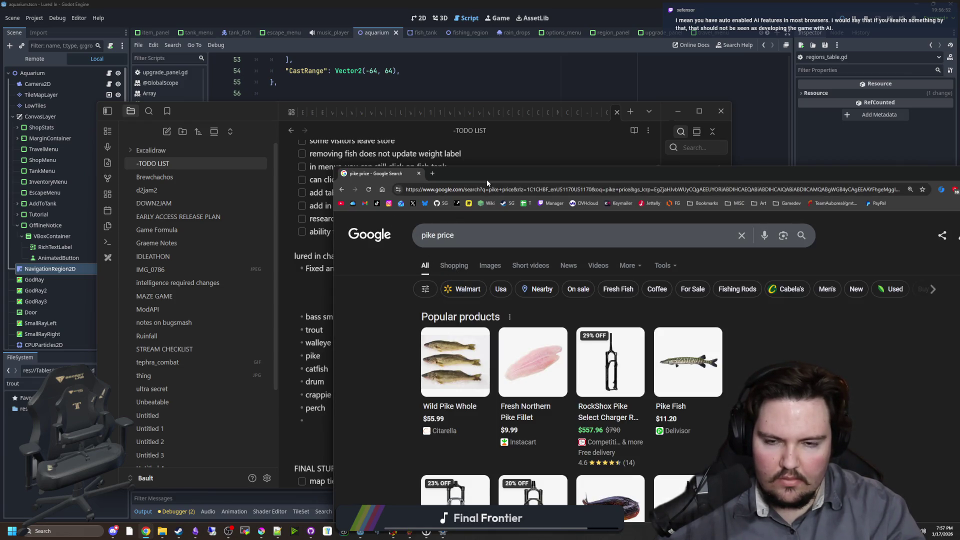
mouse_move(487, 179)
left_mouse_down()
mouse_move(449, 147)
mouse_move(440, 1)
left_mouse_up()
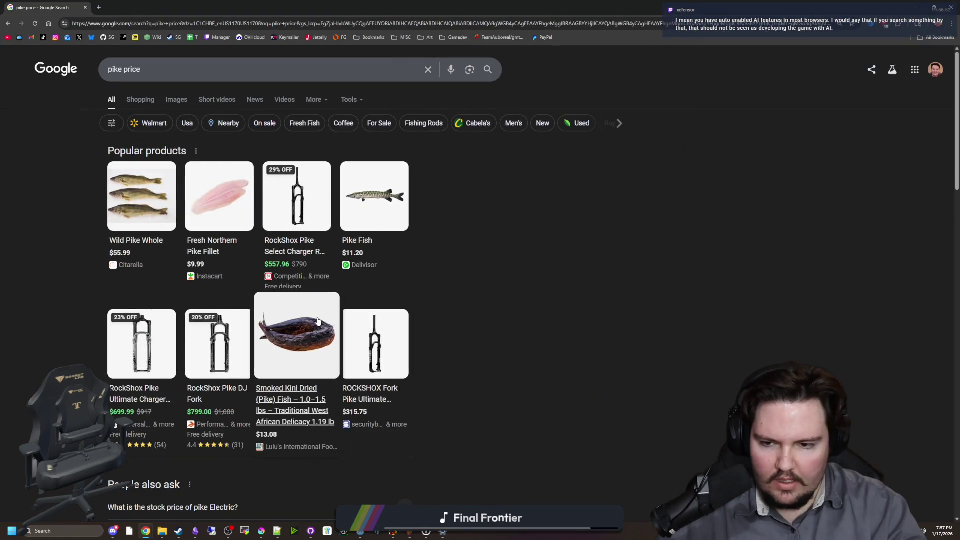
scroll(318, 320, "down", 3)
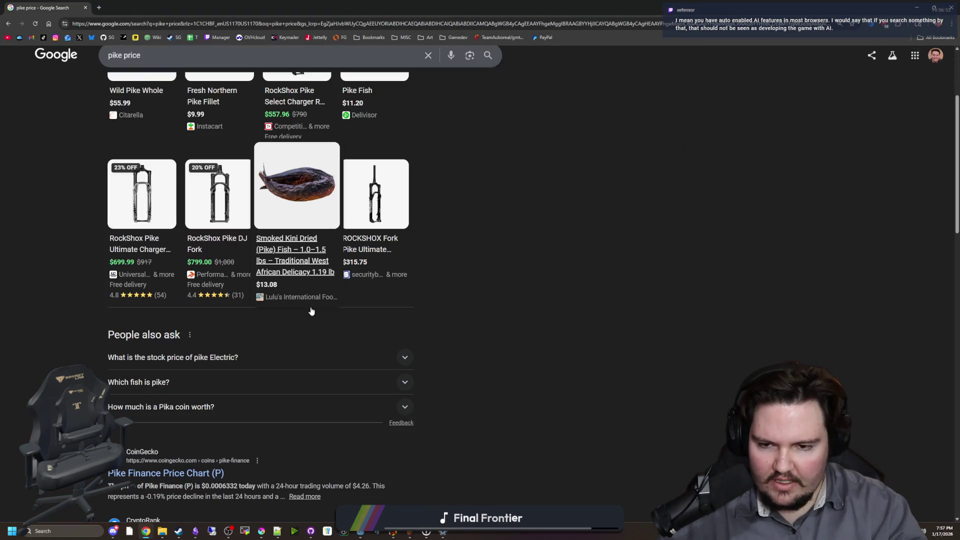
left_click(256, 359)
left_click(255, 358)
scroll(222, 370, "down", 3)
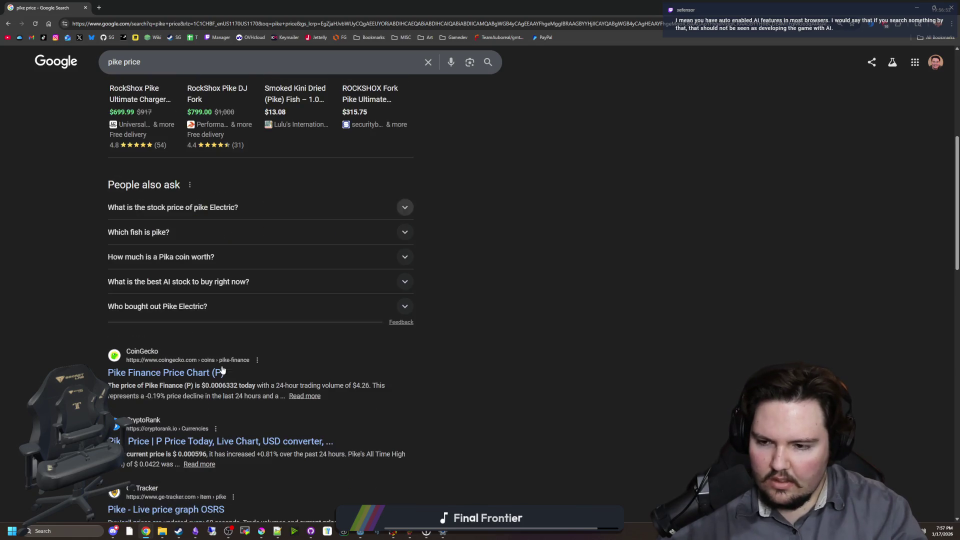
scroll(252, 340, "down", 6)
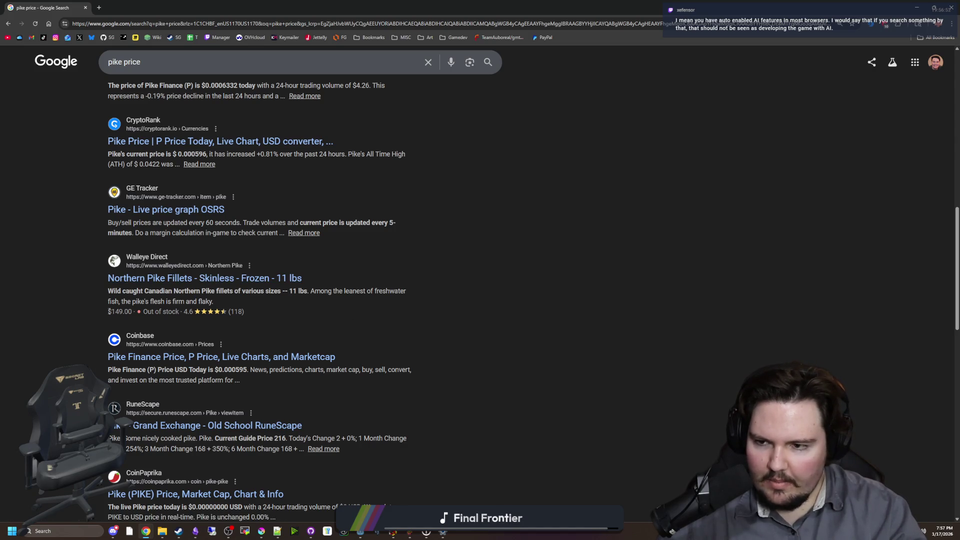
scroll(161, 299, "up", 9)
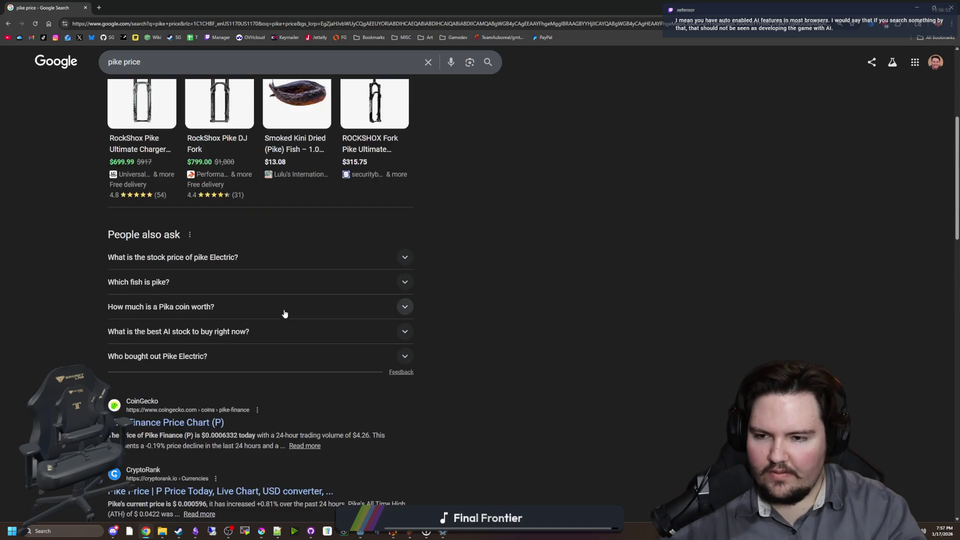
scroll(161, 299, "up", 3)
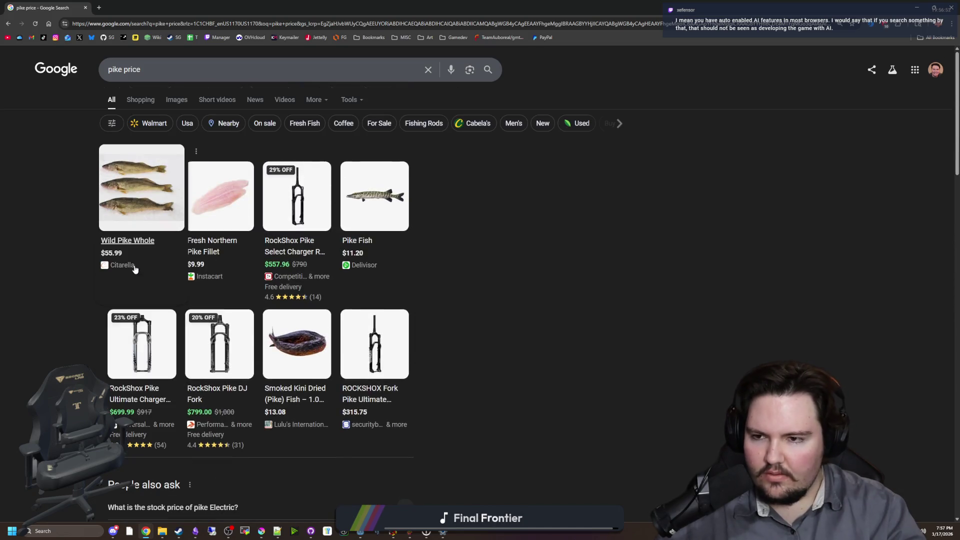
left_click(177, 99)
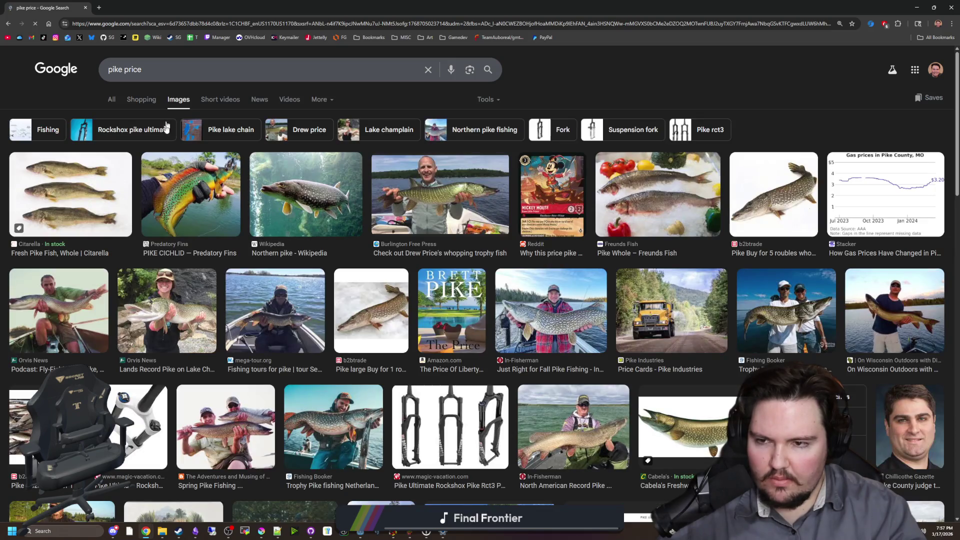
Preview the fly-fishing pike photo, the b2btrade pike listing and the Cabela's pike mount replica.
left_click(59, 310)
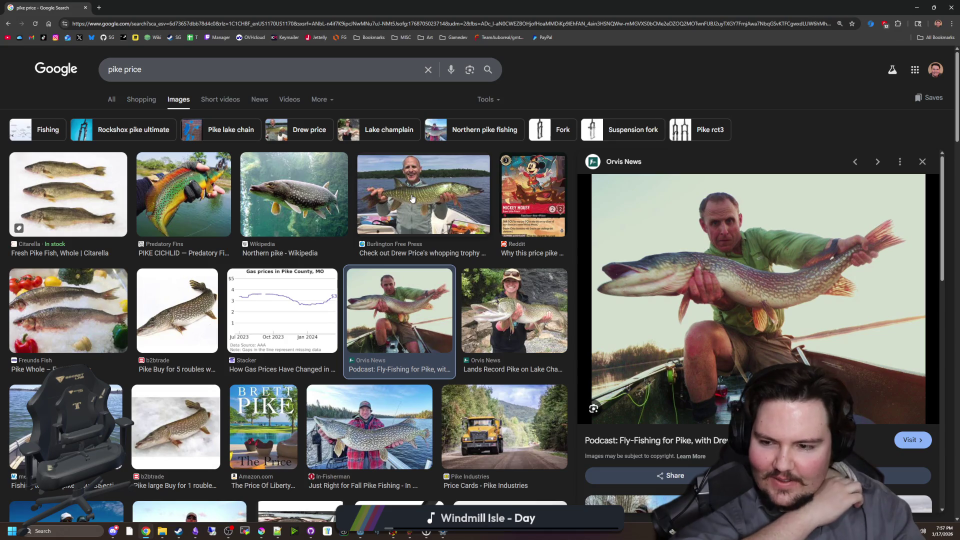
scroll(404, 205, "down", 1)
scroll(196, 239, "down", 3)
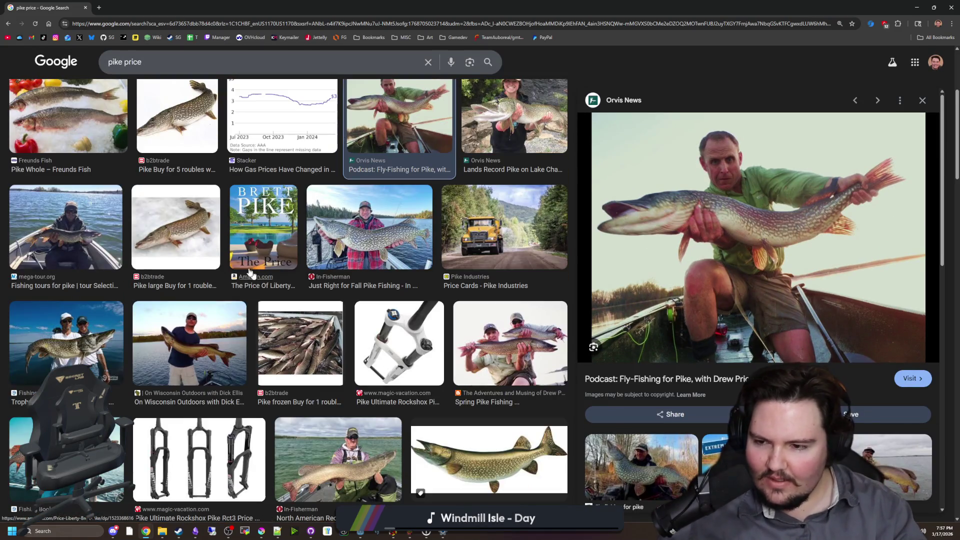
left_click(195, 238)
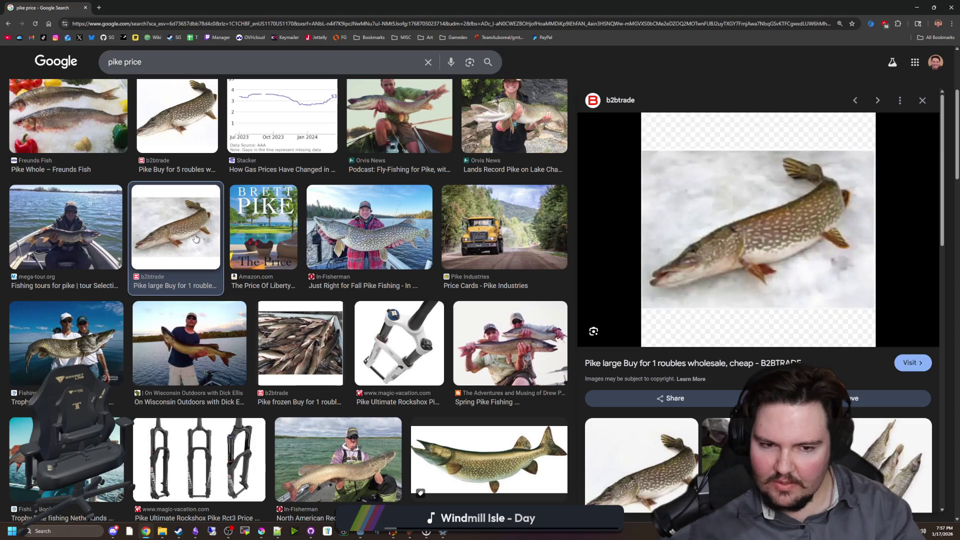
scroll(195, 239, "down", 3)
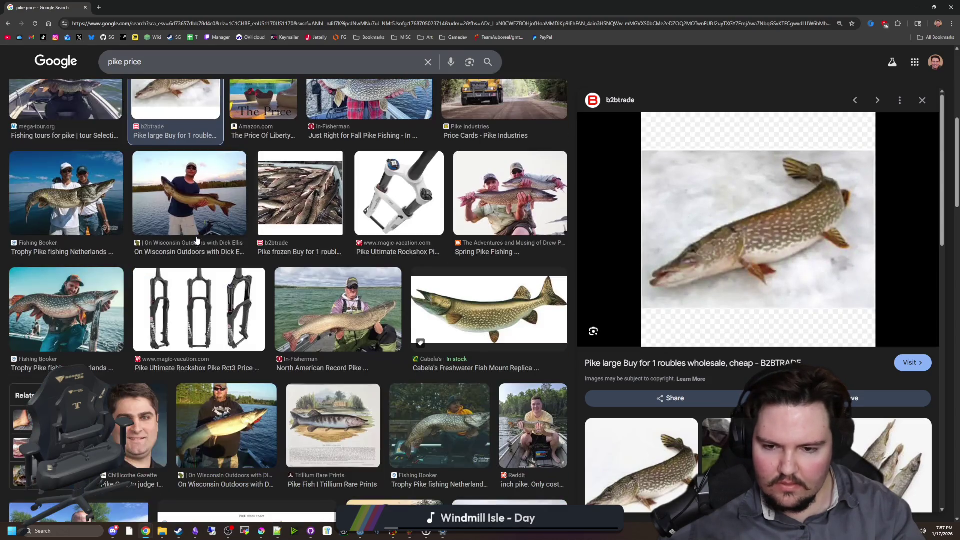
left_click(512, 341)
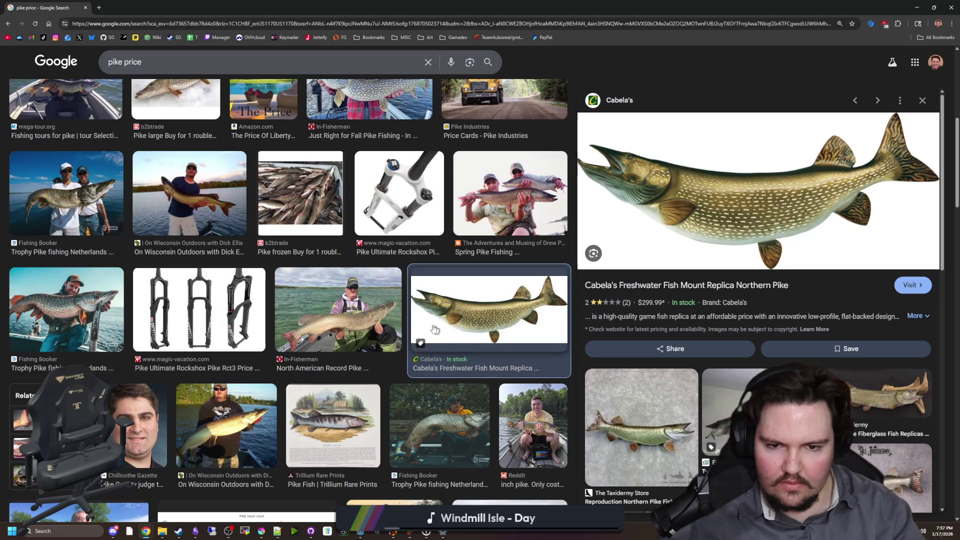
View the Fishing Booker trophy pike and PIKE Electric stock chart, then shrink Chrome over Obsidian.
left_click(72, 291)
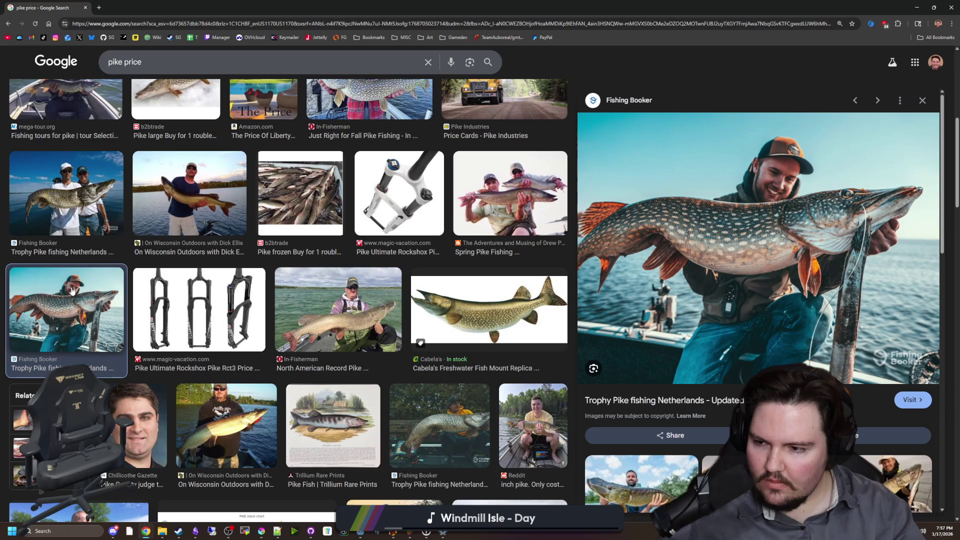
scroll(71, 291, "down", 3)
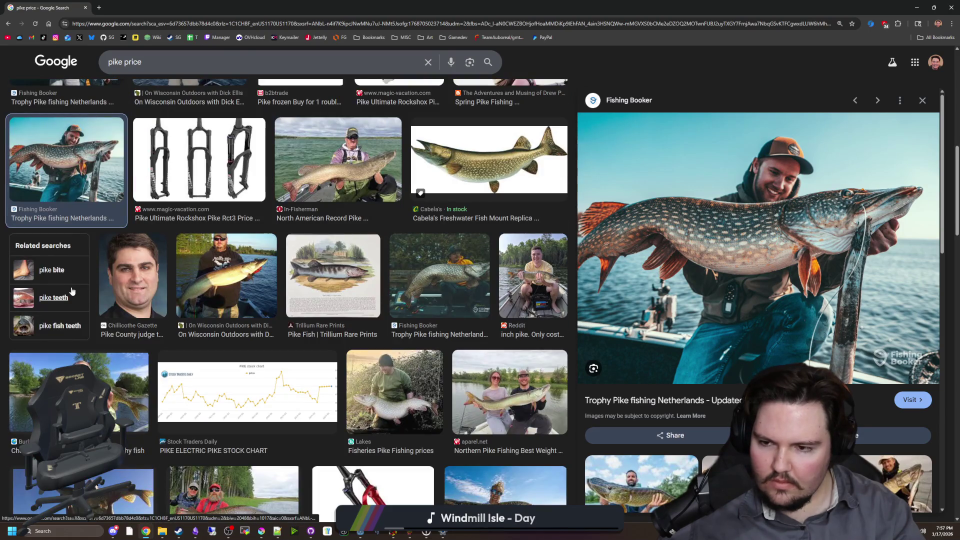
scroll(121, 319, "down", 3)
left_click(270, 247)
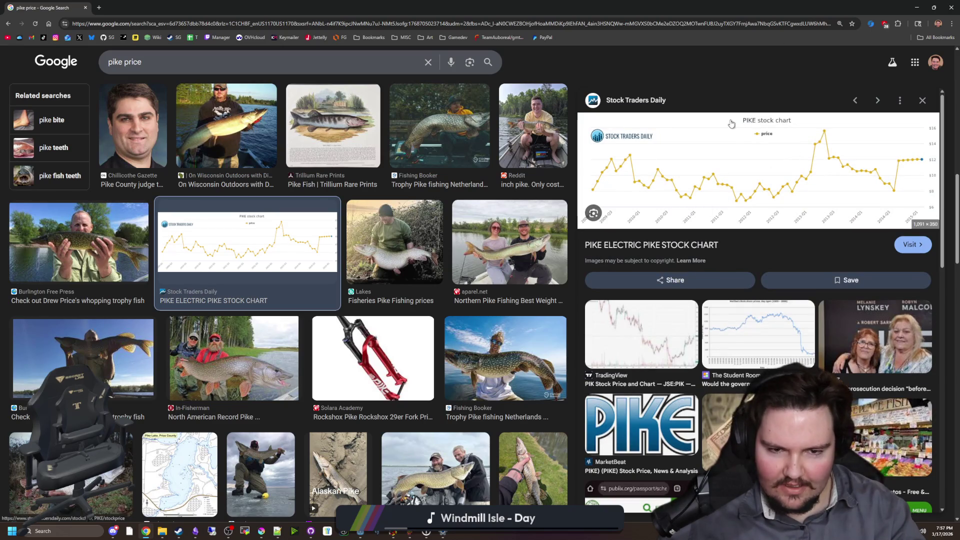
scroll(441, 205, "up", 5)
mouse_move(232, 8)
left_mouse_down()
mouse_move(293, 115)
mouse_move(592, 283)
mouse_move(539, 279)
mouse_move(390, 98)
left_mouse_up()
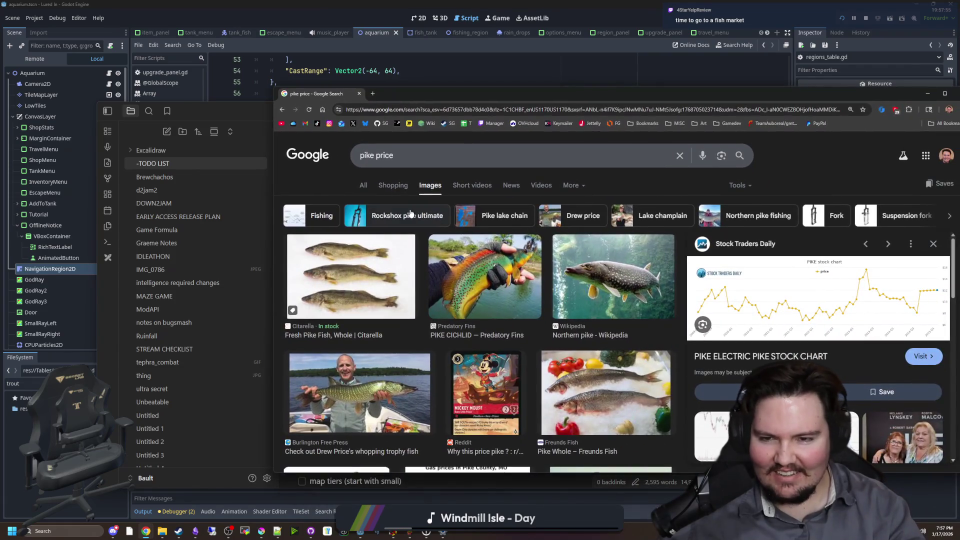
Switch to All results, move Chrome aside and close the pike price search.
left_click(364, 184)
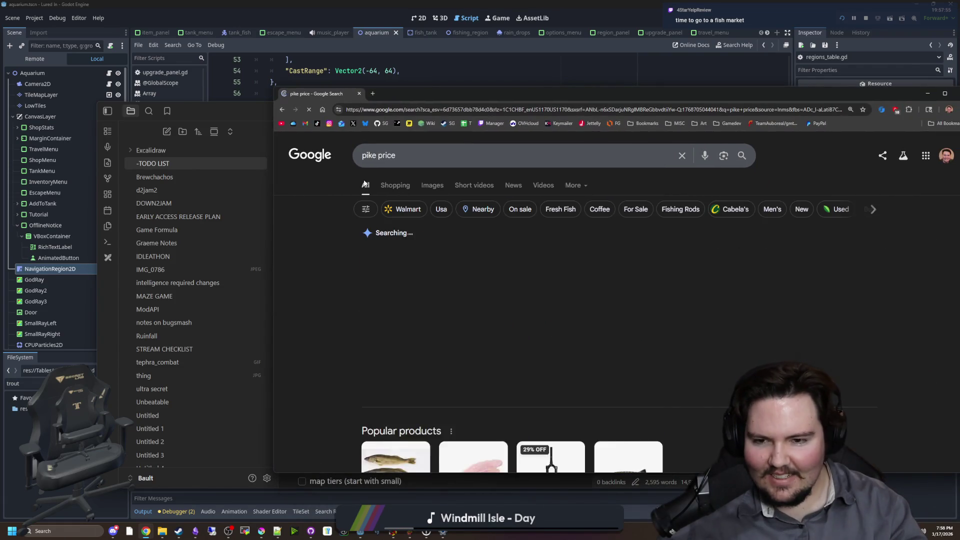
mouse_move(412, 95)
left_mouse_down()
mouse_move(662, 187)
mouse_move(600, 246)
left_mouse_up()
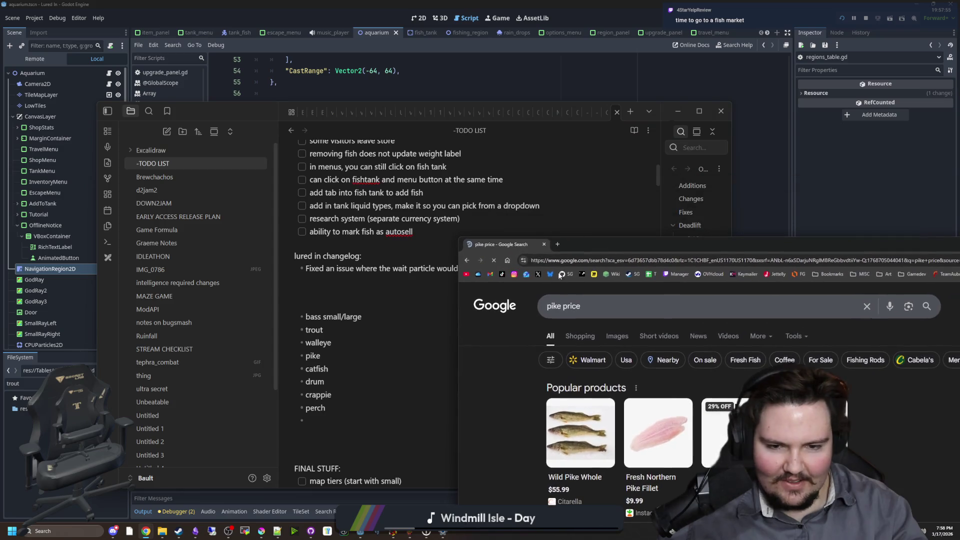
left_click(546, 244)
Place the cursor in the TODO LIST note on the empty line above the fish list.
scroll(450, 275, "up", 3)
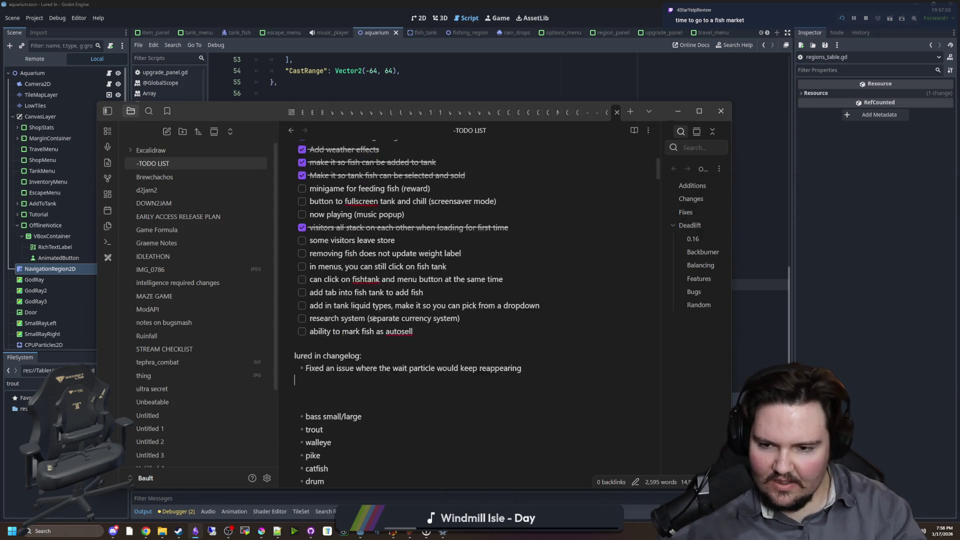
scroll(375, 326, "down", 2)
left_click(348, 345)
left_click(348, 345)
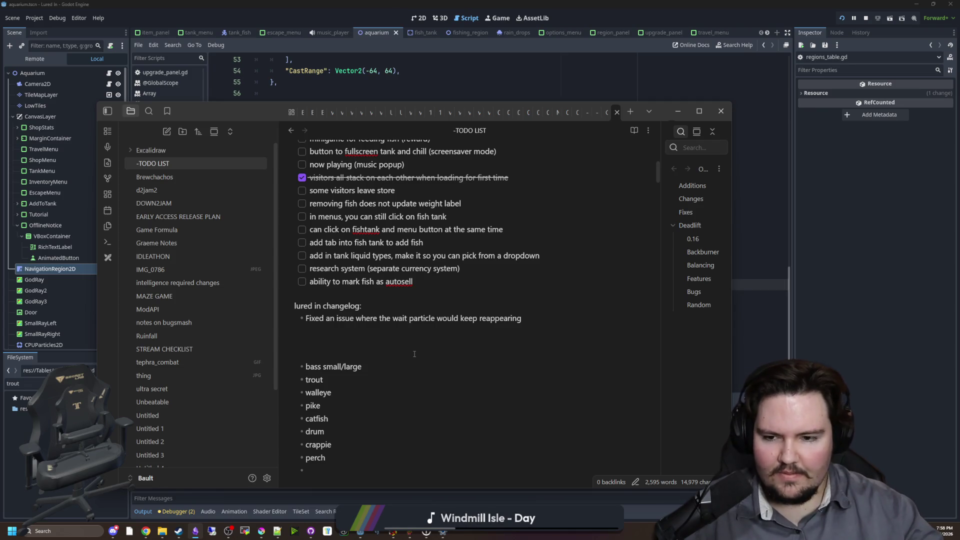
left_click(319, 348)
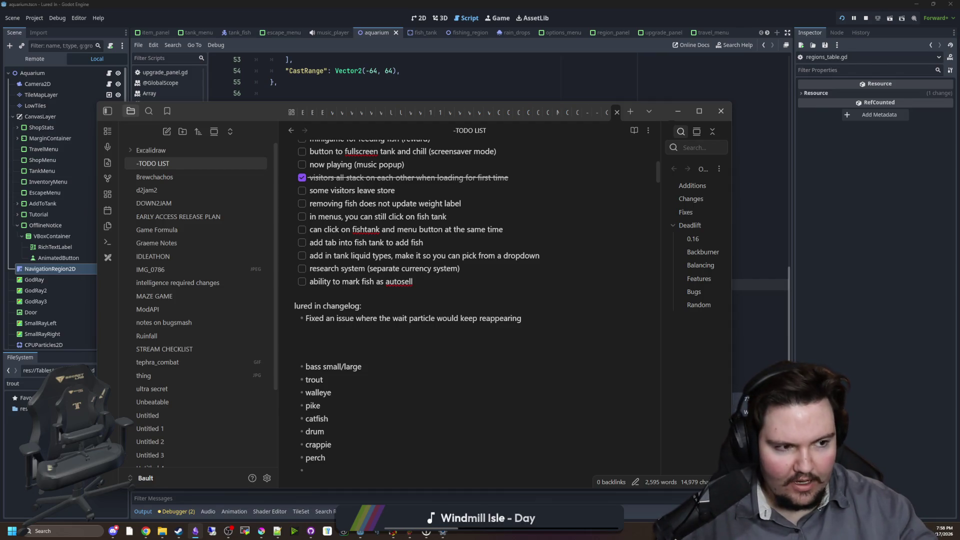
Add a 'cheap' tier heading on a new line above the fish list.
key("alt+Tab")
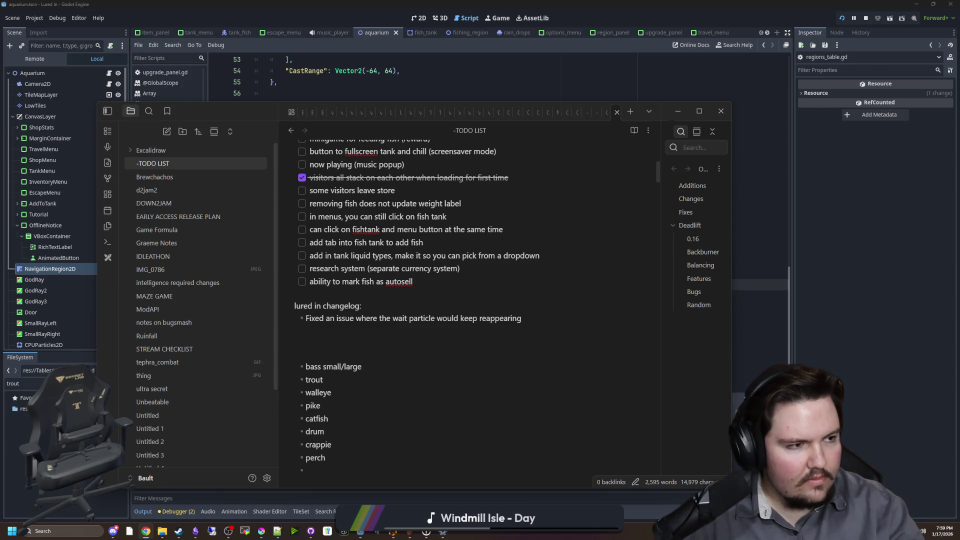
left_click(337, 329)
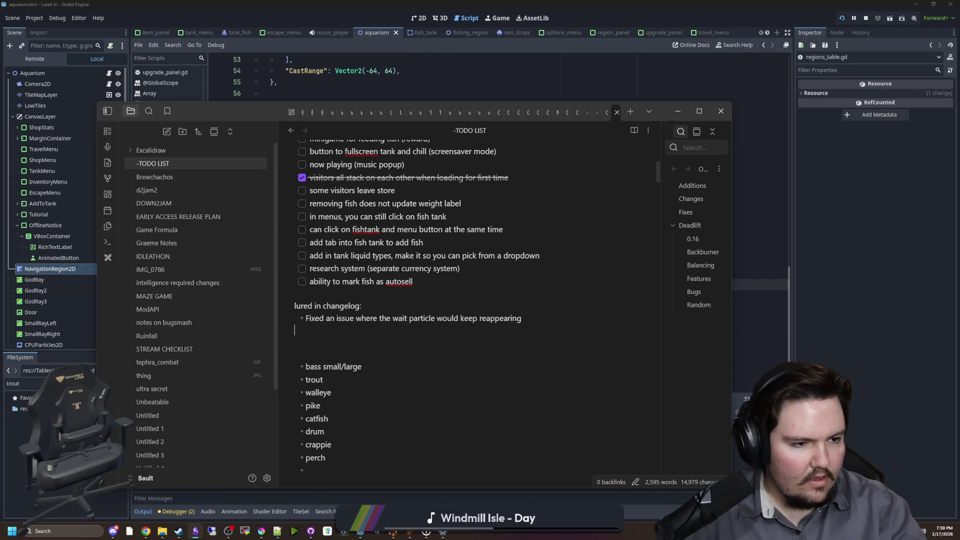
scroll(367, 324, "down", 2)
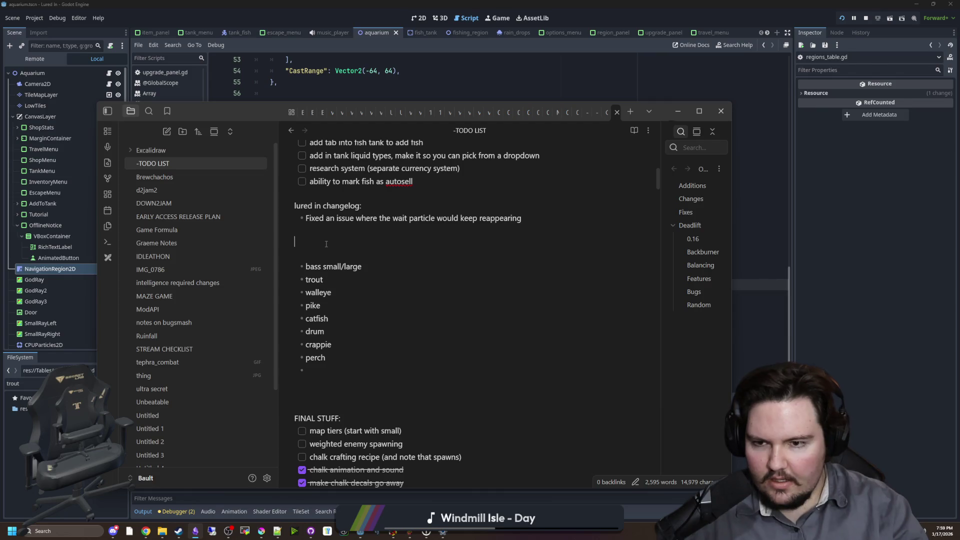
key("Return")
key("Return")
key("Return")
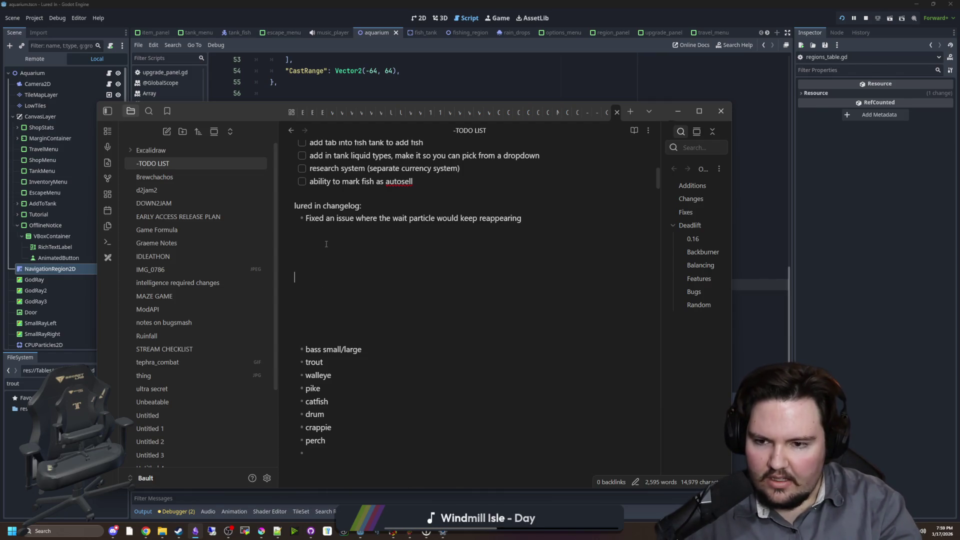
type("cheap")
key("Return")
key("Return")
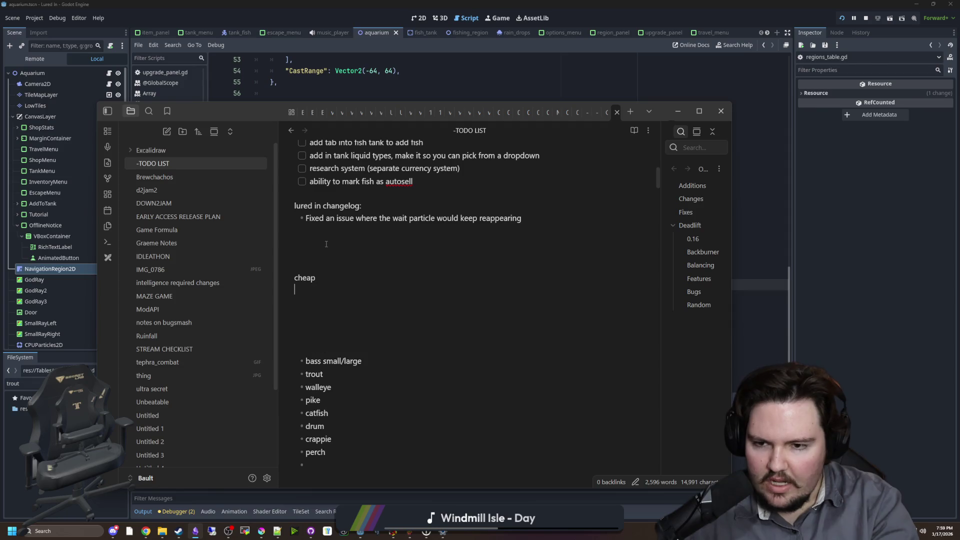
key("BackSpace")
List bluegill, minnow, crappie and yellow perch as bullets under cheap.
type("- ")
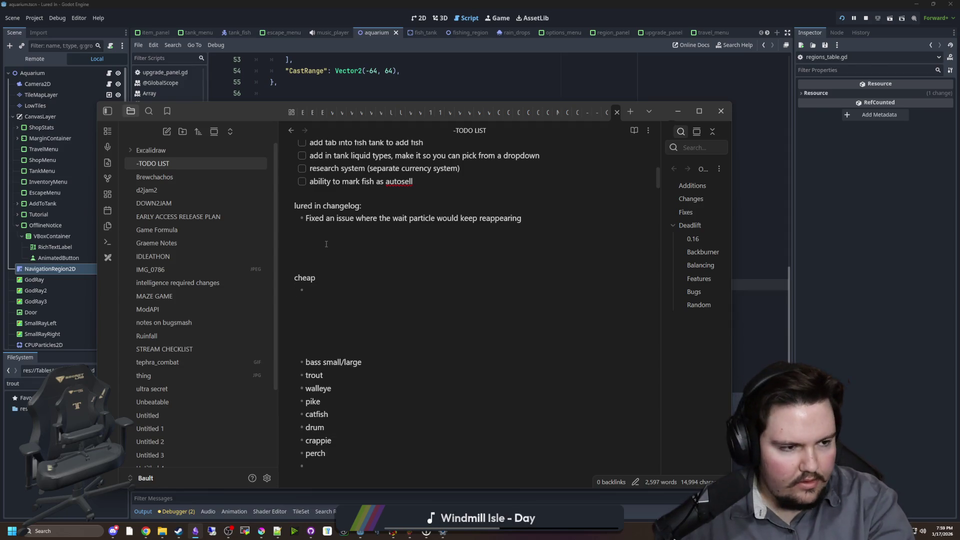
type("bluegill")
key("Return")
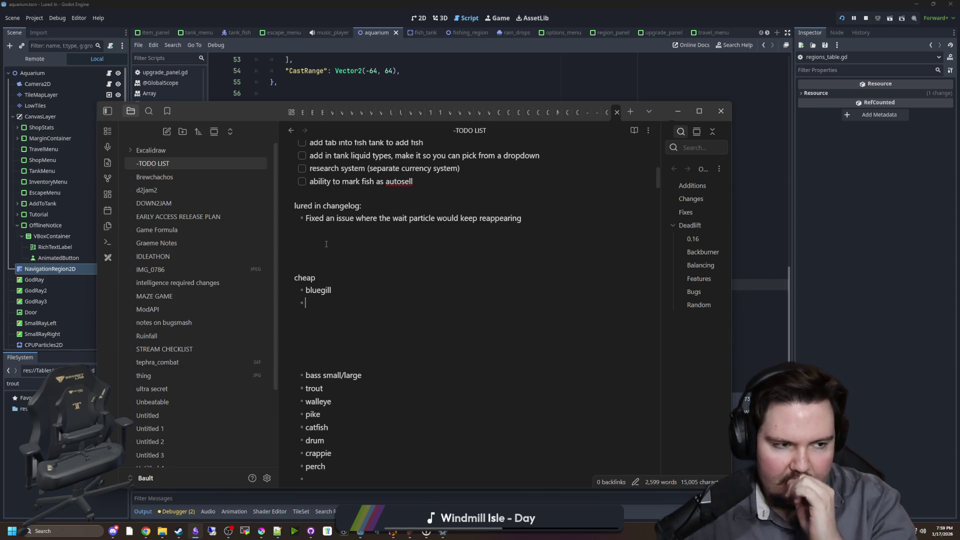
type("minnow")
key("Return")
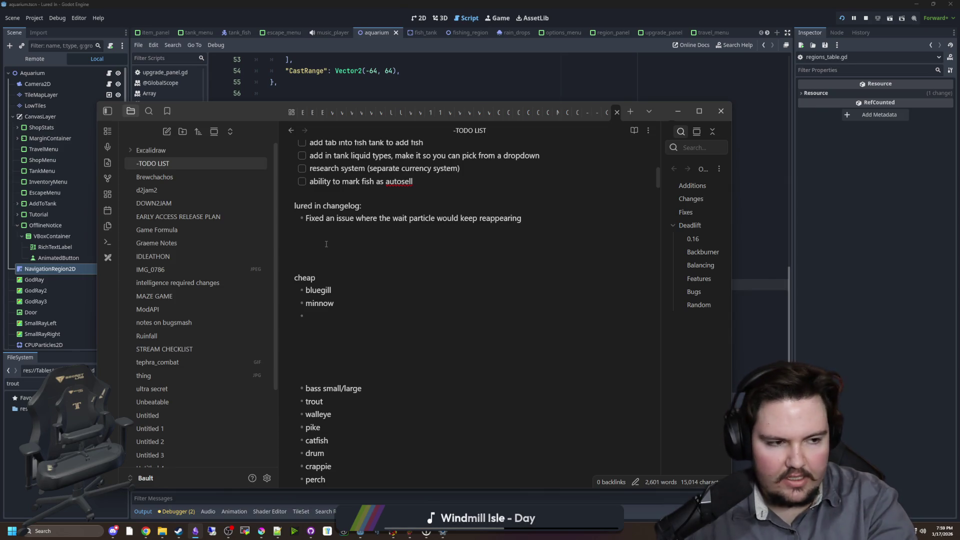
type("crappie")
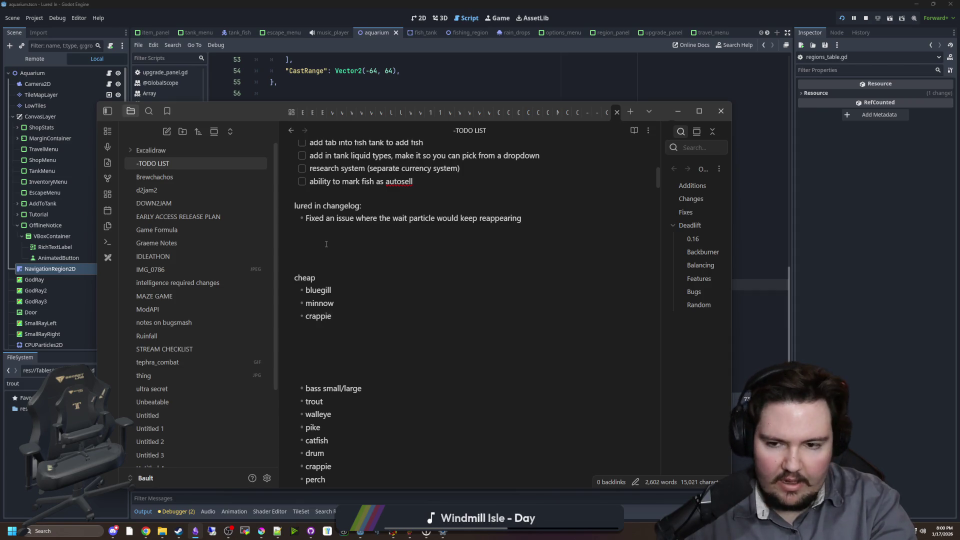
key("Return")
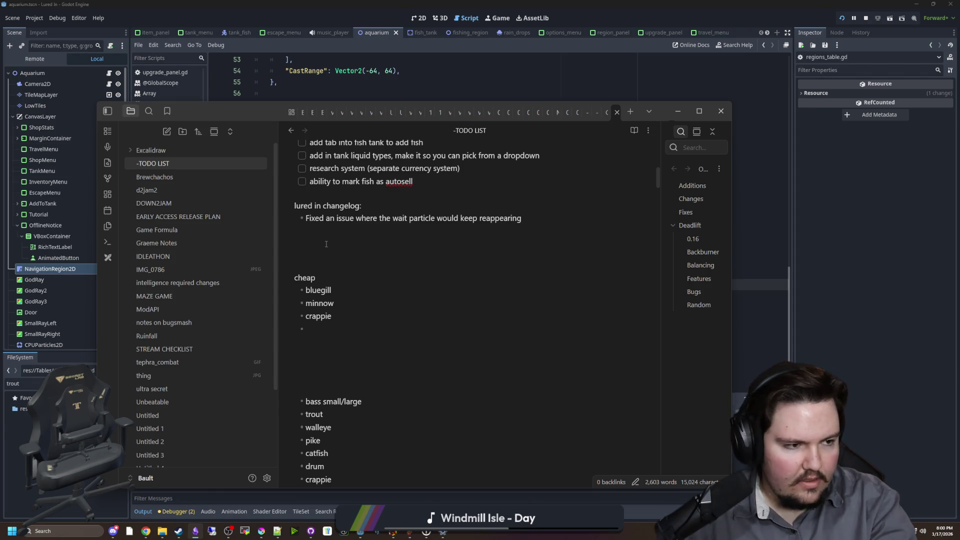
type("yellow perch")
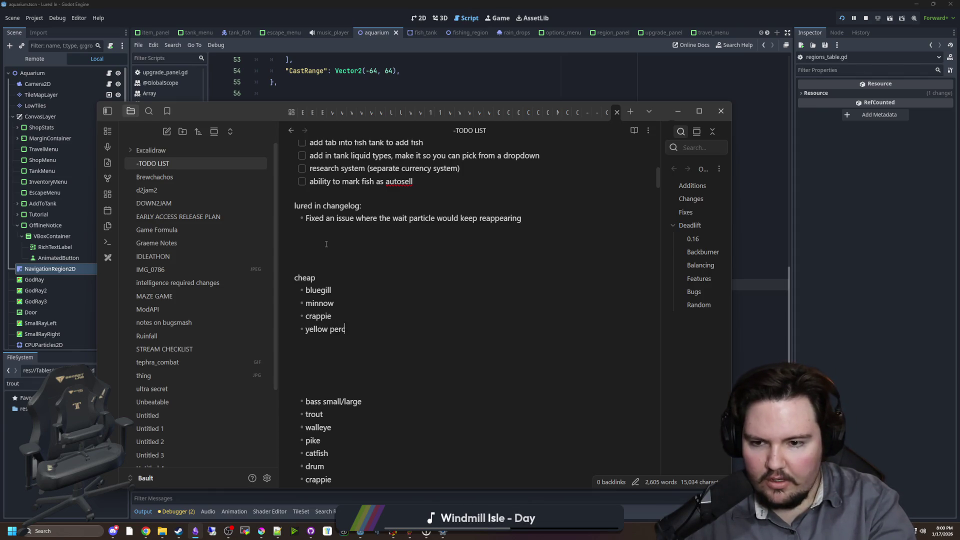
key("Return")
key("Return")
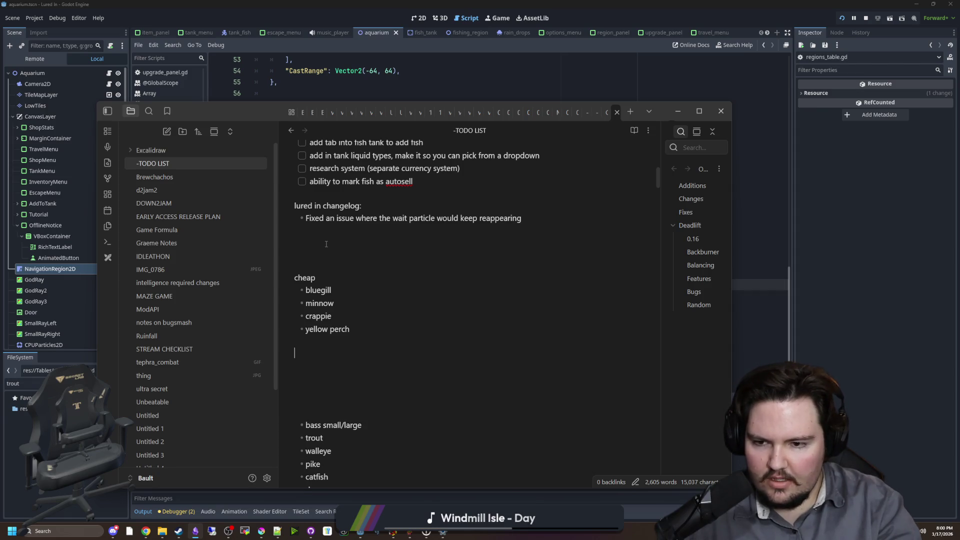
type("-")
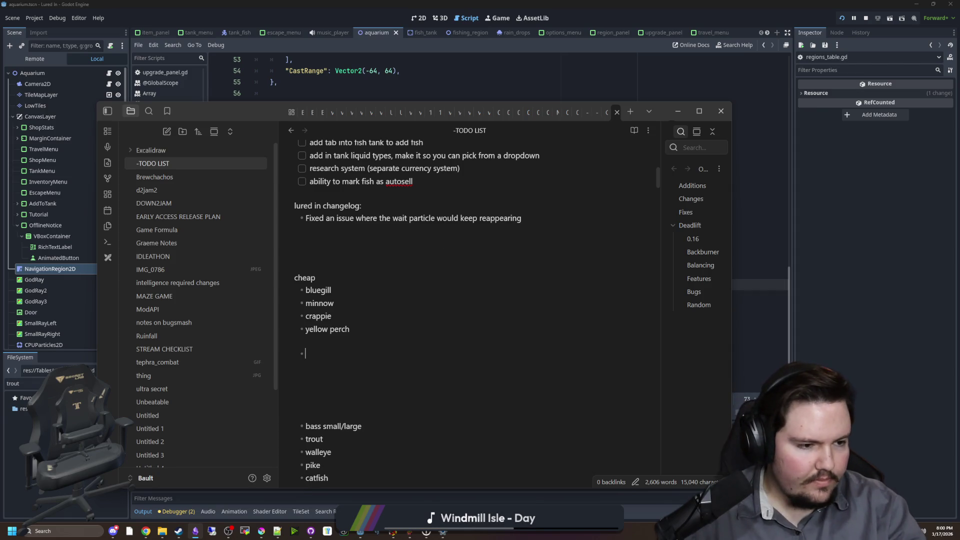
scroll(342, 326, "down", 1)
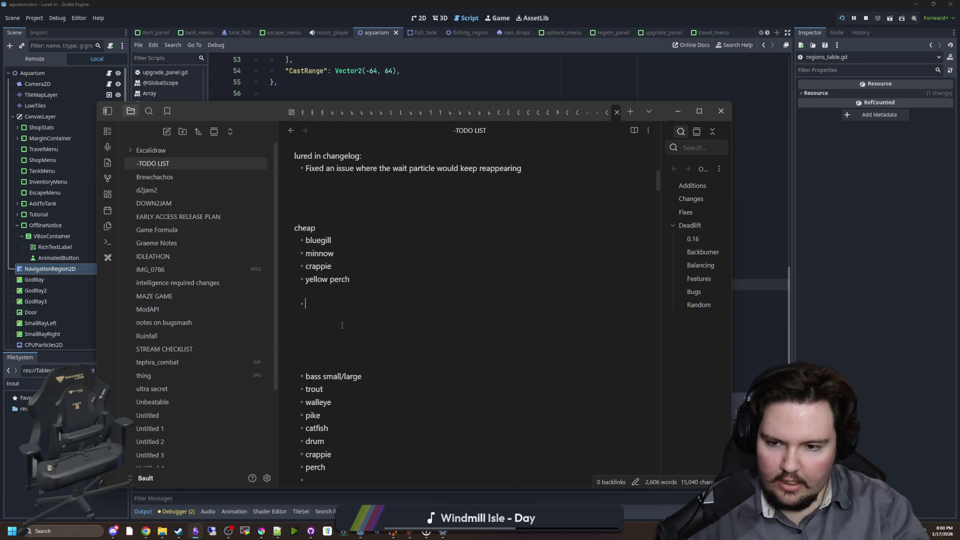
key("BackSpace")
Add the tier headings 'medium', 'high' and 'uber high' below the cheap list.
type("medium")
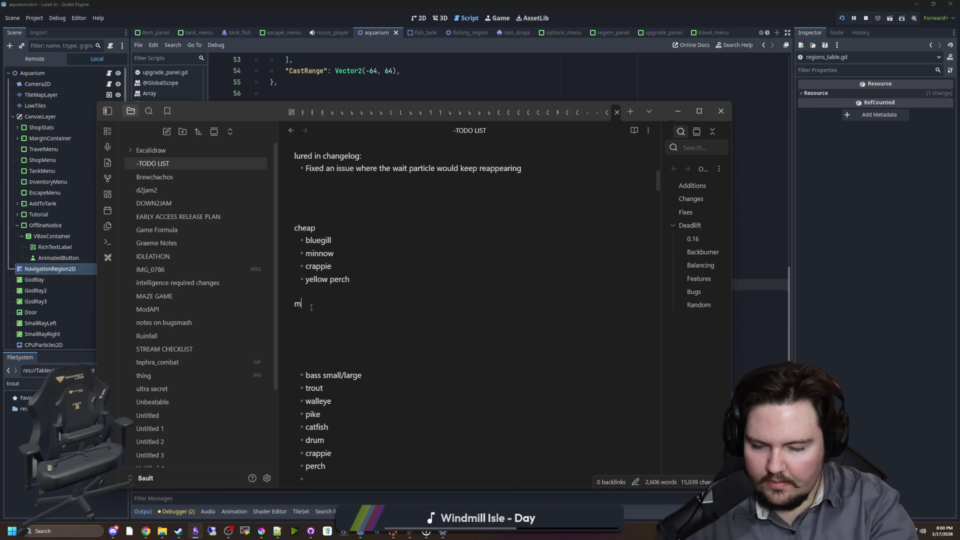
key("Return")
key("Return")
type("high")
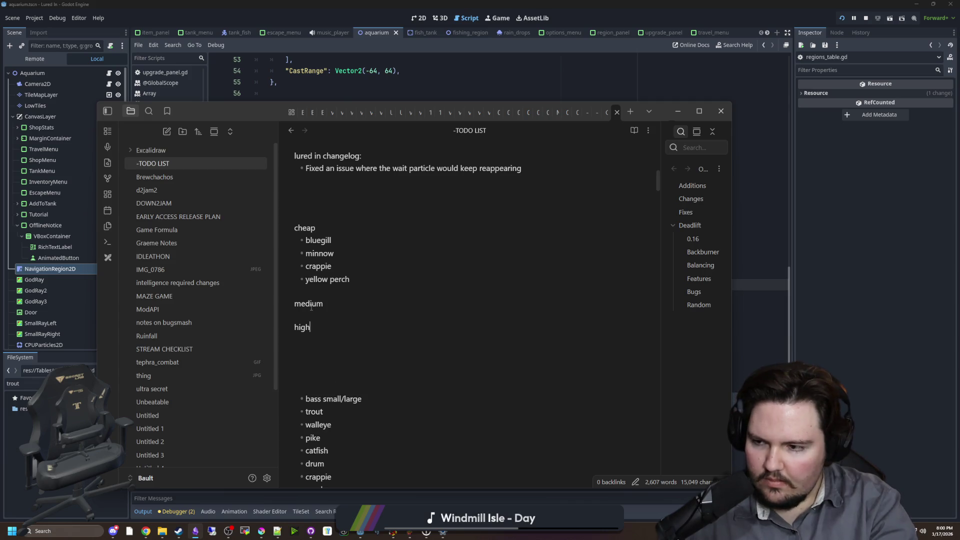
key("Return")
key("Return")
type("uper")
key("BackSpace")
key("BackSpace")
key("BackSpace")
type("ber high")
List catfish, bass (small and large), trout and walleye as bullets under medium.
key("Up")
key("Up")
key("Up")
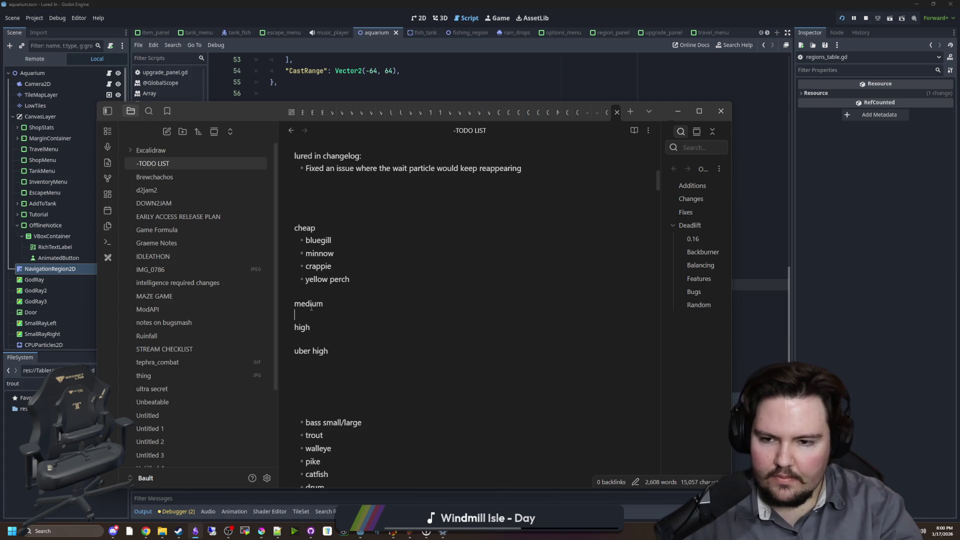
key("Return")
type("- ")
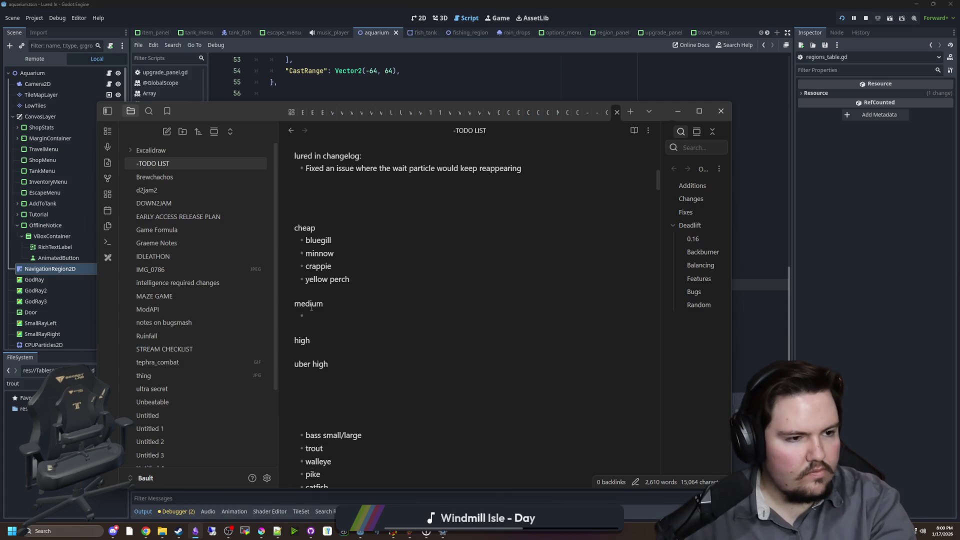
type("catfish")
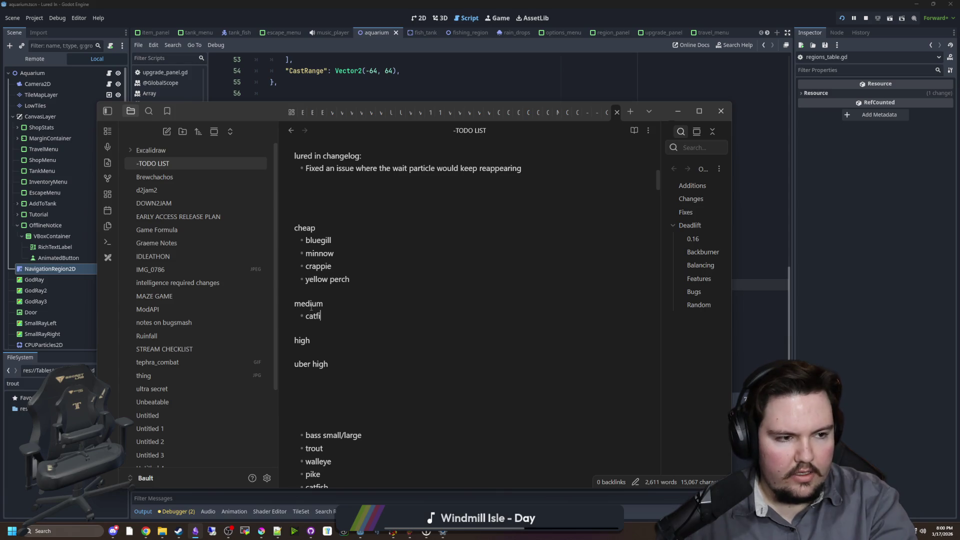
key("Return")
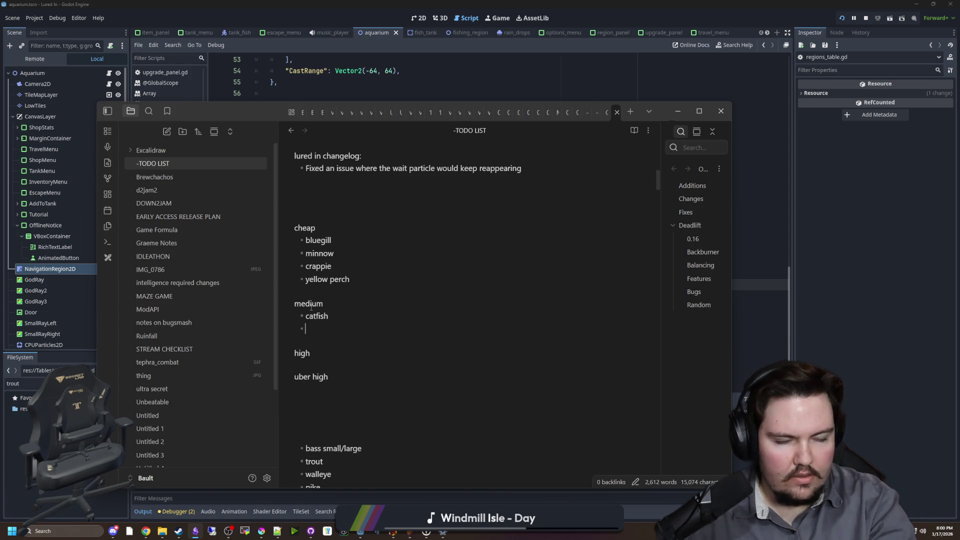
type("bass (small and large)")
key("Return")
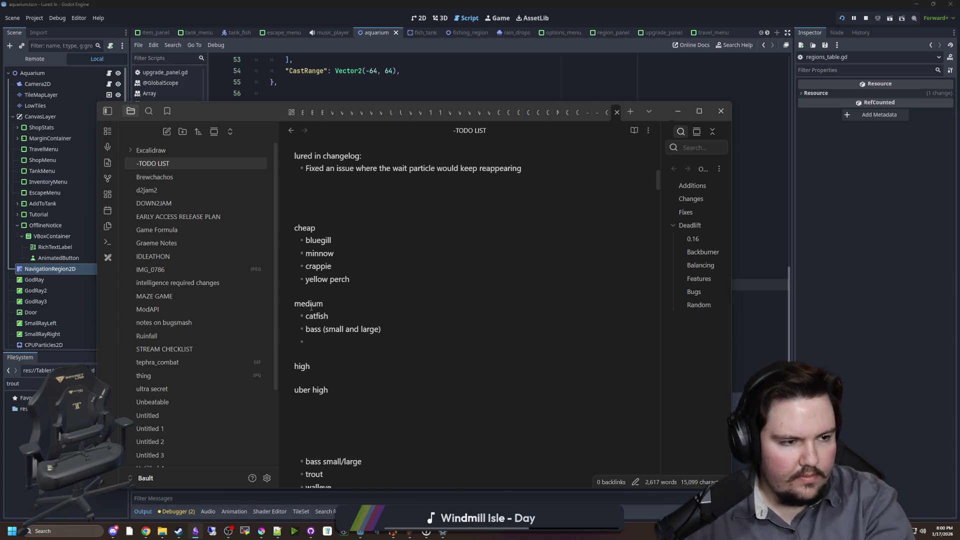
type("trout")
key("Return")
type("walleye")
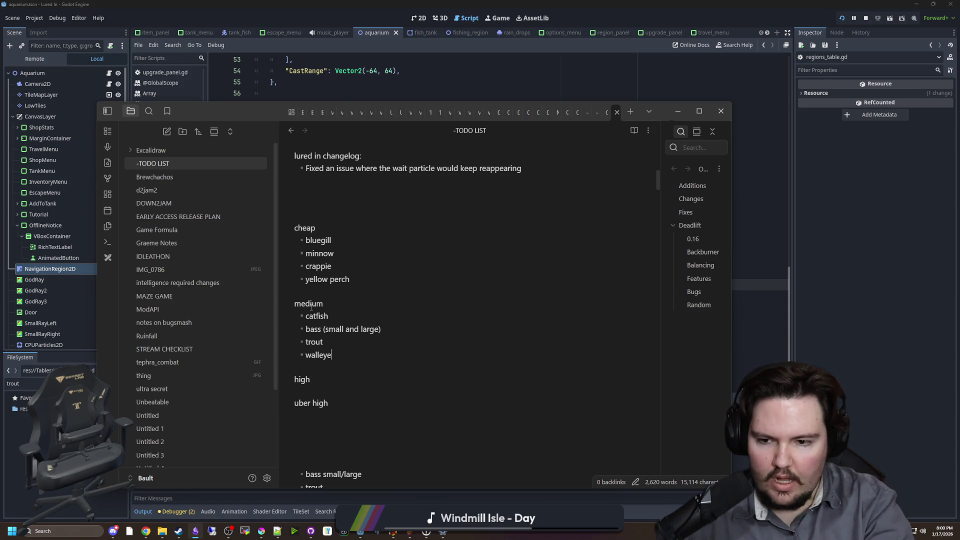
key("Return")
key("Return")
scroll(311, 307, "down", 2)
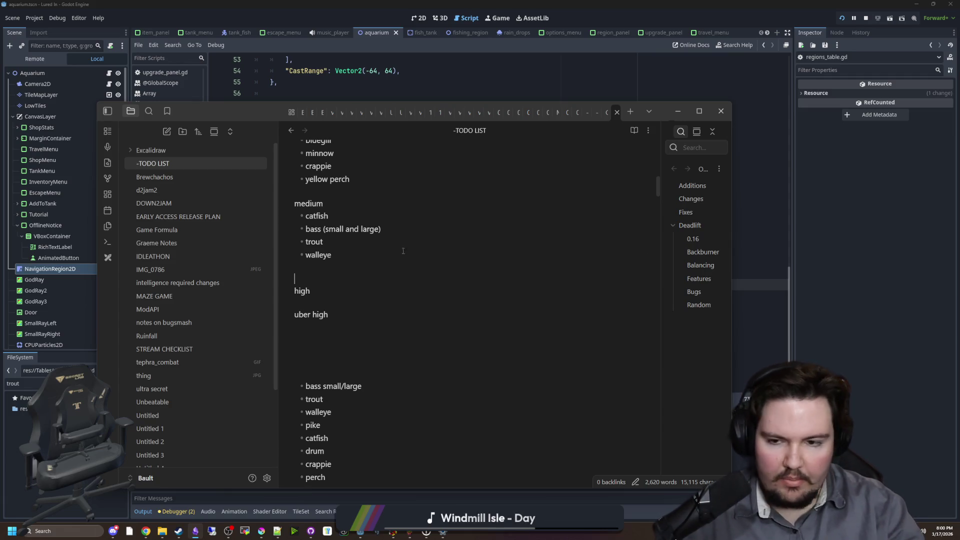
Add pike and salmon as bullets under the high tier.
key("Return")
type("- ")
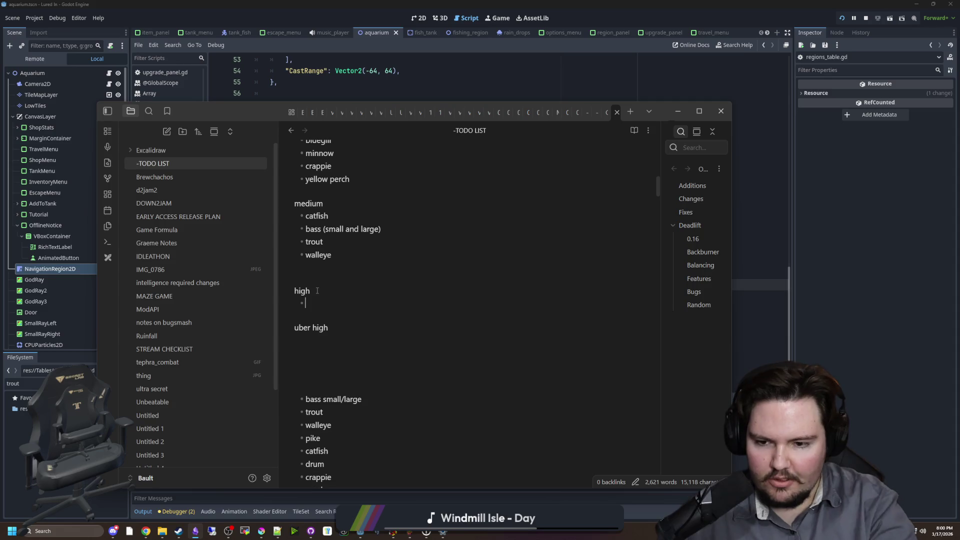
type("pike")
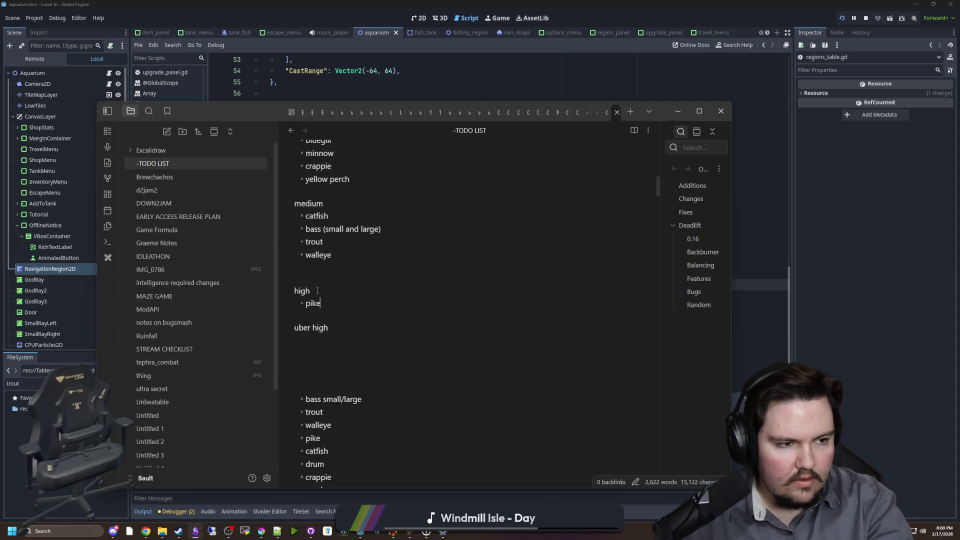
key("Return")
type("salmon")
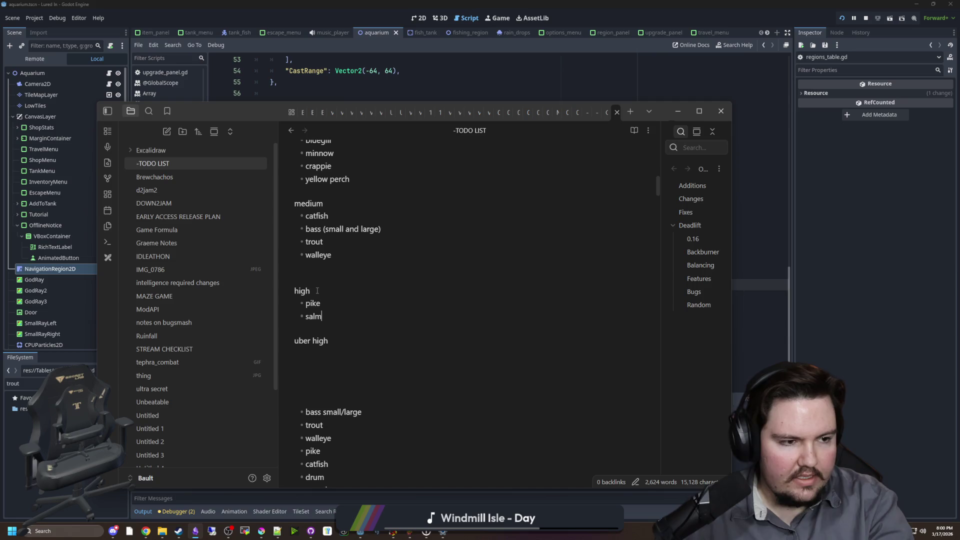
key("Return")
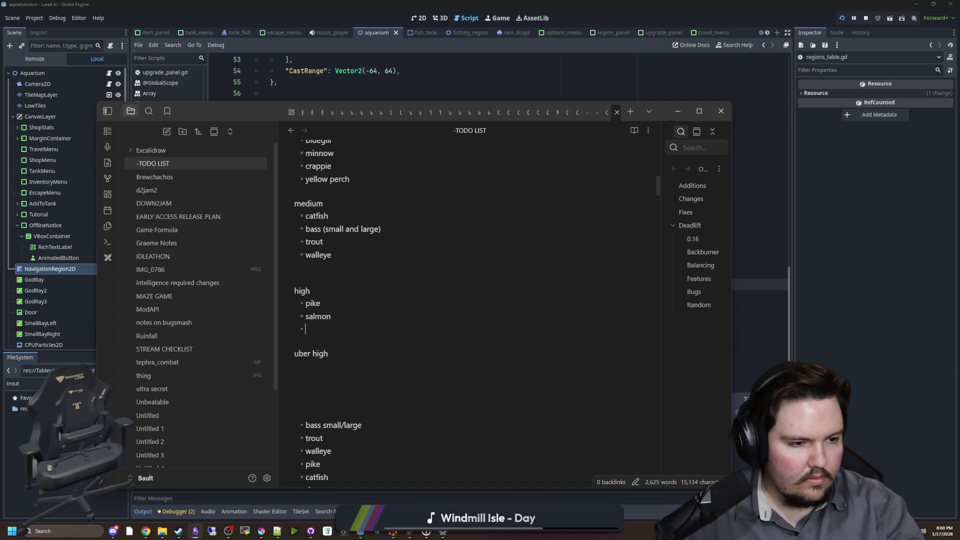
Start an empty bullet on the line below 'uber high'.
key("alt+Tab")
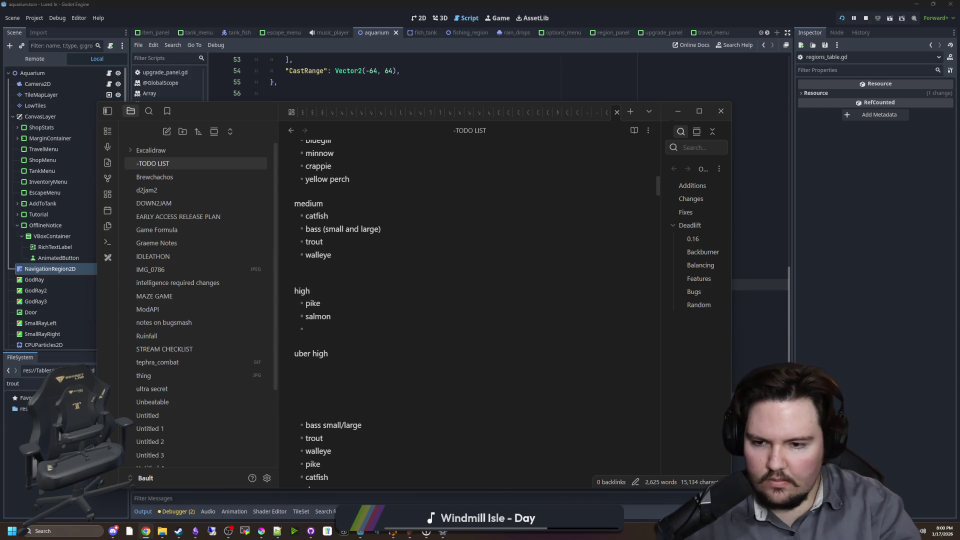
left_click(316, 368)
scroll(316, 321, "down", 1)
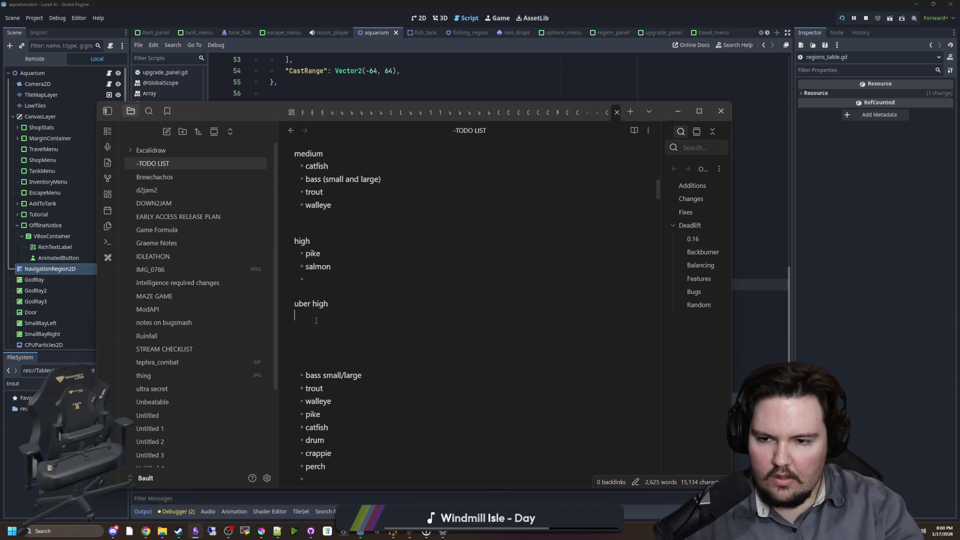
type("-")
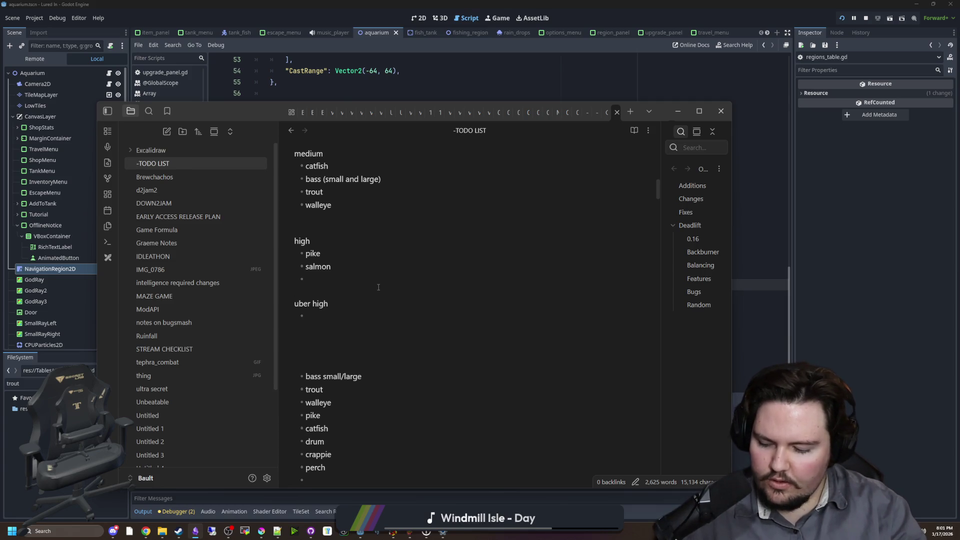
left_click(328, 294)
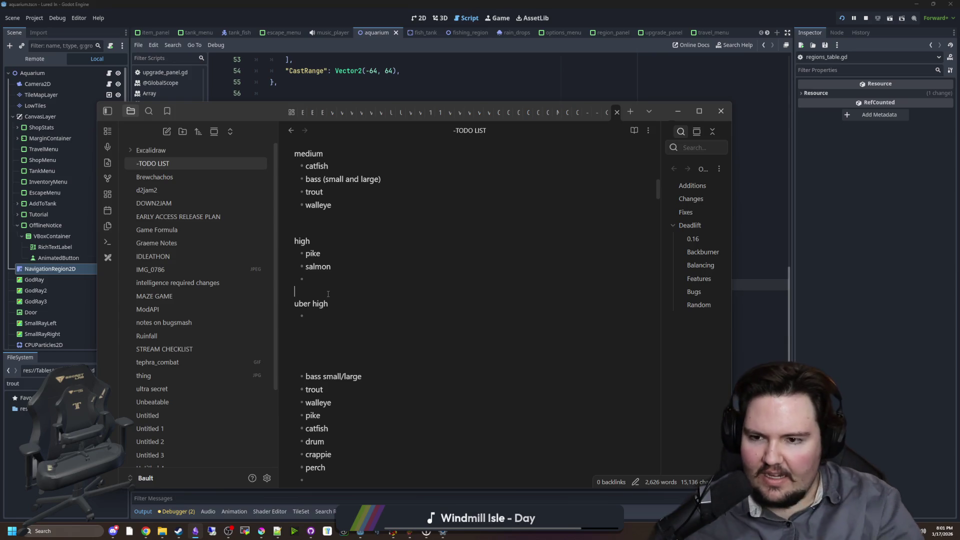
scroll(327, 304, "up", 1)
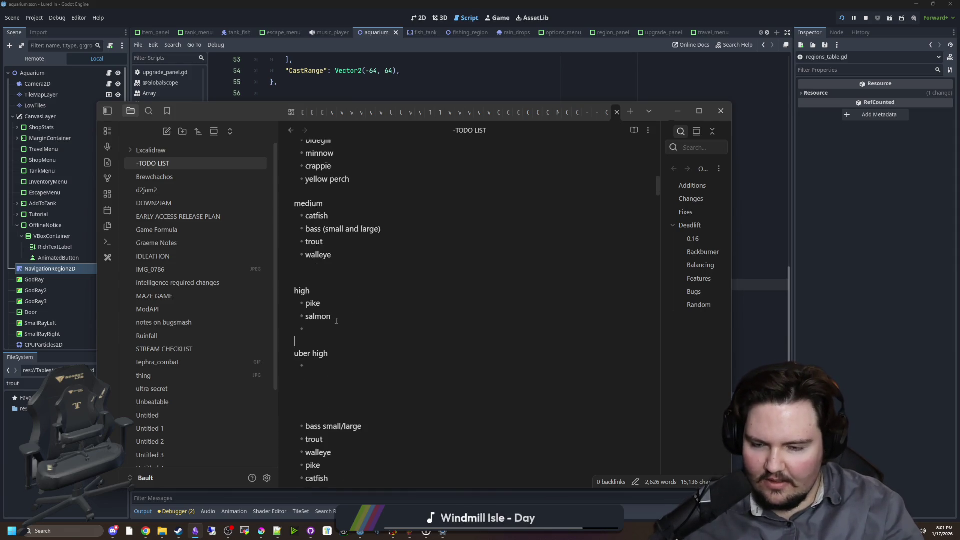
double_click(307, 318)
left_click(316, 329)
left_click_drag(330, 315, 305, 316)
left_click(318, 328)
left_click(316, 328)
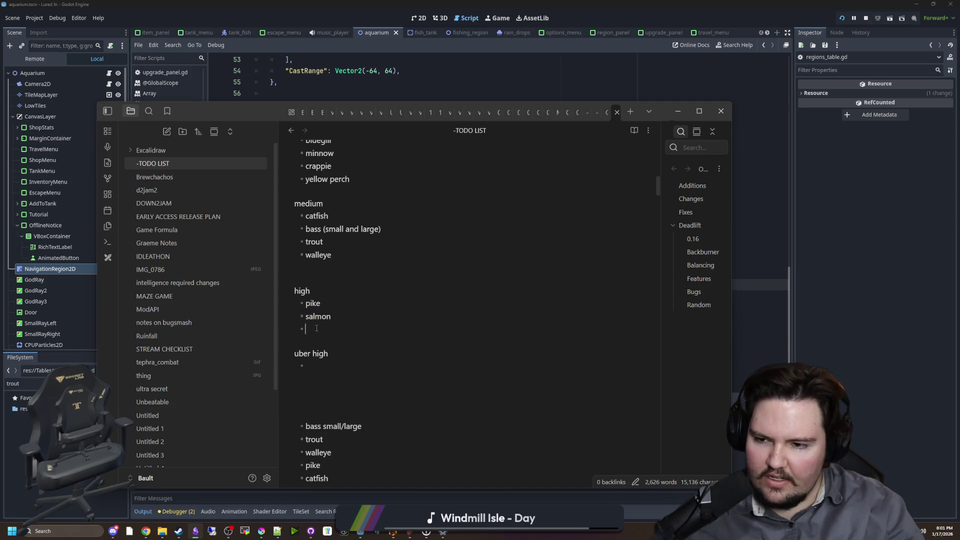
left_click_drag(330, 316, 307, 320)
left_click(318, 328)
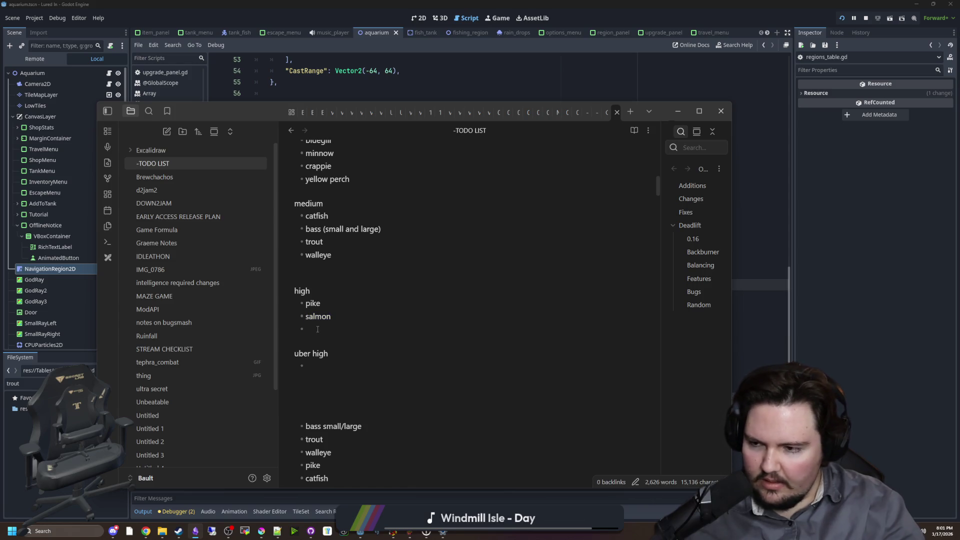
key("shift+Up")
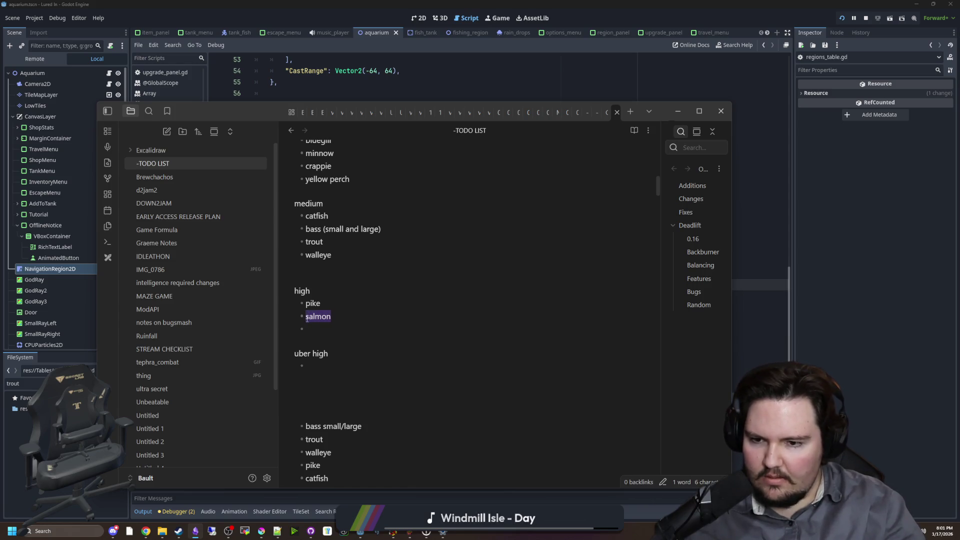
left_click(318, 329)
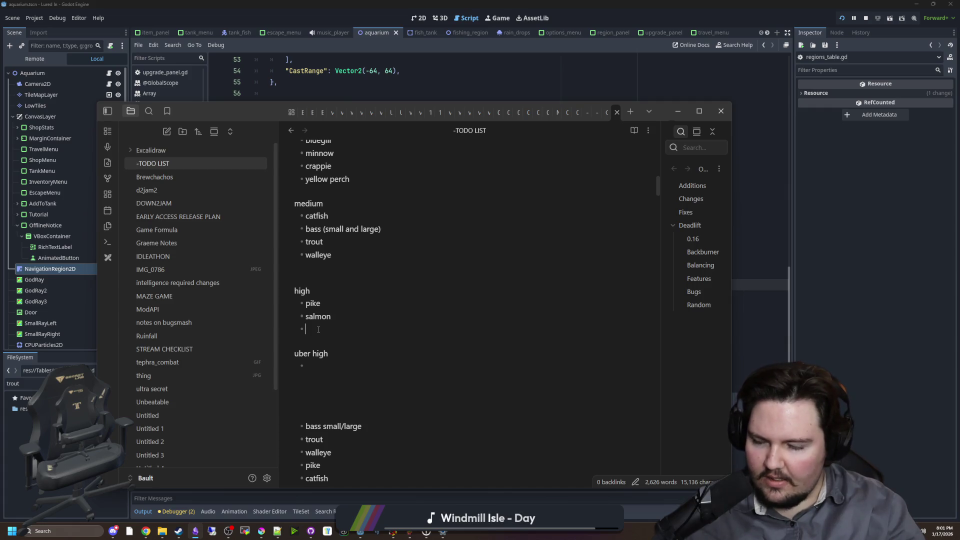
left_click_drag(331, 317, 309, 319)
left_click(308, 320)
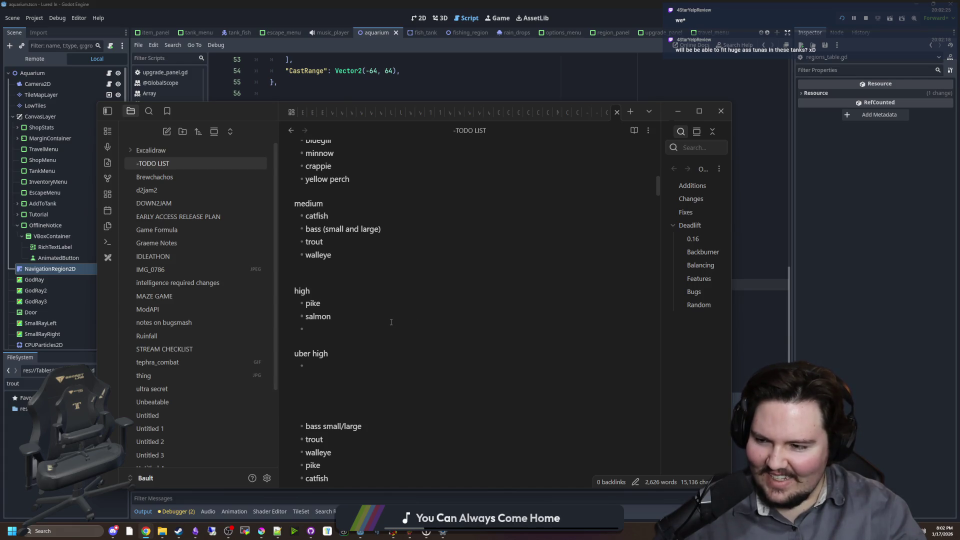
left_click(375, 326)
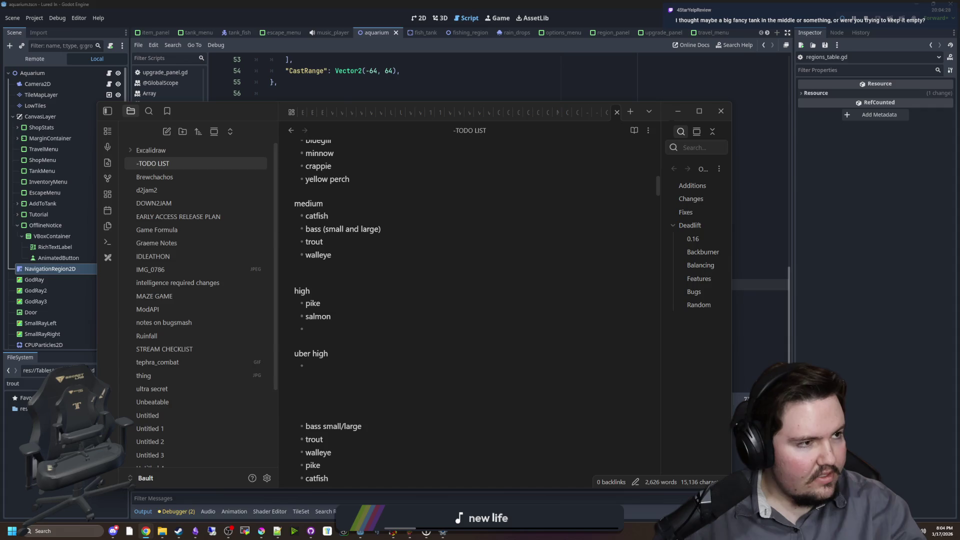
Maximize the browser and preview sturgeon images from NOAA, Idaho Fish and Game and Michigan.
key("alt+Tab")
left_click_drag(623, 169, 612, 29)
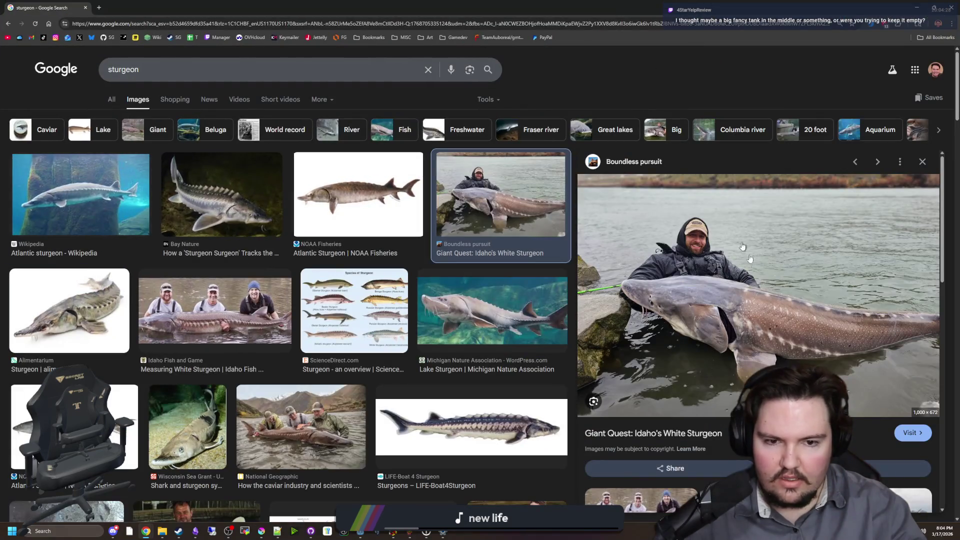
left_click(358, 200)
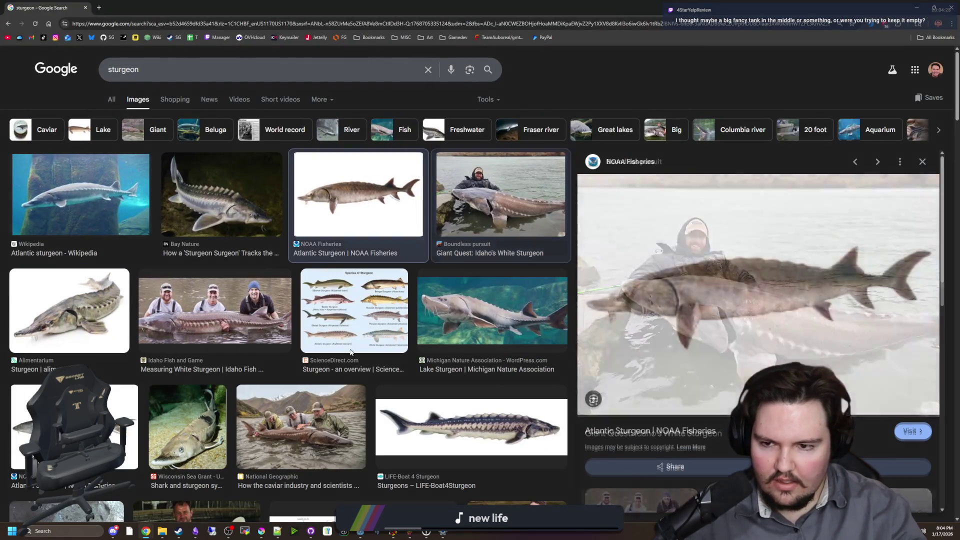
left_click(280, 310)
left_click(357, 308)
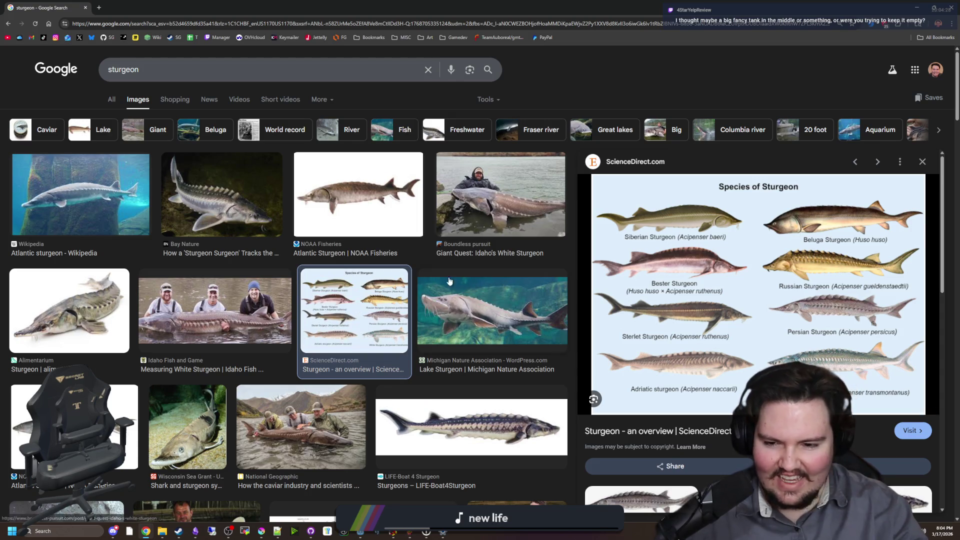
left_click(201, 317)
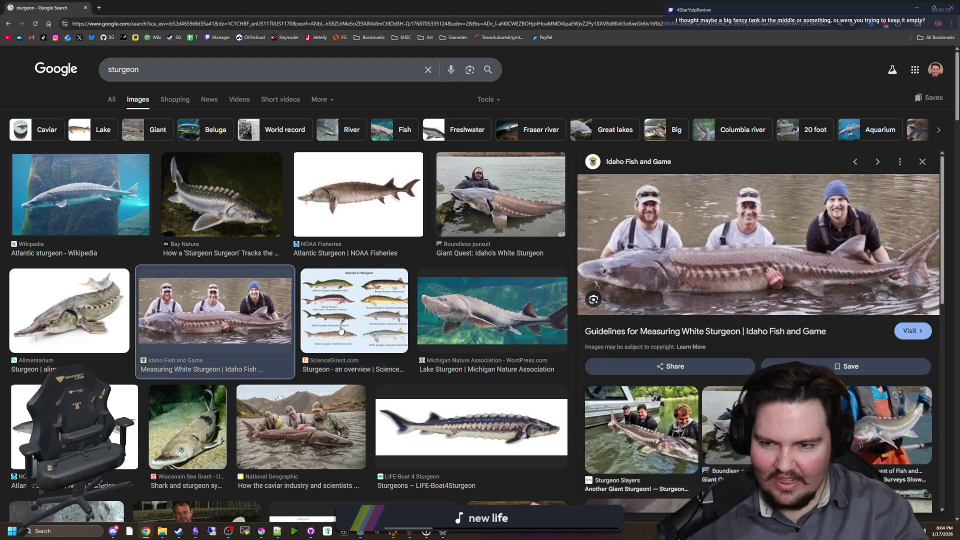
left_click(486, 309)
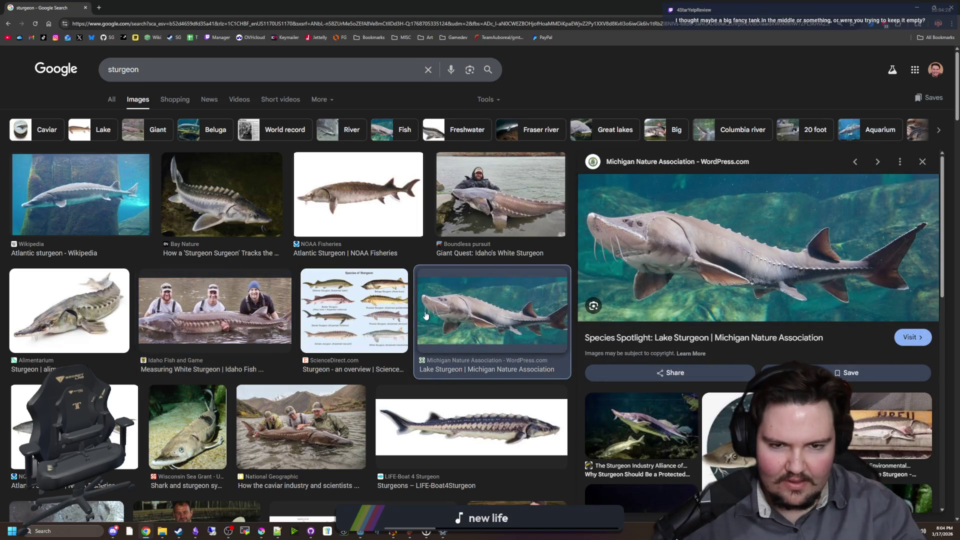
Preview the National Geographic, LIFE-Boat 4, Wisconsin Sea Grant, Beluga and Green Sturgeon images.
scroll(334, 361, "down", 1)
left_click(334, 361)
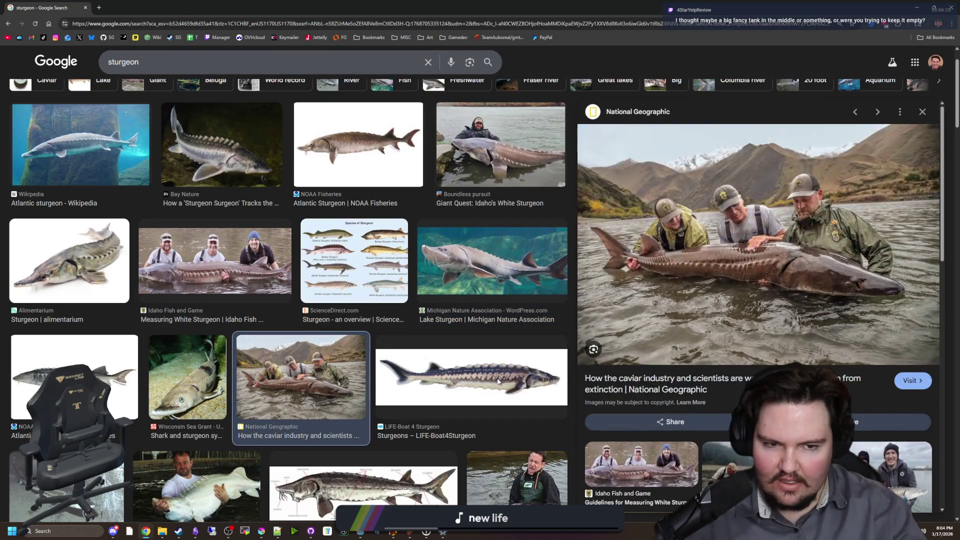
left_click(497, 382)
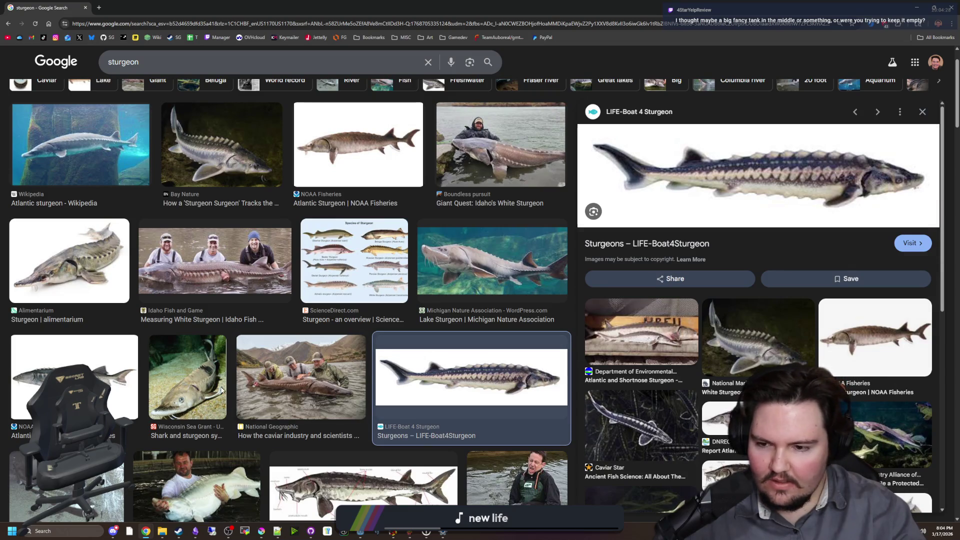
left_click(300, 383)
left_click(202, 385)
scroll(202, 384, "down", 2)
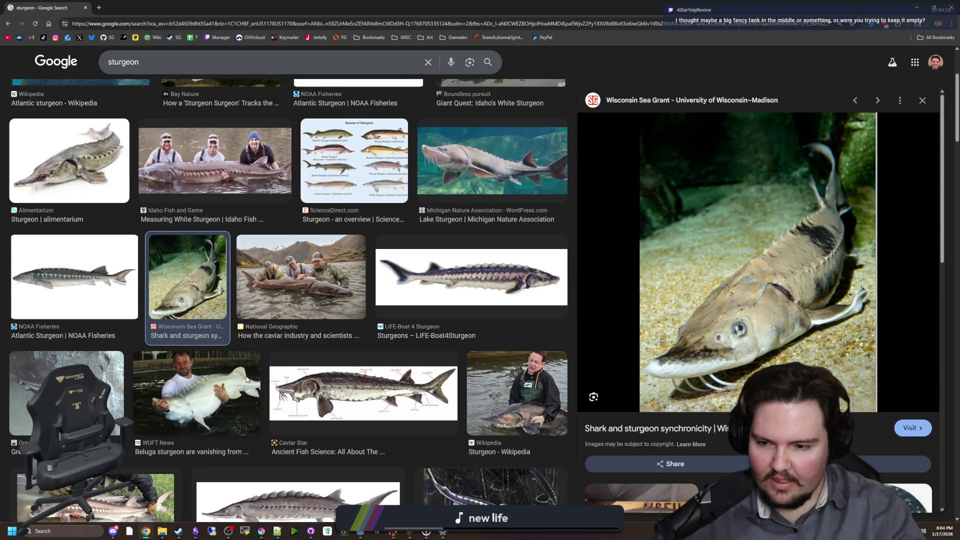
left_click(247, 381)
left_click(324, 390)
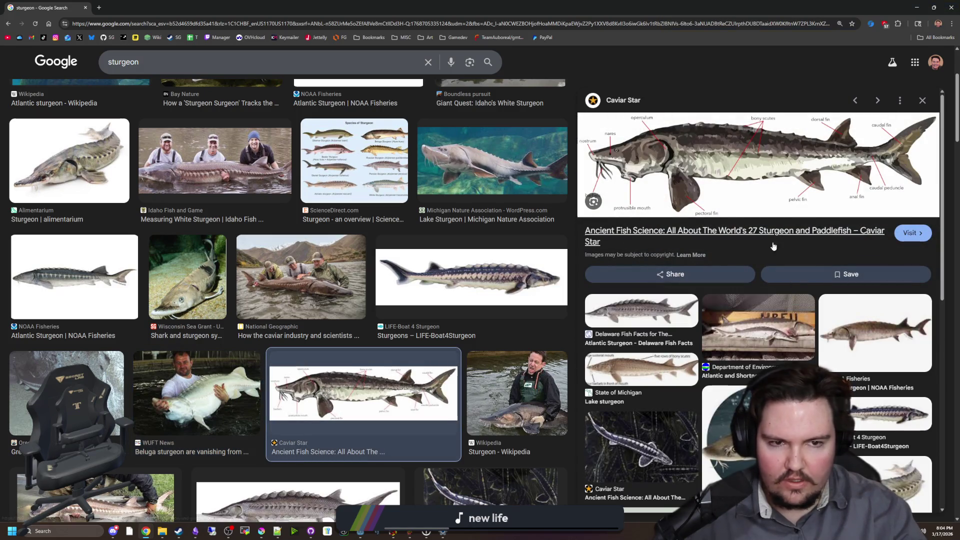
left_click(75, 385)
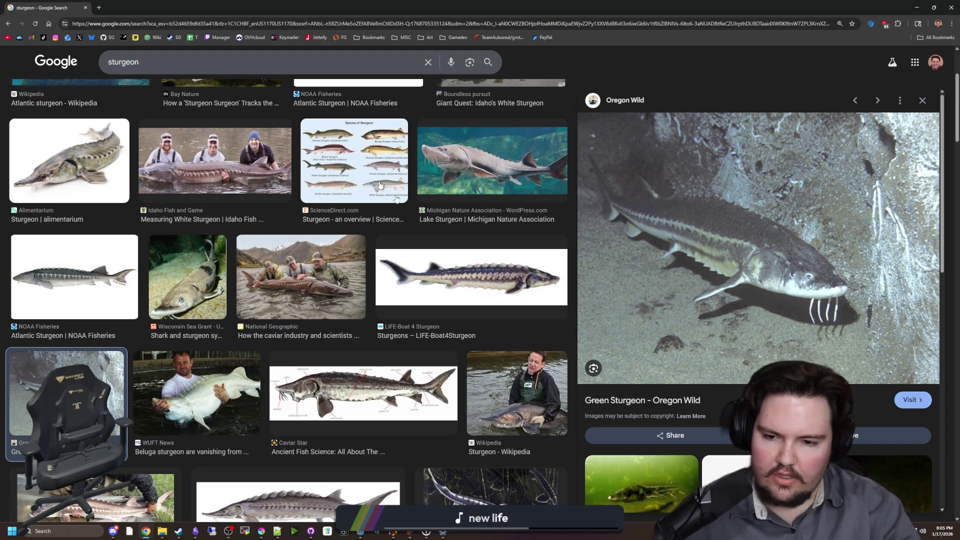
Preview the National Wildlife Federation lake sturgeon and Iowa shovelnose sturgeon images further down.
scroll(368, 324, "down", 3)
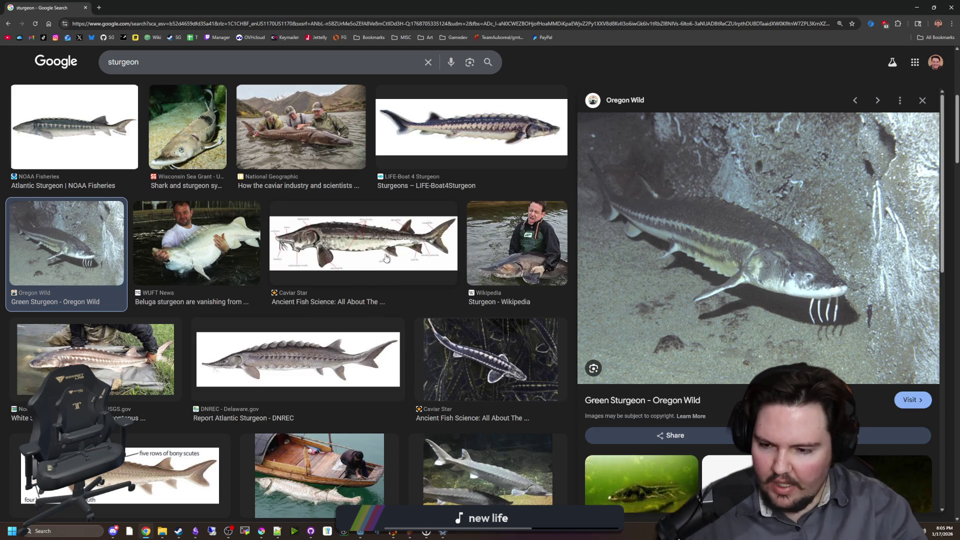
scroll(380, 290, "down", 2)
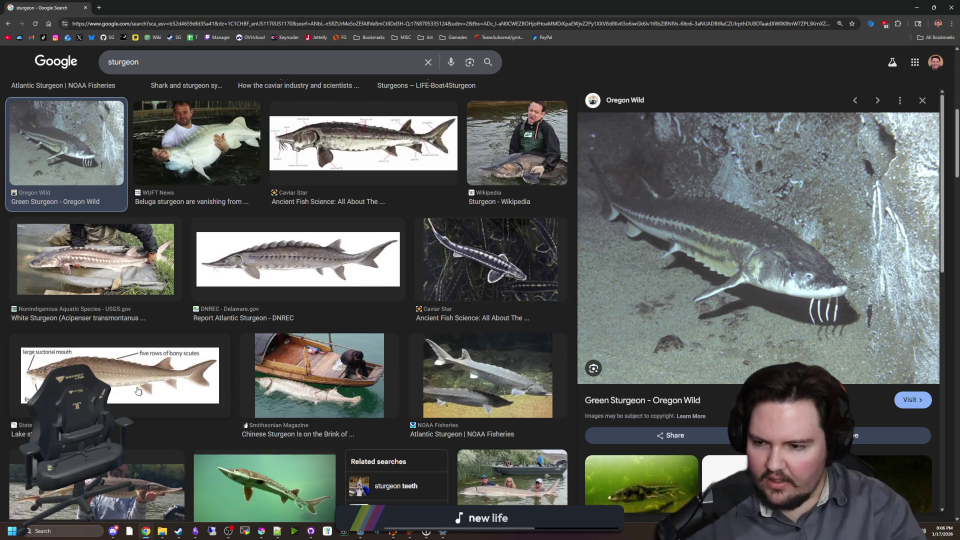
scroll(138, 391, "down", 2)
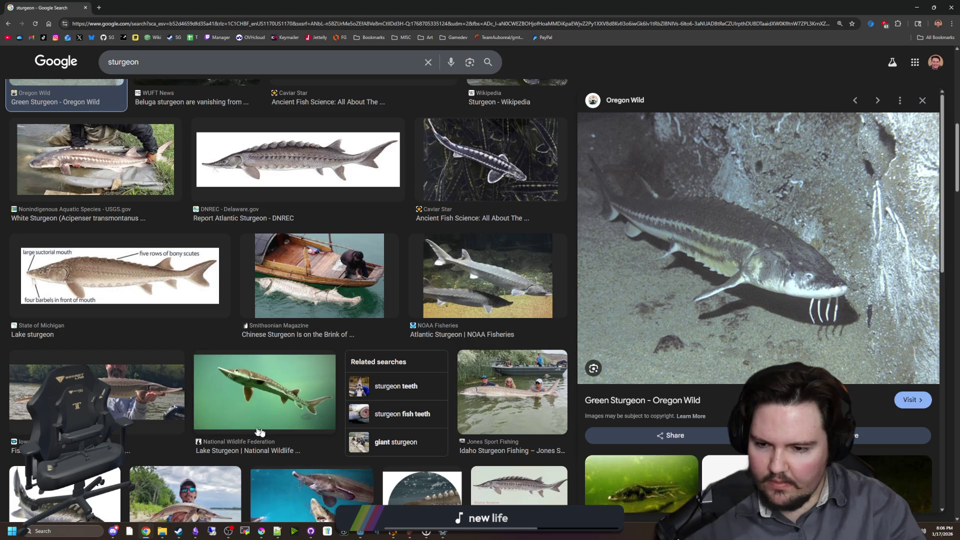
left_click(248, 395)
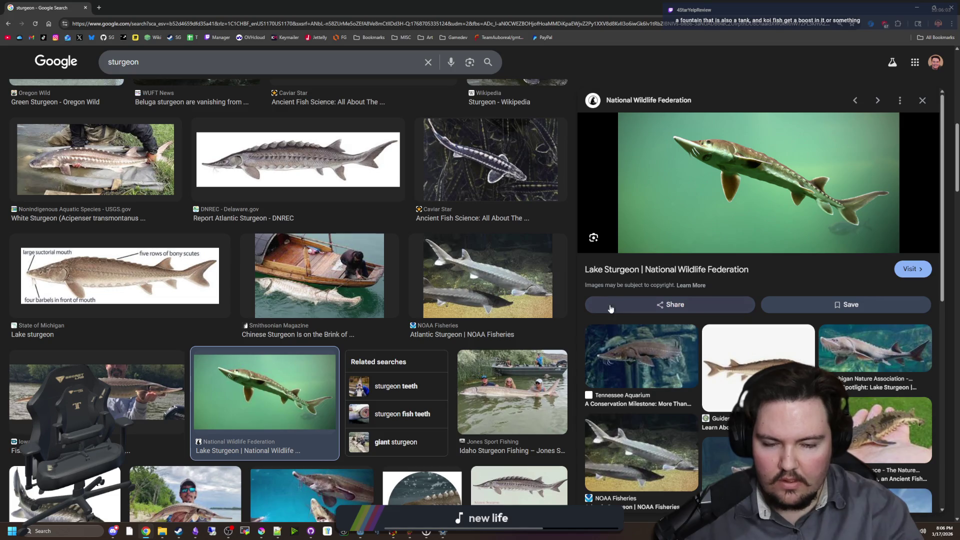
left_click(116, 391)
scroll(278, 297, "up", 10)
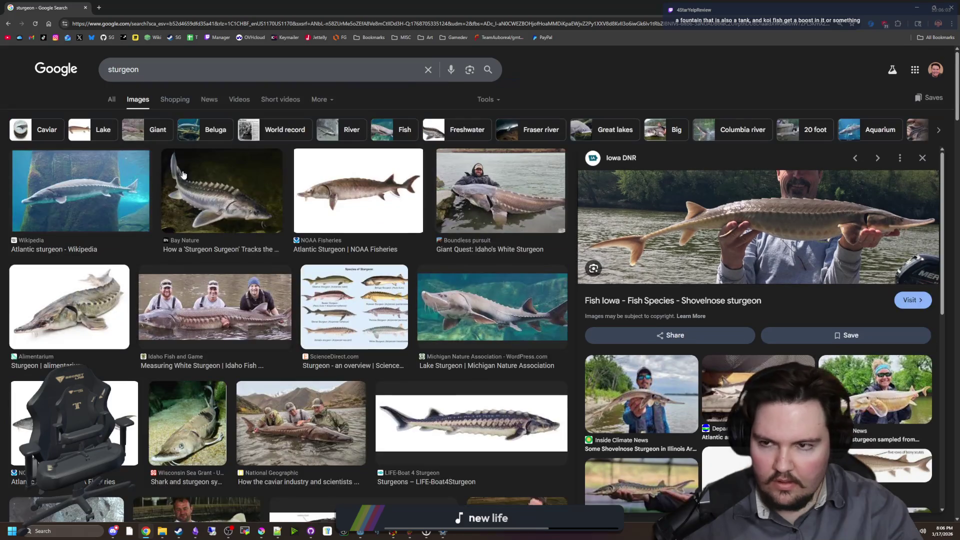
Search Google for 'lake sturgeon' and view its All results.
left_click_drag(153, 74, 88, 68)
type("lake sturgeon")
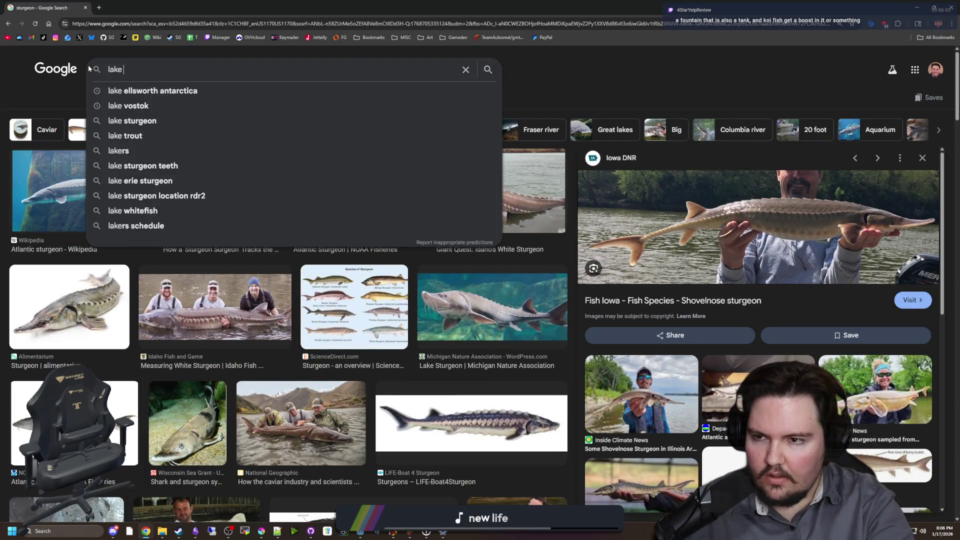
key("Return")
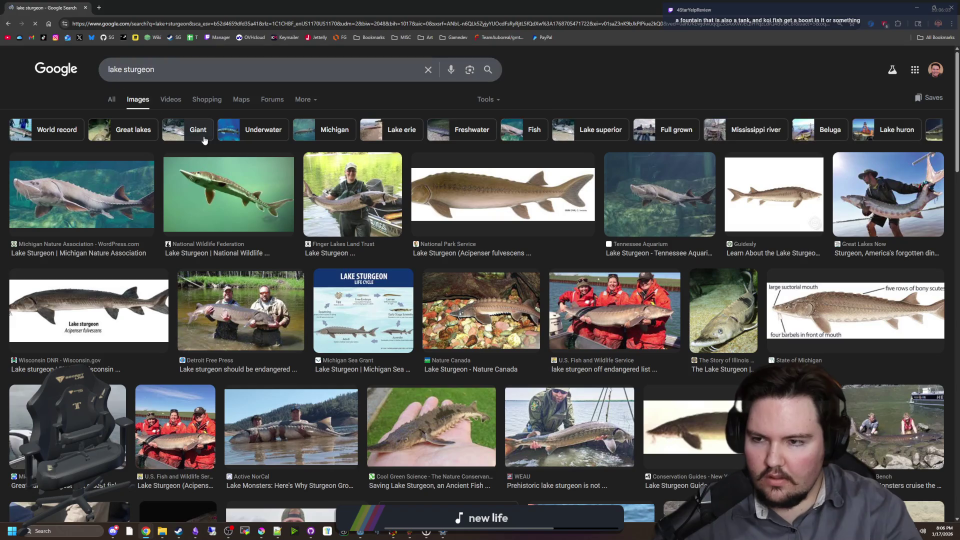
left_click(106, 99)
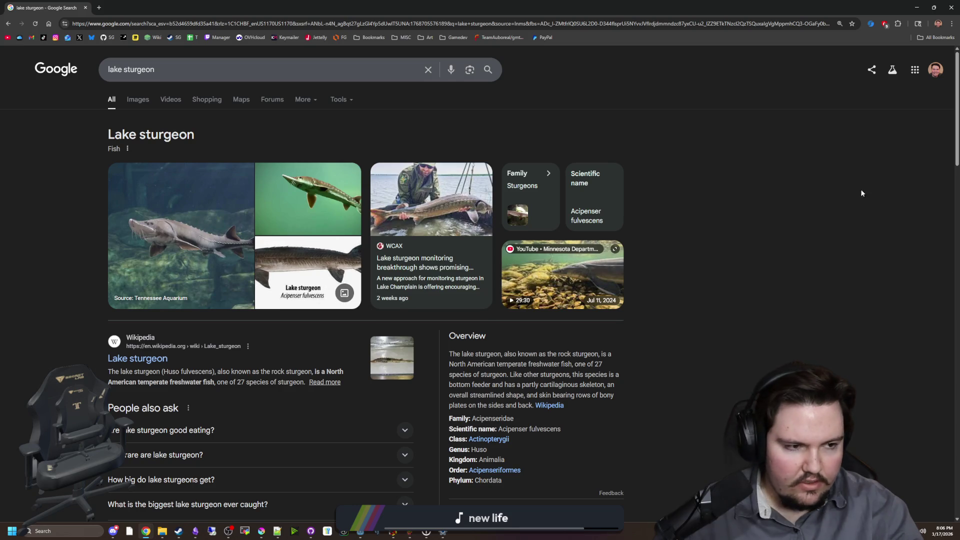
key("alt+Tab")
Type 'lake sturgeon' on the empty high-tier bullet below salmon.
left_click(355, 327)
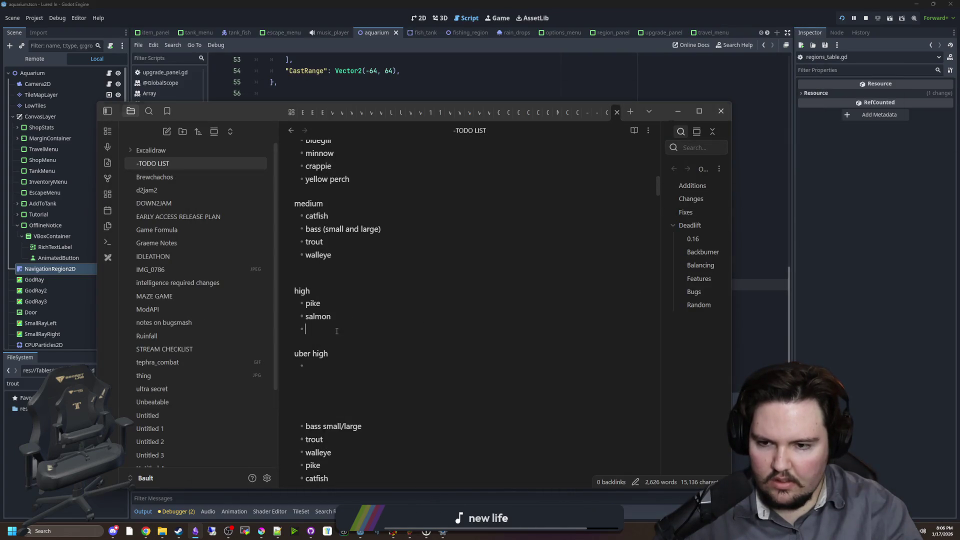
type("lake sturgeon")
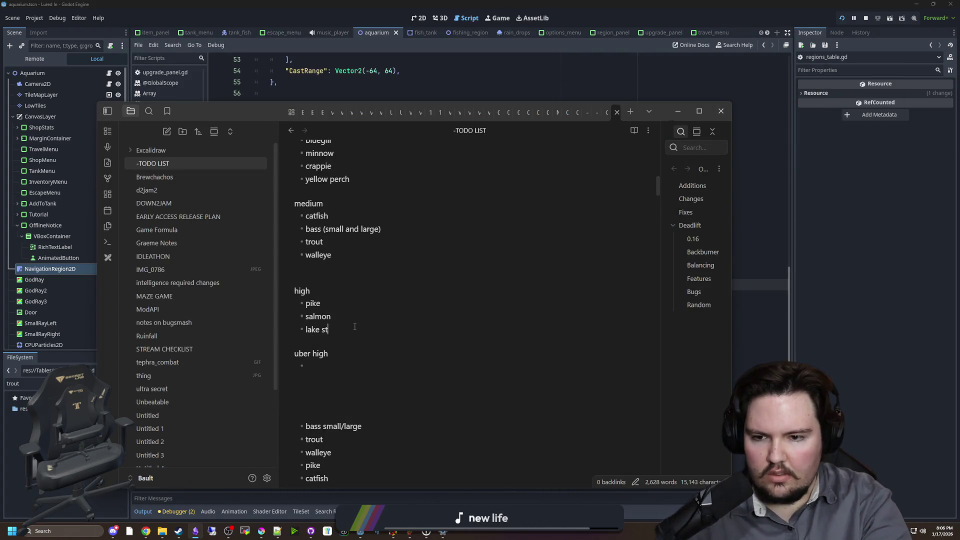
scroll(355, 326, "up", 2)
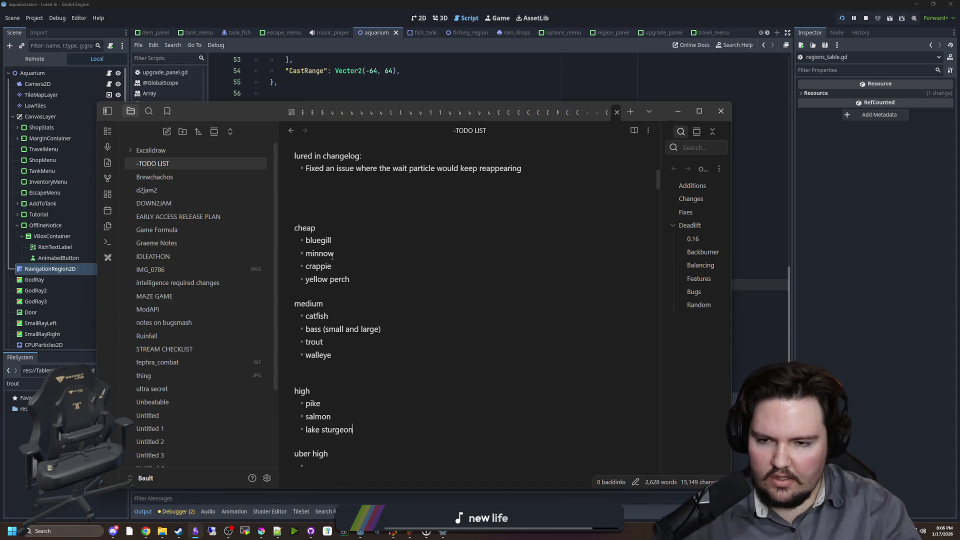
scroll(333, 256, "up", 2)
scroll(337, 280, "down", 3)
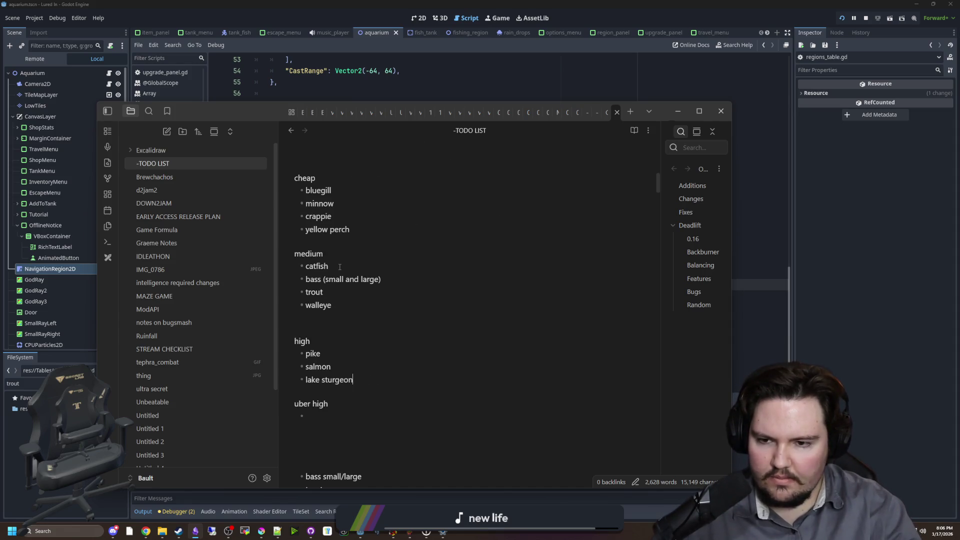
left_click(333, 293)
key("ctrl+shift+Left")
key("Right")
key("alt+Tab")
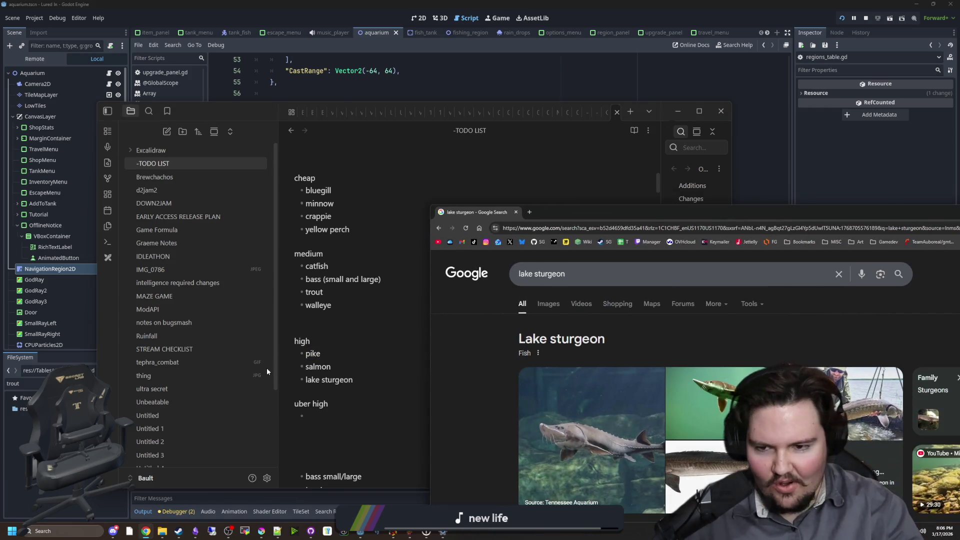
Search Google for 'salmon'.
left_click_drag(548, 216, 409, 174)
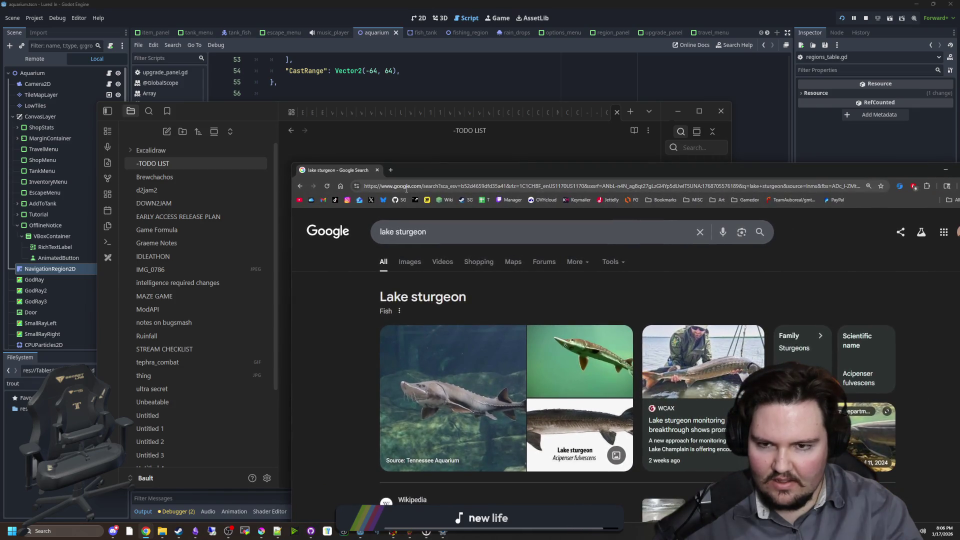
left_click(406, 188)
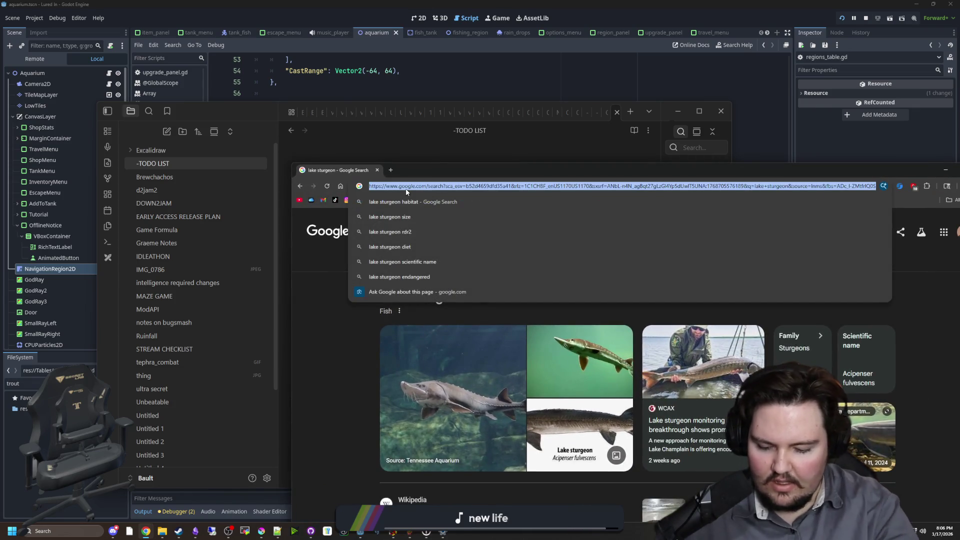
type("salmon")
key("Return")
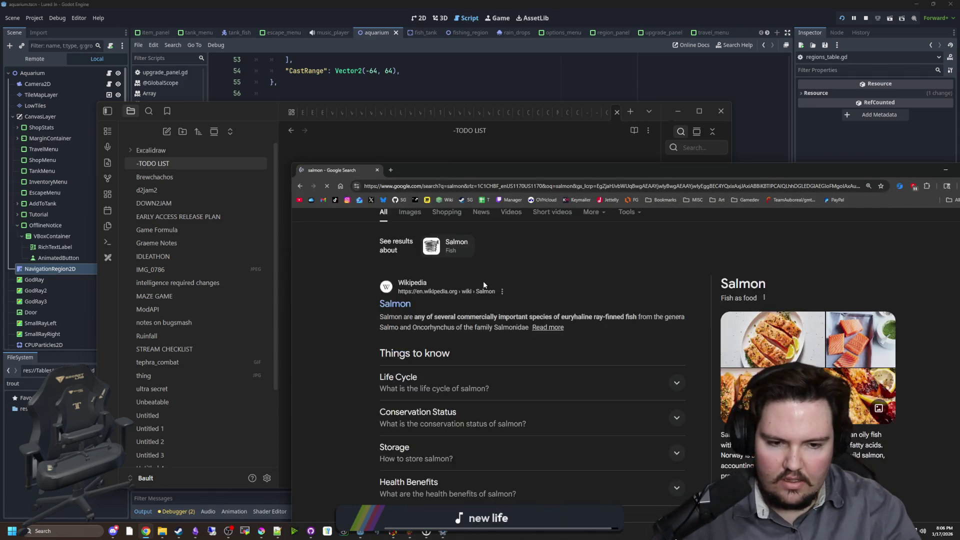
Refine the query to 'salmon species', show its image results, and maximize the browser.
left_click(435, 232)
type("species")
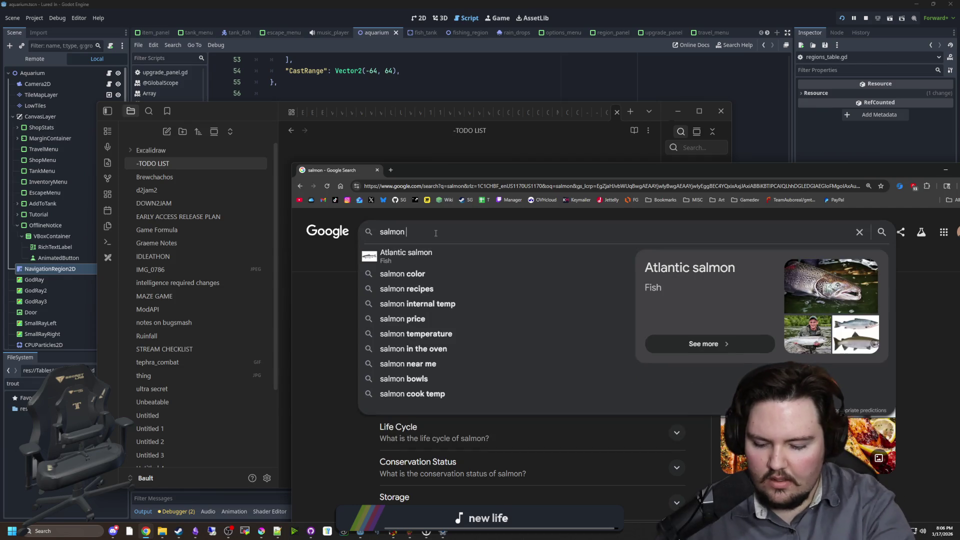
key("Return")
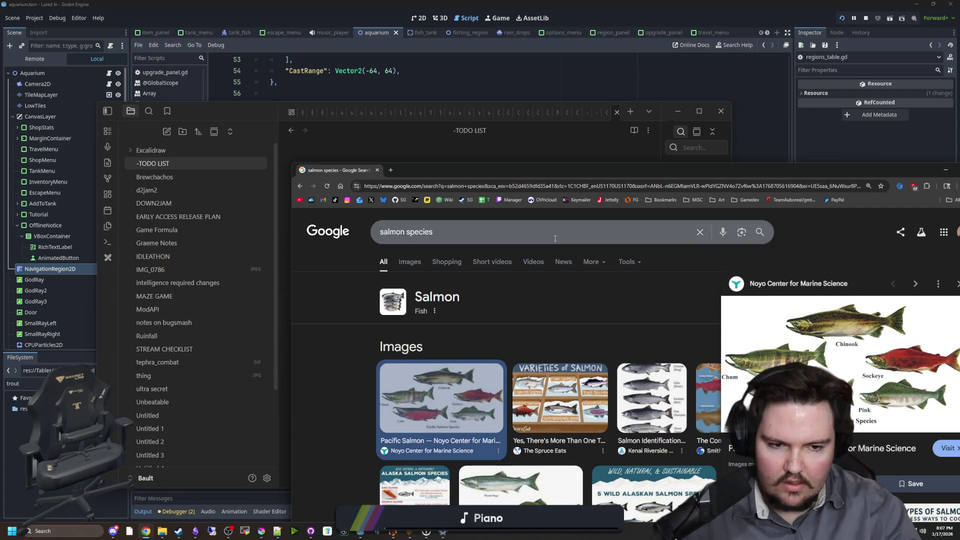
mouse_move(726, 173)
left_mouse_down()
mouse_move(602, 169)
mouse_move(658, 131)
left_mouse_up()
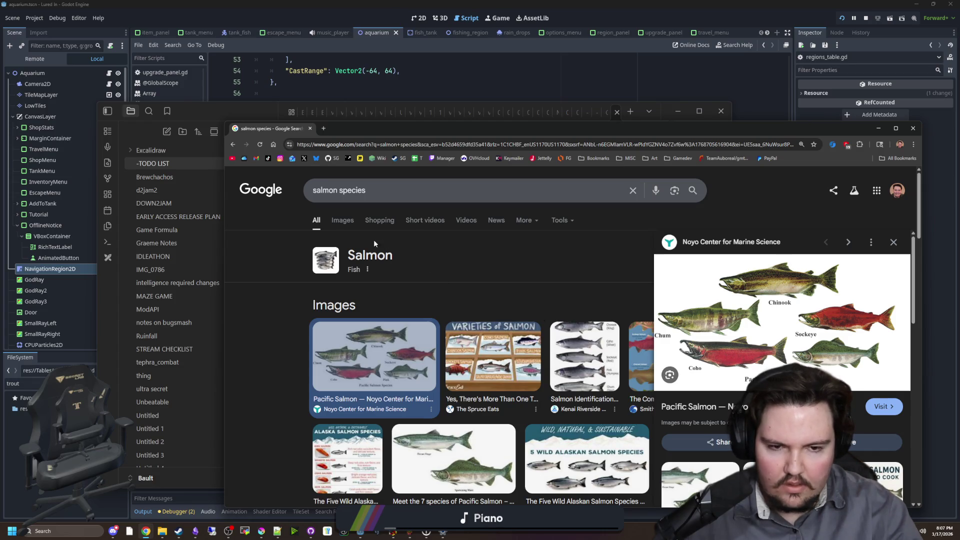
scroll(288, 334, "down", 6)
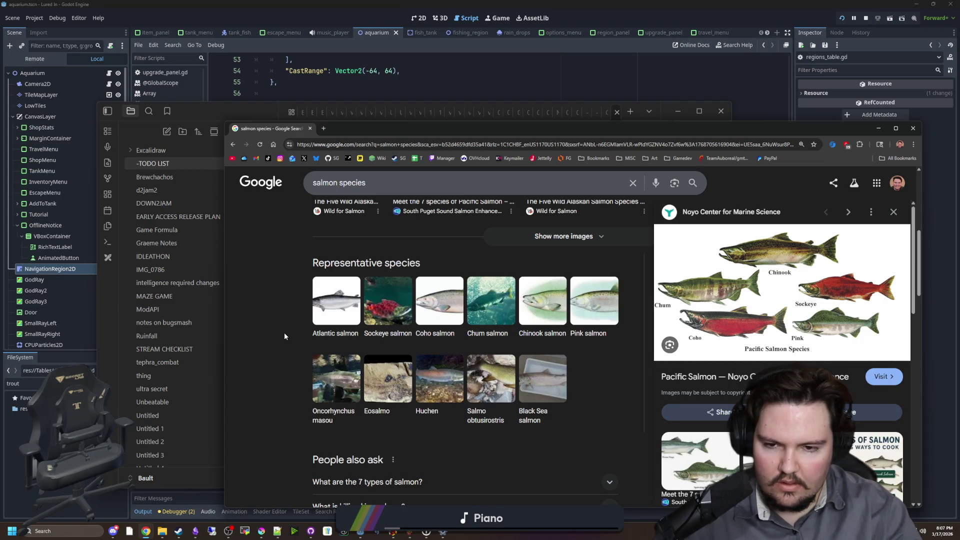
scroll(284, 336, "up", 6)
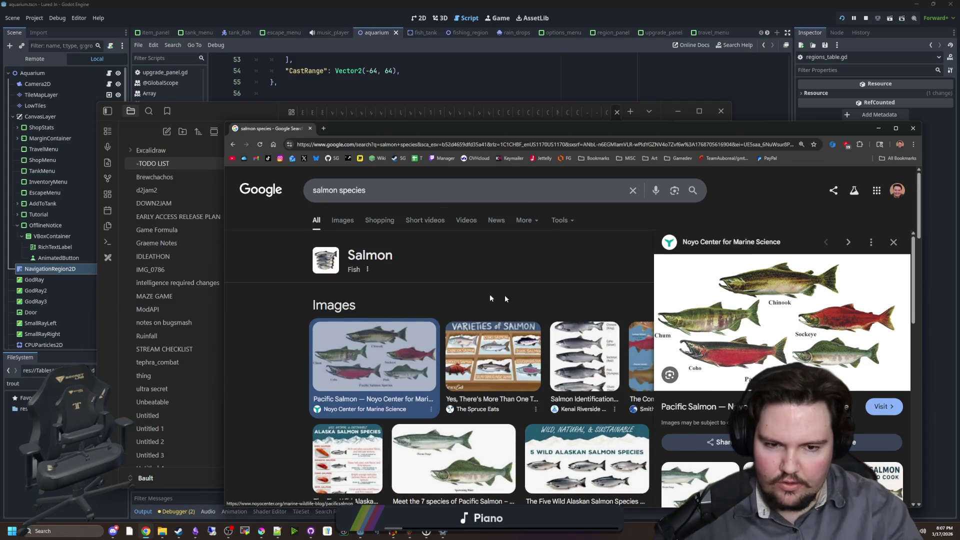
left_click(354, 229)
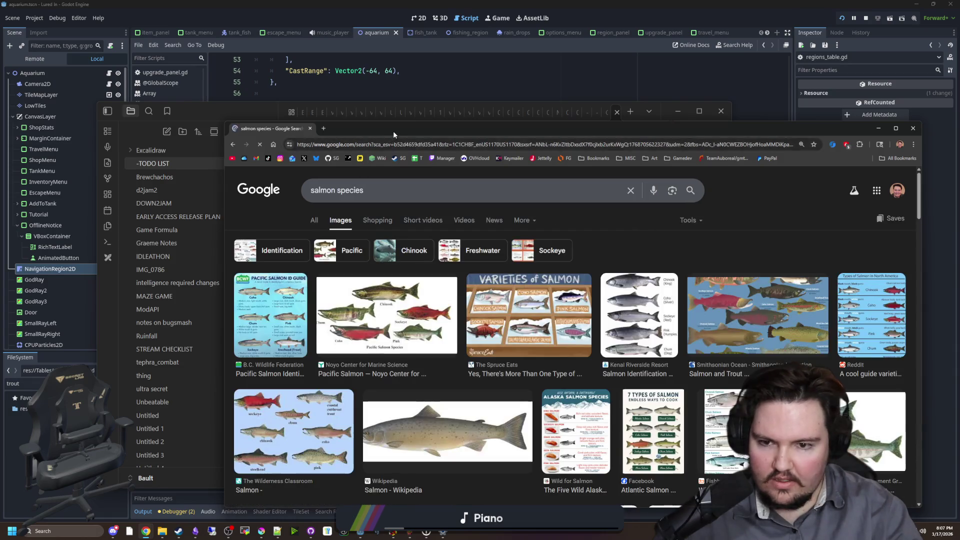
double_click(393, 130)
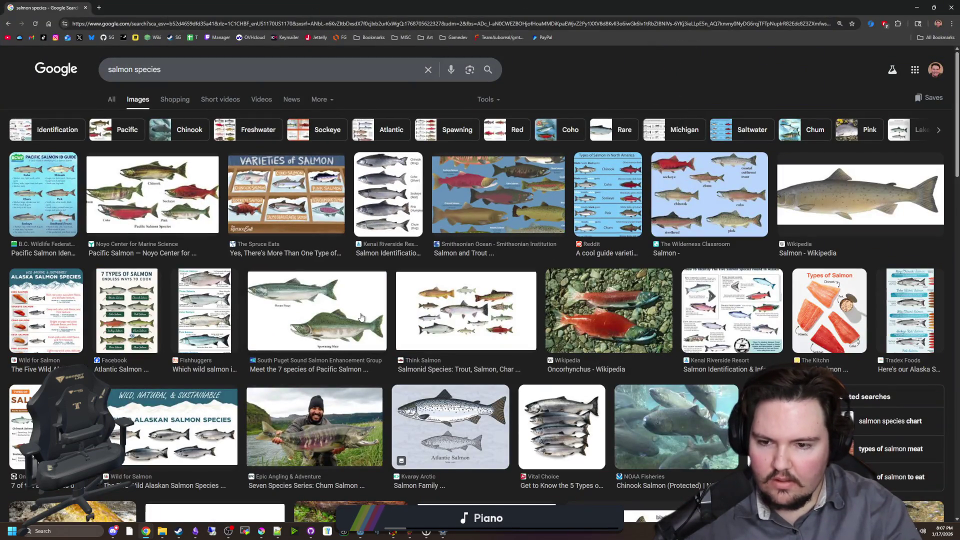
Preview the Pacific Salmon species, Reddit salmon types and South Puget Sound salmon images.
left_click(363, 318)
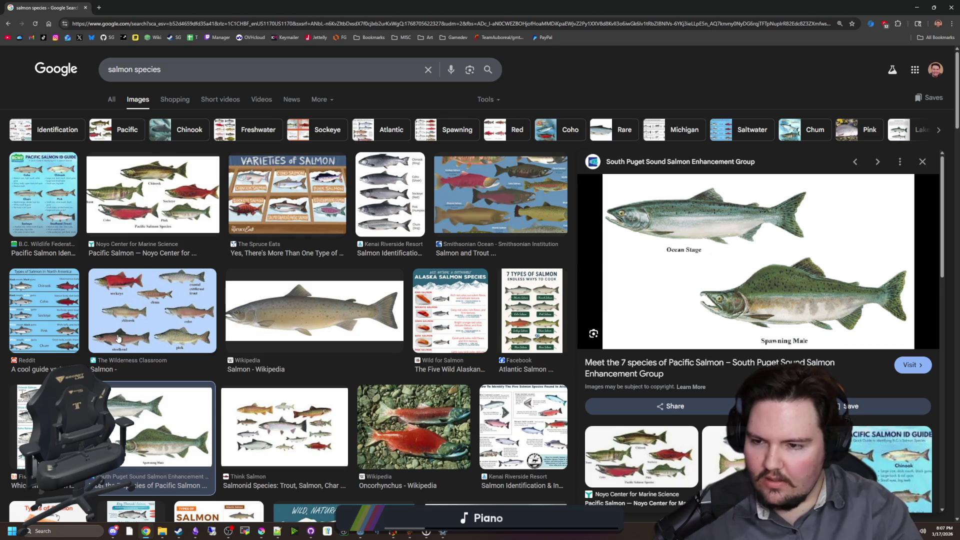
left_click(45, 317)
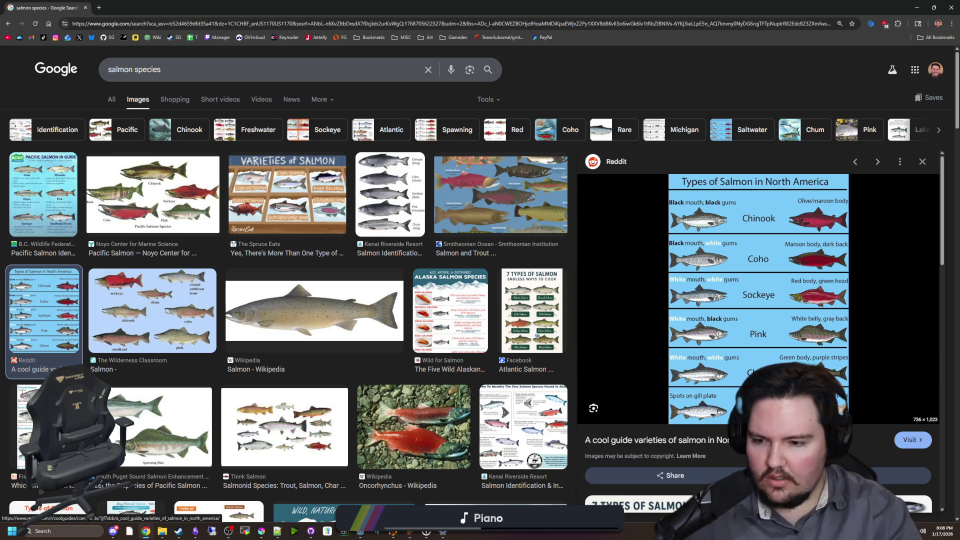
scroll(245, 384, "down", 1)
scroll(244, 384, "down", 1)
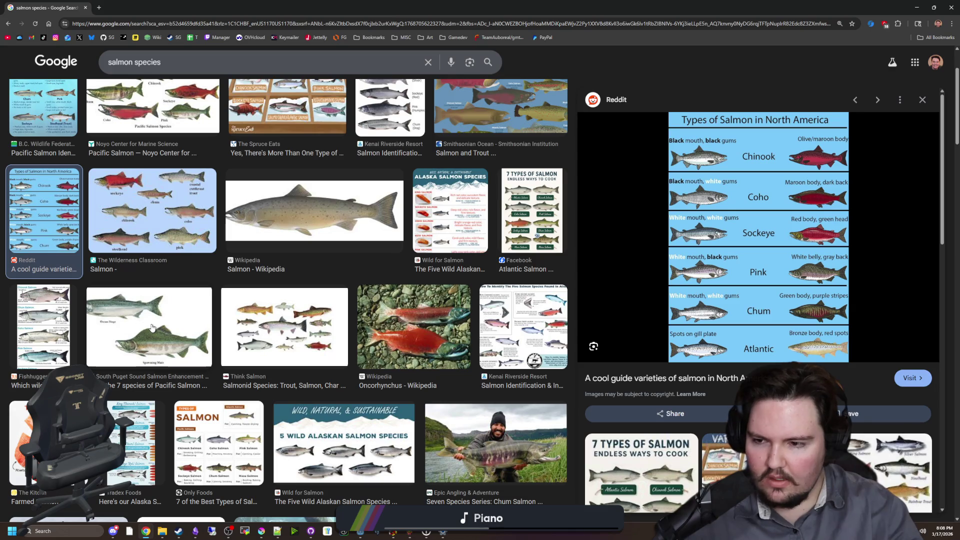
left_click(153, 328)
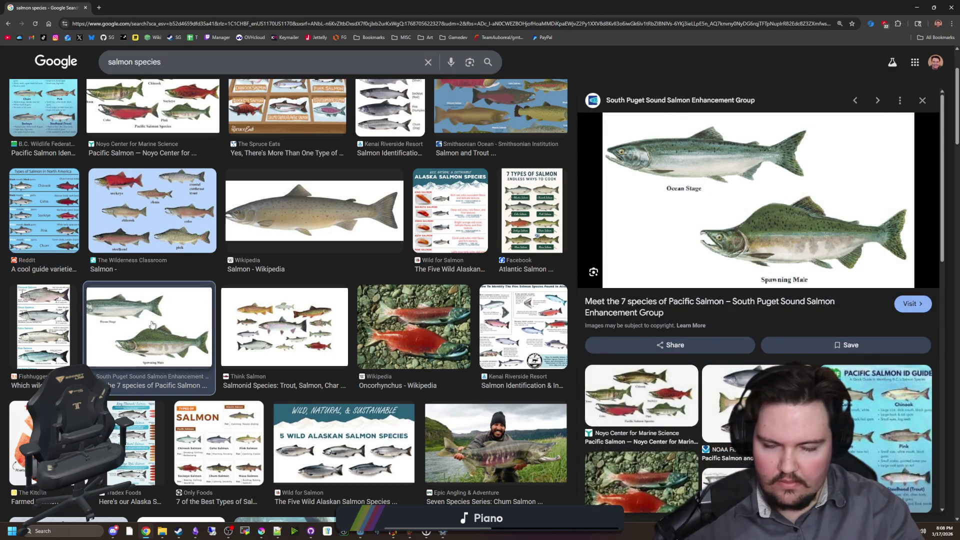
scroll(278, 339, "down", 3)
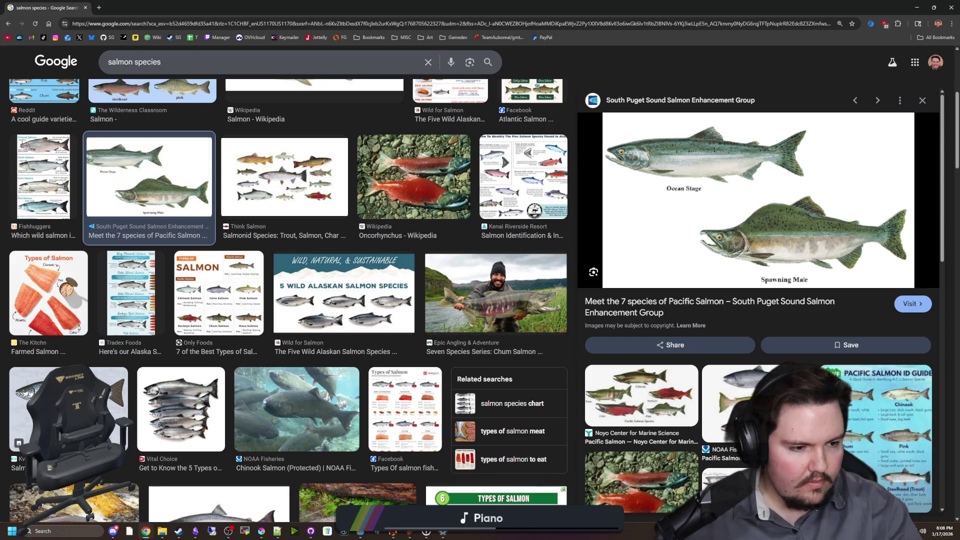
key("alt+Tab")
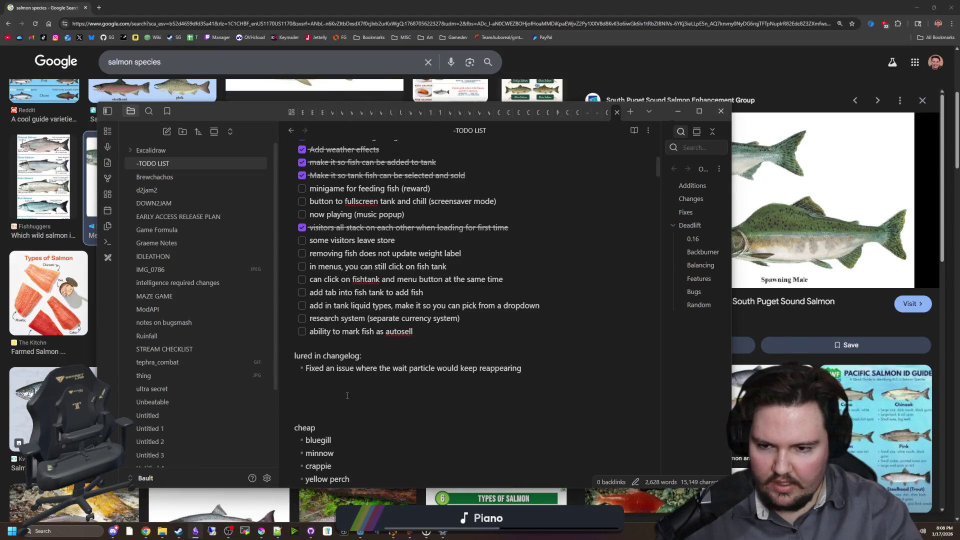
Add the checklist item 'epic fountain tank in the center' below the autosell item.
key("Return")
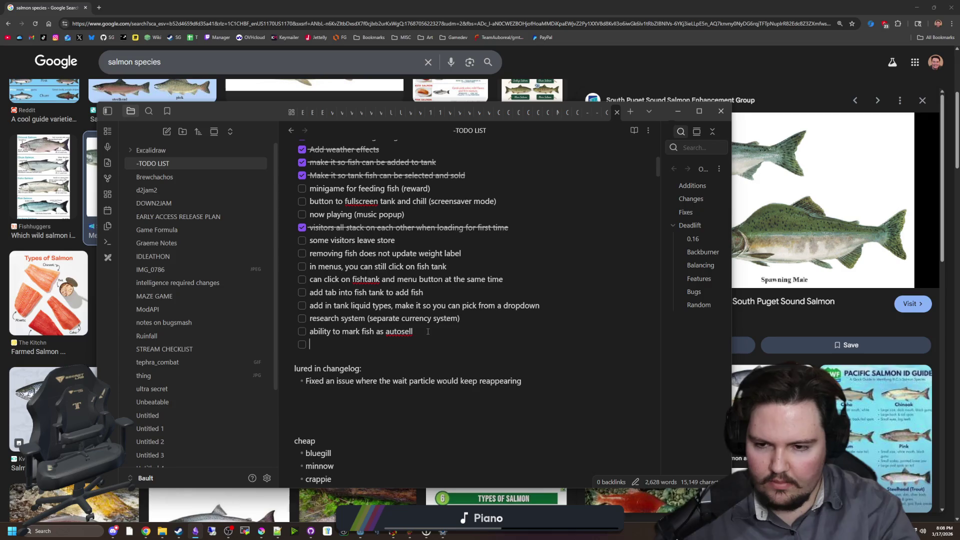
type("epic ")
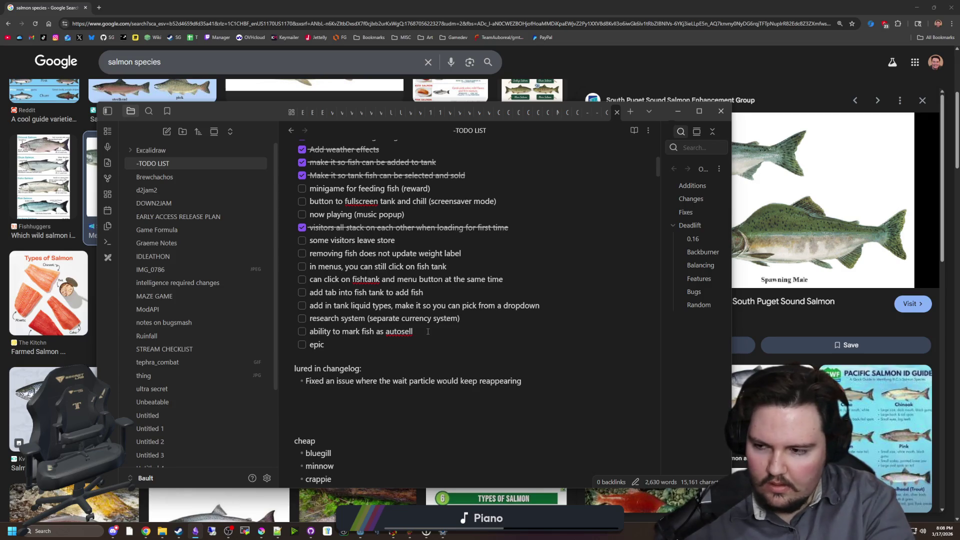
type("fountain tan")
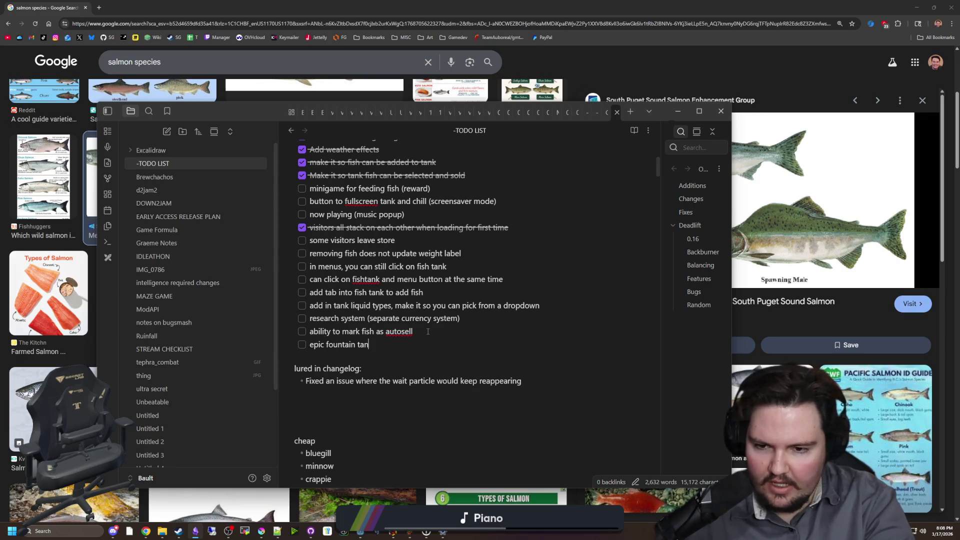
type("k in the center")
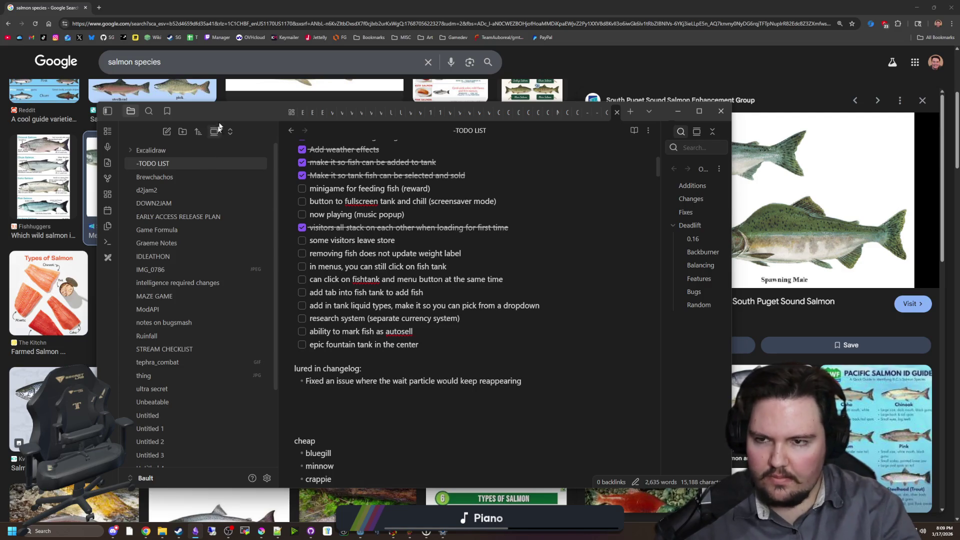
left_click_drag(224, 122, 0, 118)
key("alt+Tab")
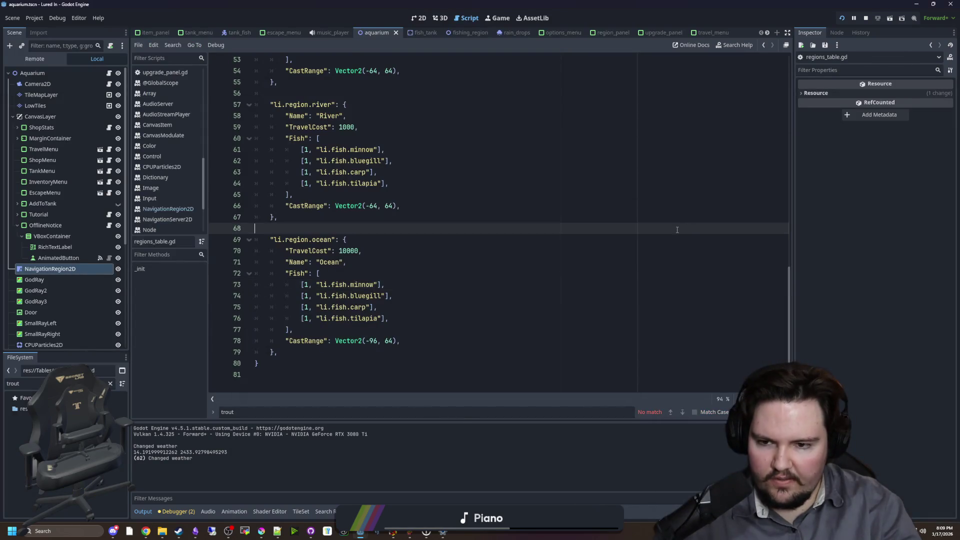
Copy the pond fish entries from the Godot script and paste them above the cheap tier.
scroll(496, 230, "up", 4)
scroll(497, 229, "up", 3)
left_click_drag(388, 228, 255, 195)
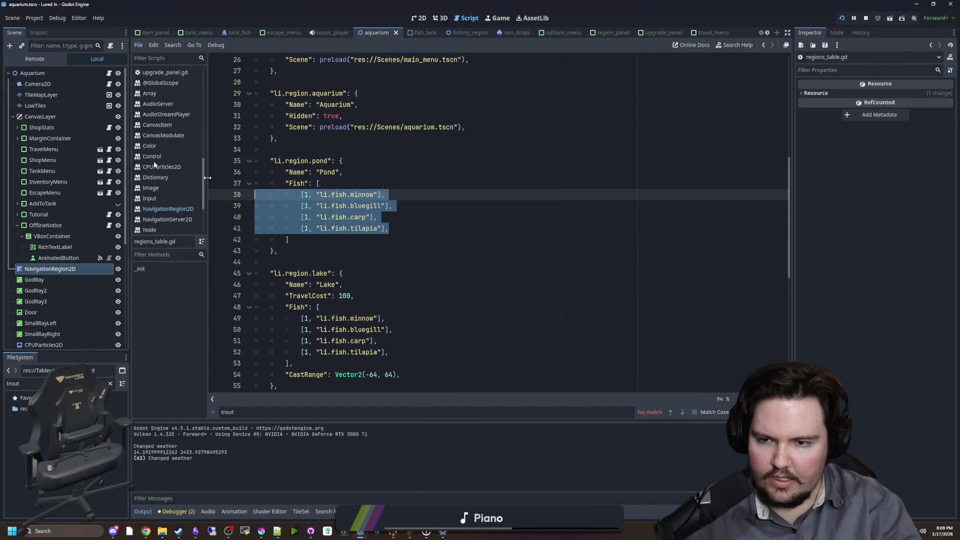
key("alt+Tab")
left_click_drag(370, 55, 241, 70)
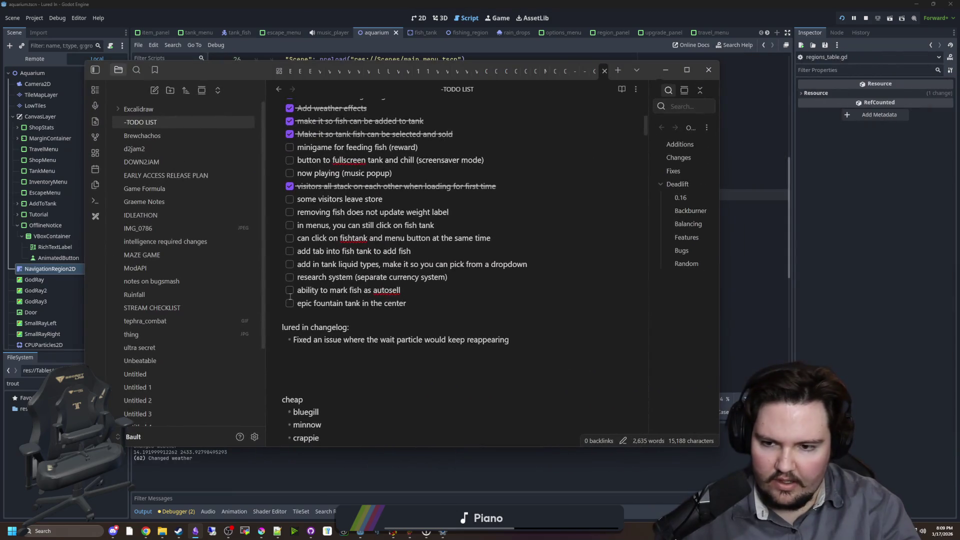
left_click(285, 216)
key("ctrl+v")
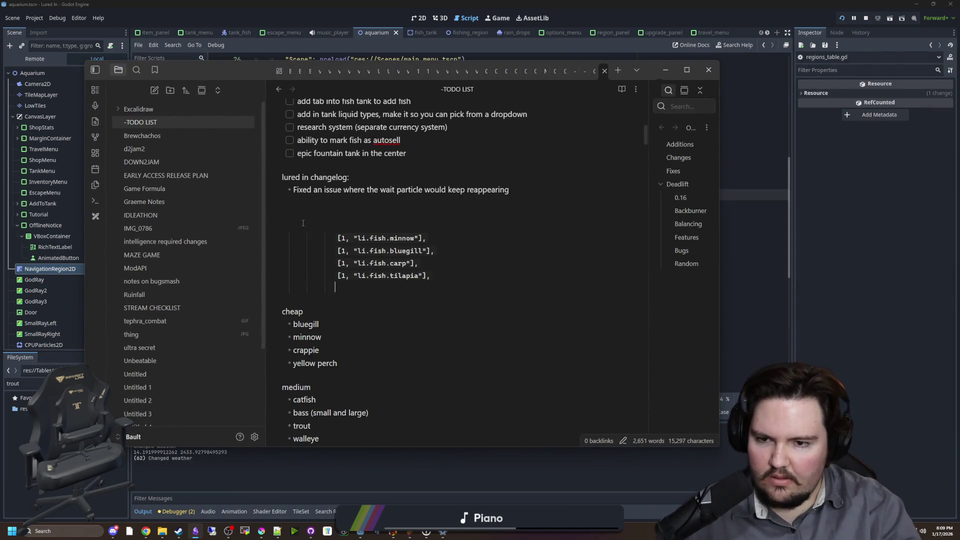
key("BackSpace")
key("BackSpace")
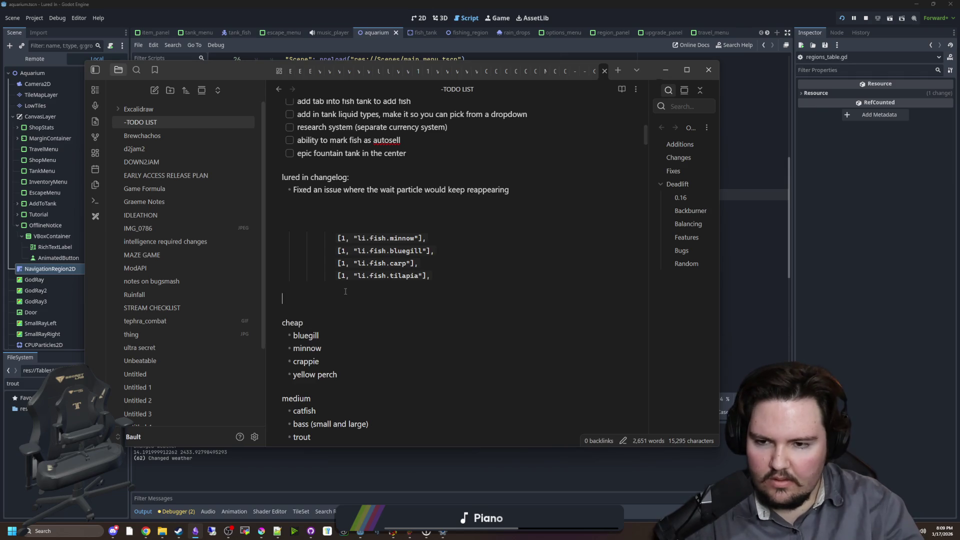
Convert the cheap, medium and high tier bullets into checklists with Ctrl+L.
scroll(345, 292, "down", 1)
scroll(345, 291, "down", 1)
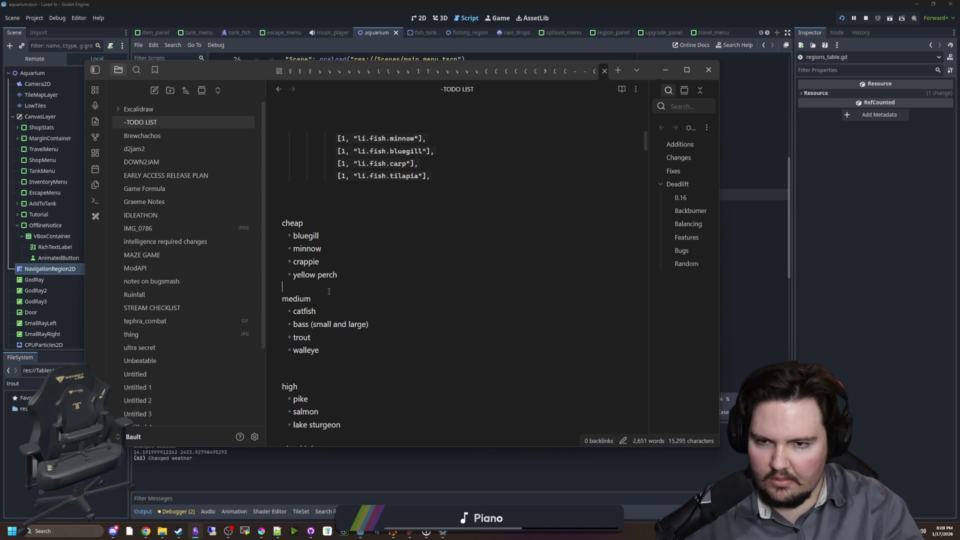
scroll(329, 291, "down", 1)
scroll(330, 291, "up", 1)
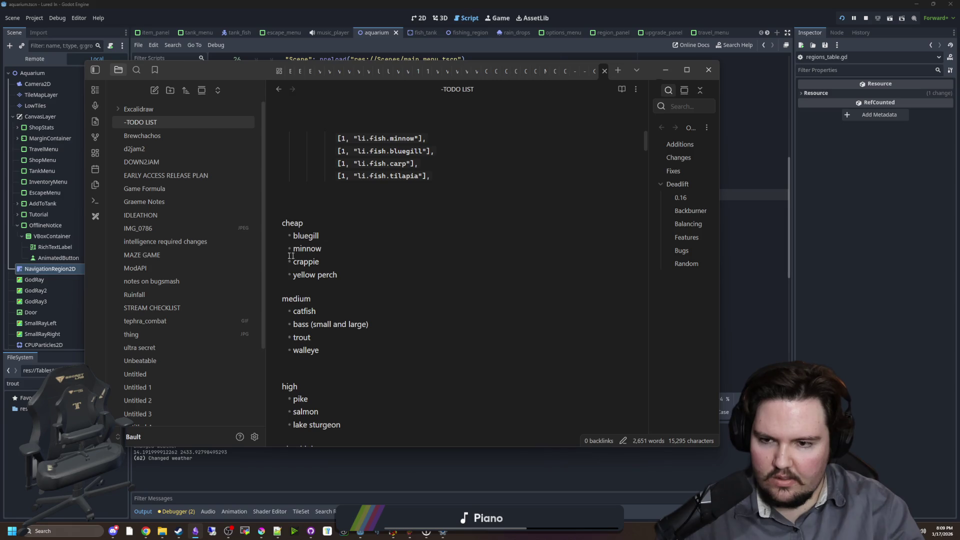
left_click_drag(356, 273, 240, 237)
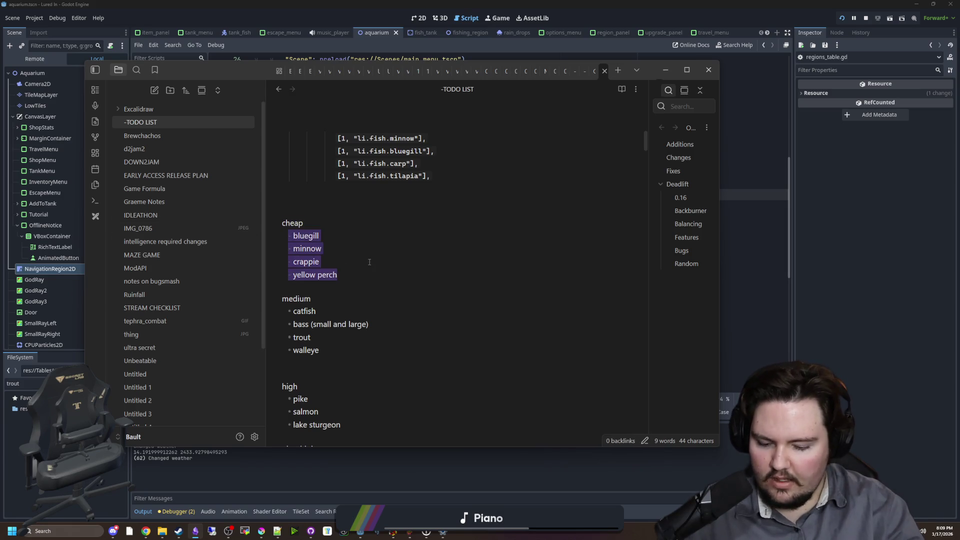
key("ctrl+k")
key("ctrl+z")
left_click_drag(353, 275, 266, 235)
key("ctrl+l")
left_click_drag(320, 351, 271, 312)
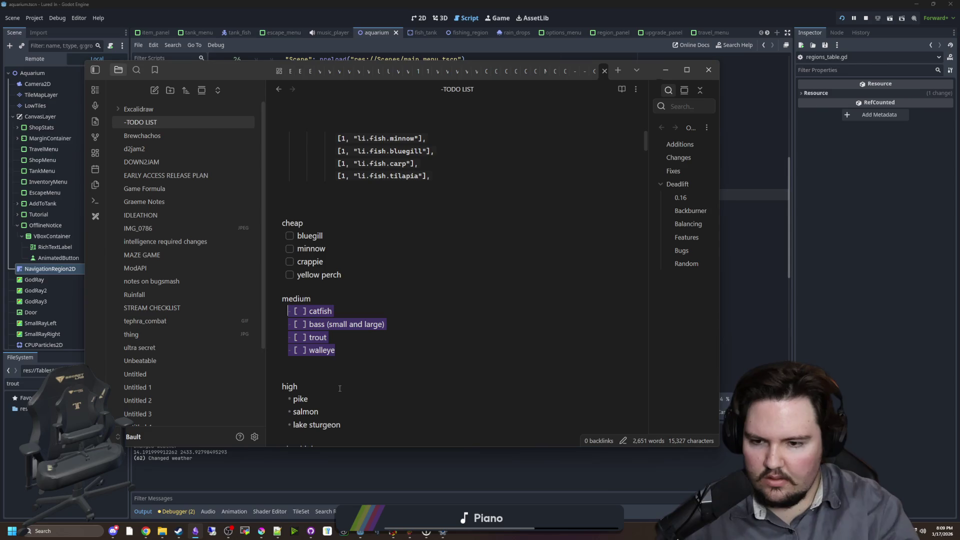
key("ctrl+l")
left_click_drag(343, 413, 288, 385)
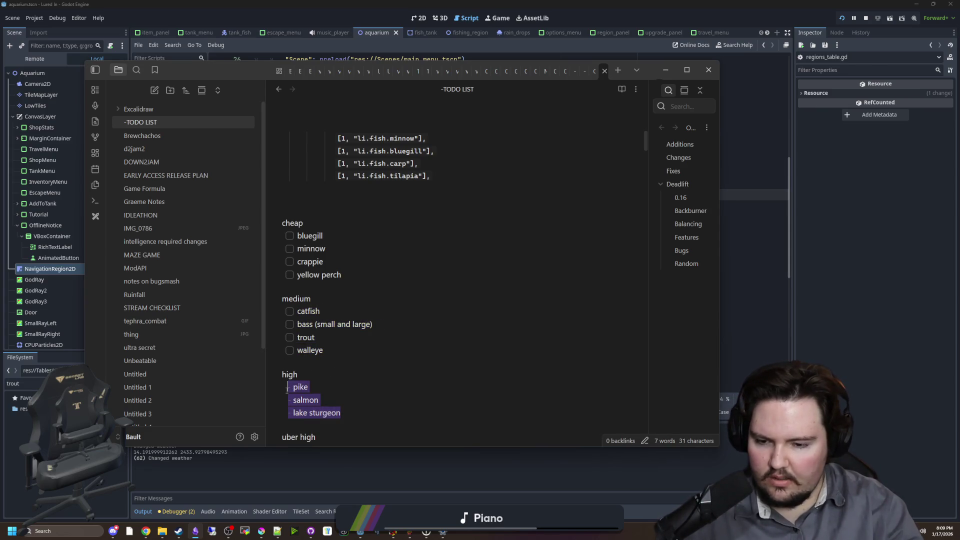
key("ctrl+l")
left_click(451, 345)
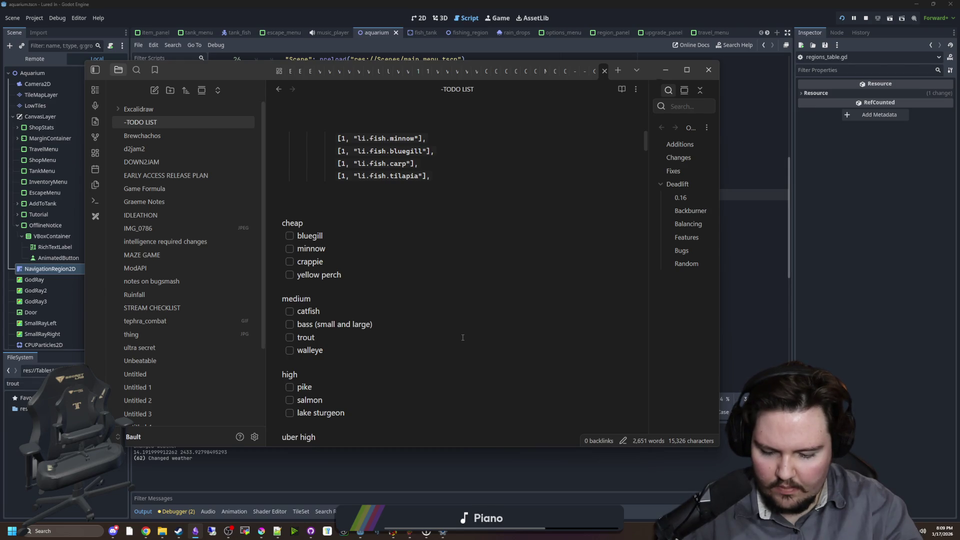
Tick off bluegill and minnow in the cheap checklist.
left_click(462, 337)
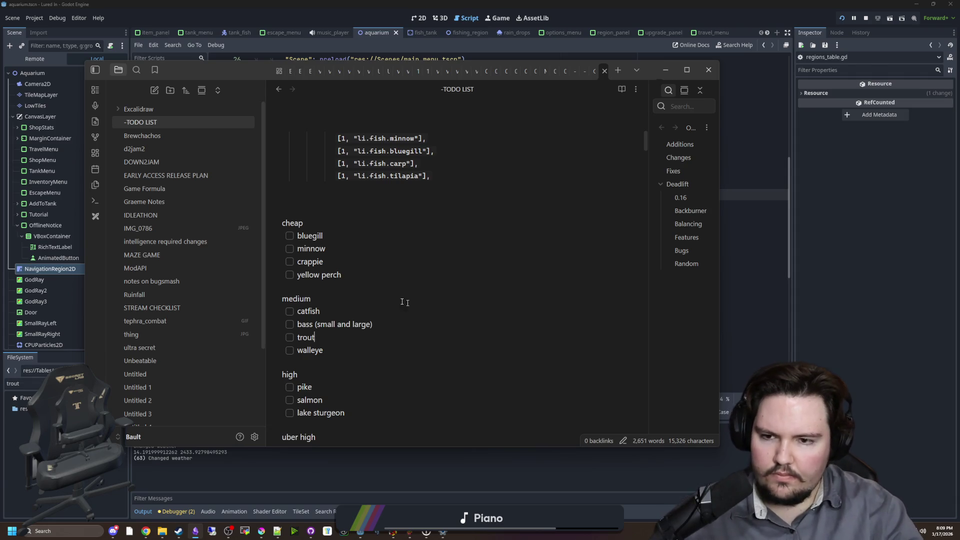
left_click(289, 236)
left_click(290, 248)
scroll(348, 277, "up", 3)
Add carp and tilapia as new checklist lines below walleye.
scroll(379, 308, "down", 1)
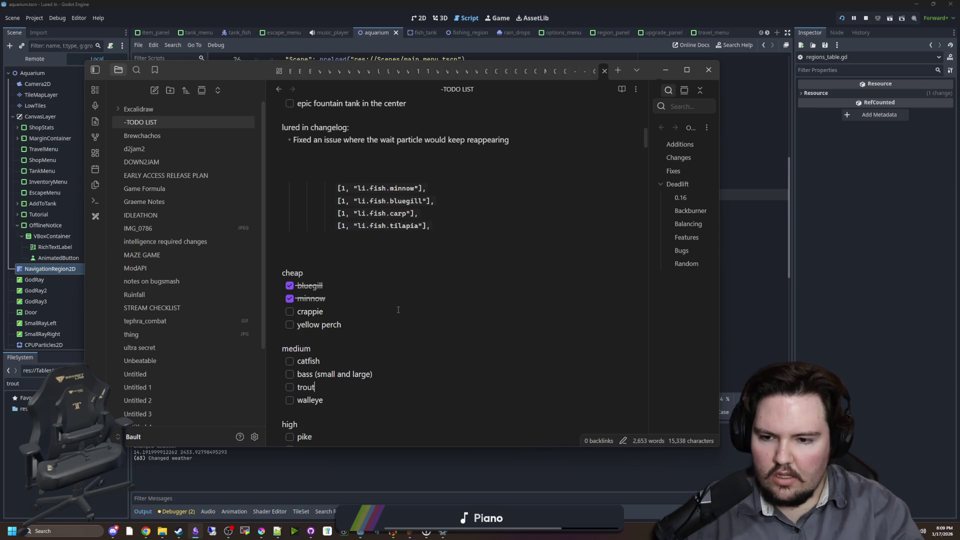
scroll(398, 309, "down", 1)
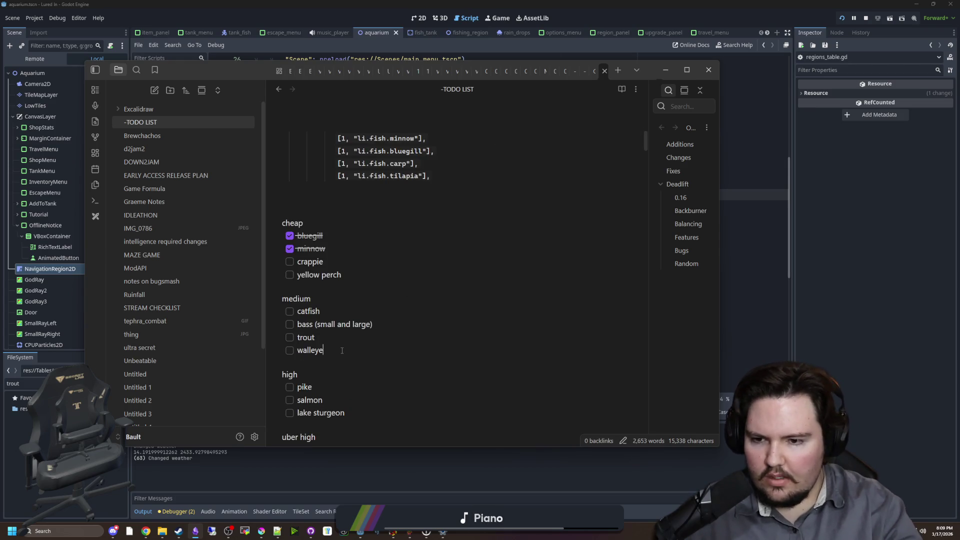
key("Return")
type("carp")
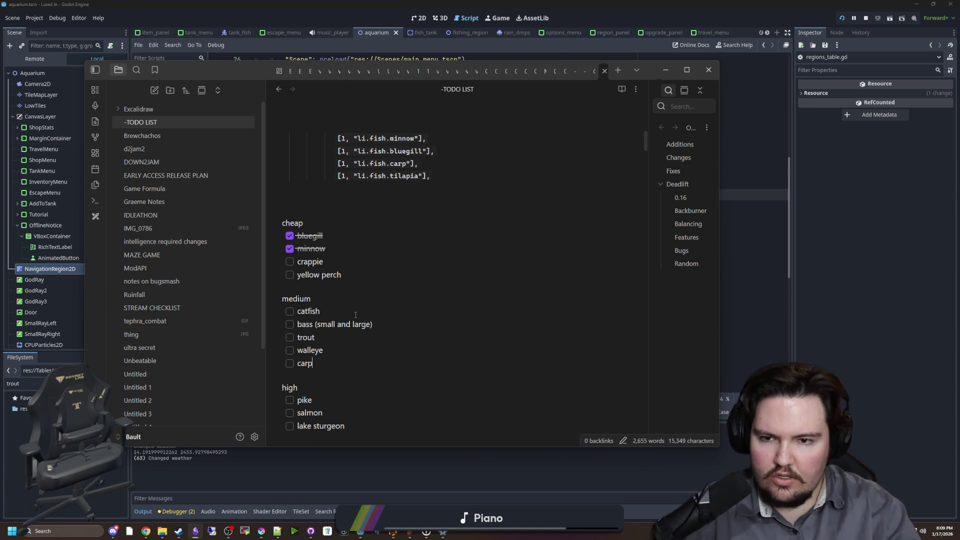
key("Return")
type("tilapia")
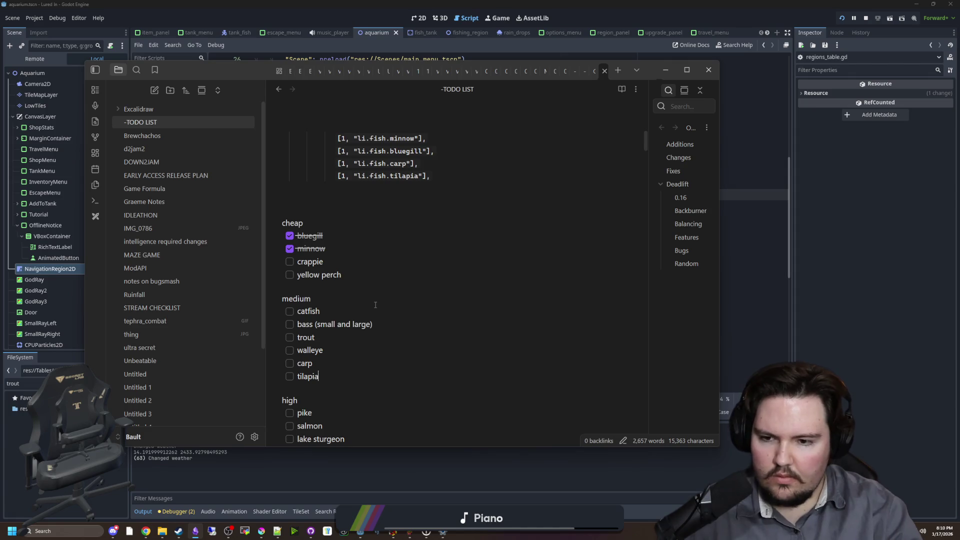
Select and then deselect the cheap checklist lines from yellow perch up to bluegill.
scroll(376, 305, "down", 1)
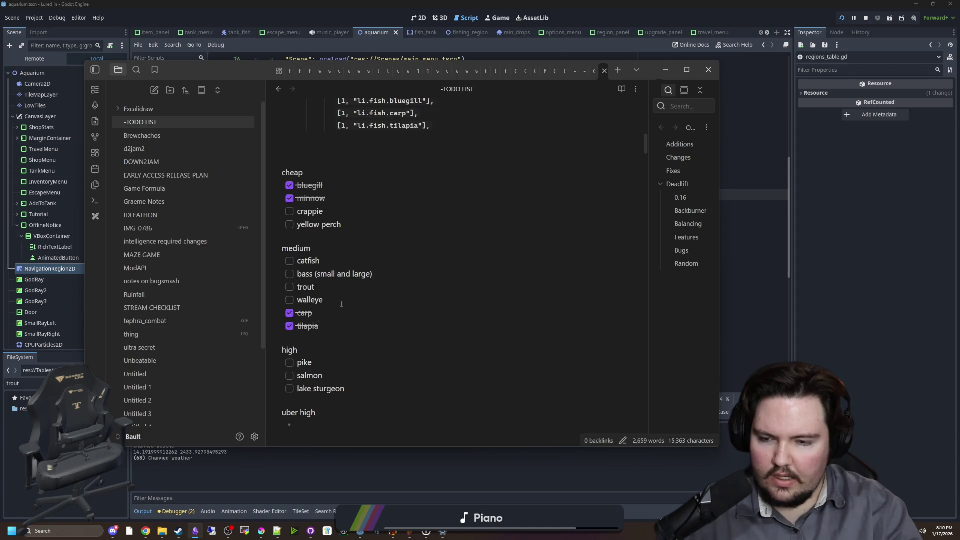
left_click(342, 304)
scroll(342, 304, "down", 1)
scroll(342, 305, "up", 1)
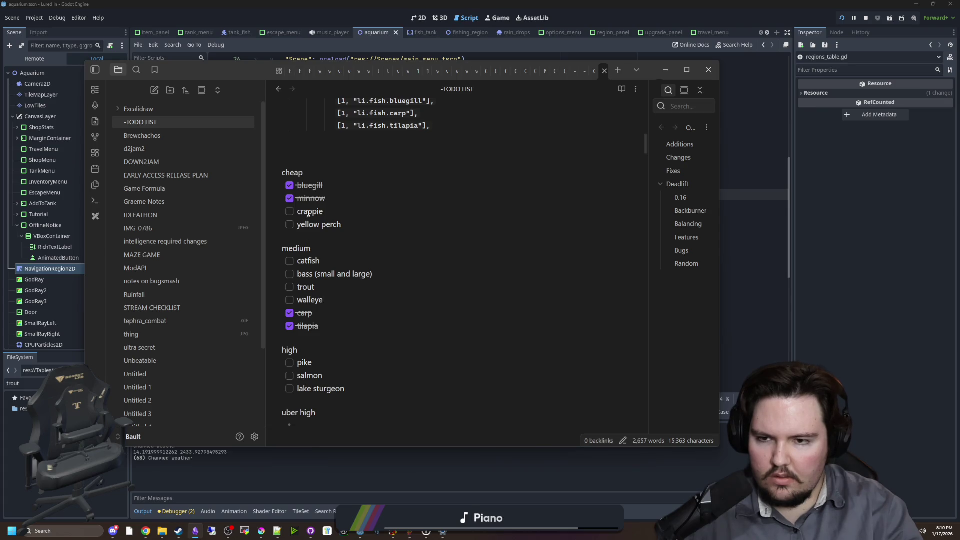
left_click(372, 229)
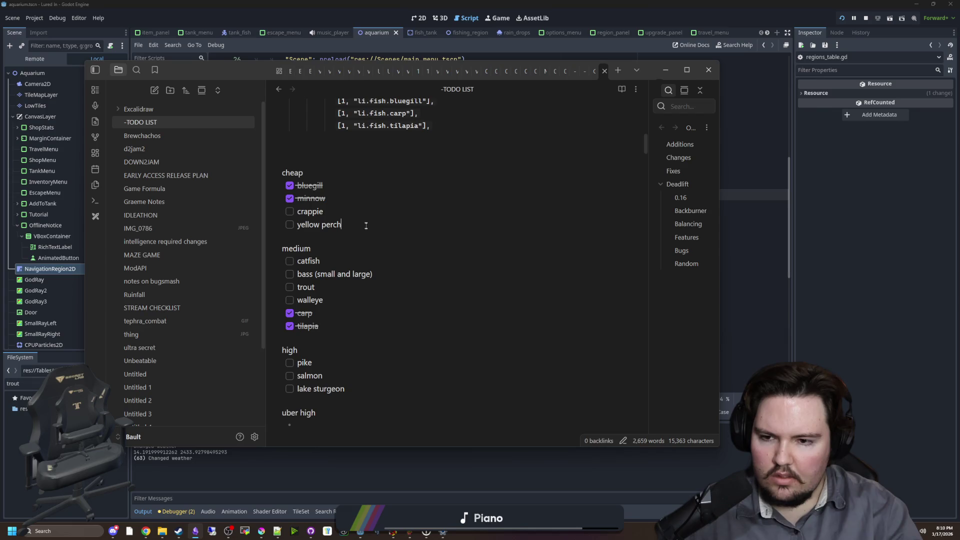
left_click_drag(372, 230, 305, 196)
left_click(330, 236)
scroll(329, 237, "down", 1)
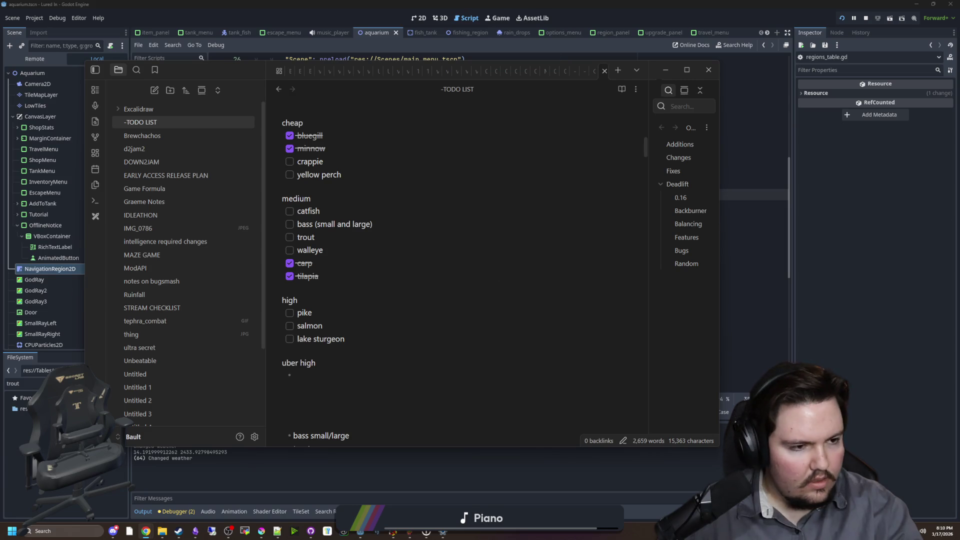
Try indenting and deleting the pike checkbox markup, then undo the change.
left_click(298, 313)
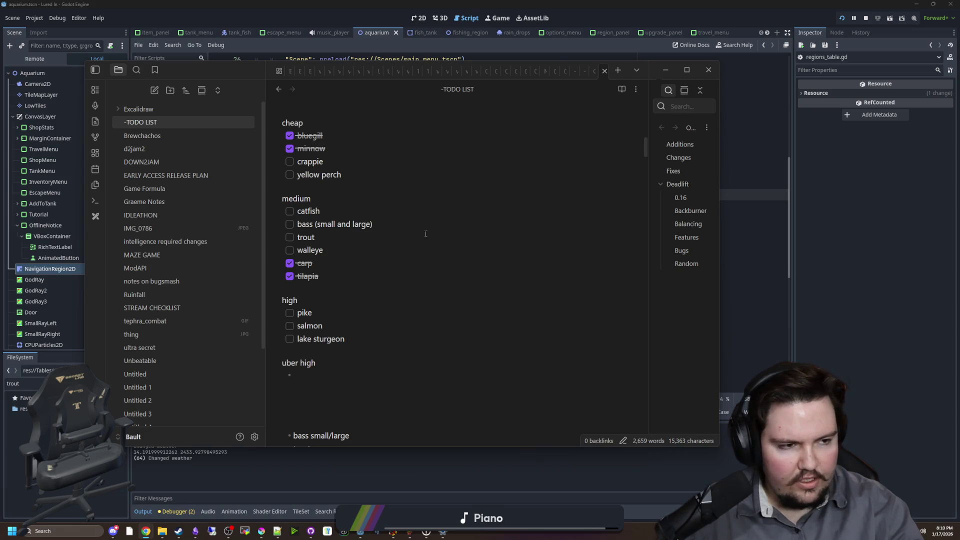
left_click(374, 306)
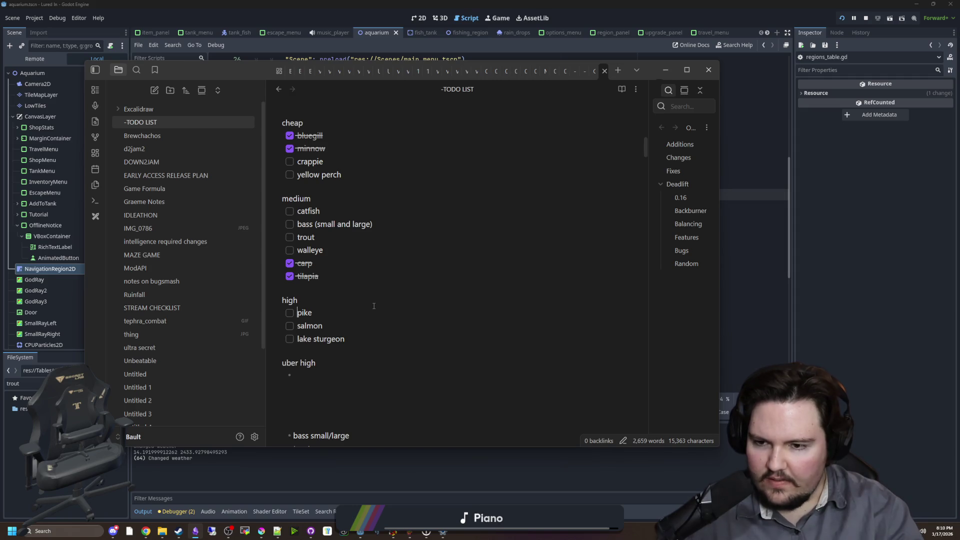
key("Tab")
key("BackSpace")
key("BackSpace")
key("BackSpace")
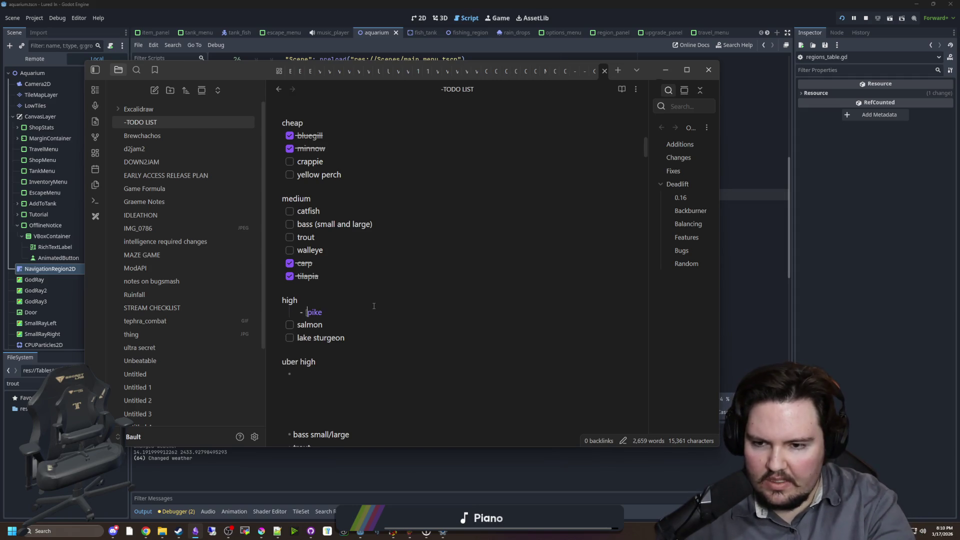
key("ctrl+z")
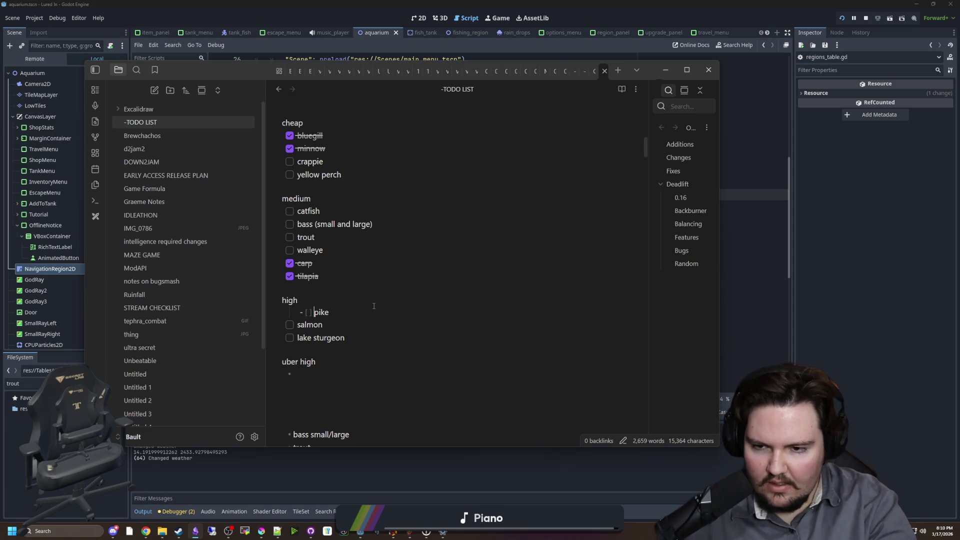
key("Down")
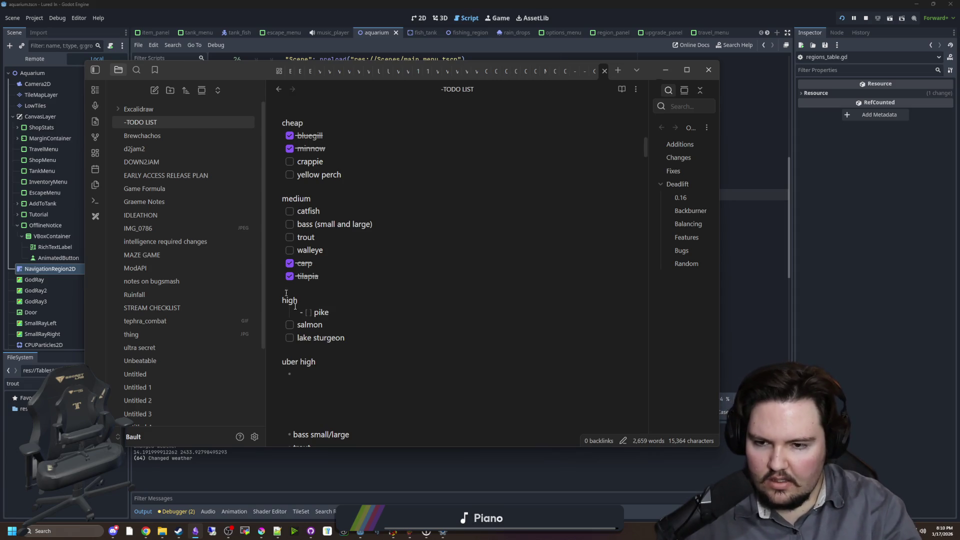
Replace the pike line with '- [ ] northern pike'.
left_click(316, 313)
triple_click(319, 313)
key("BackSpace")
type("- [ ] ")
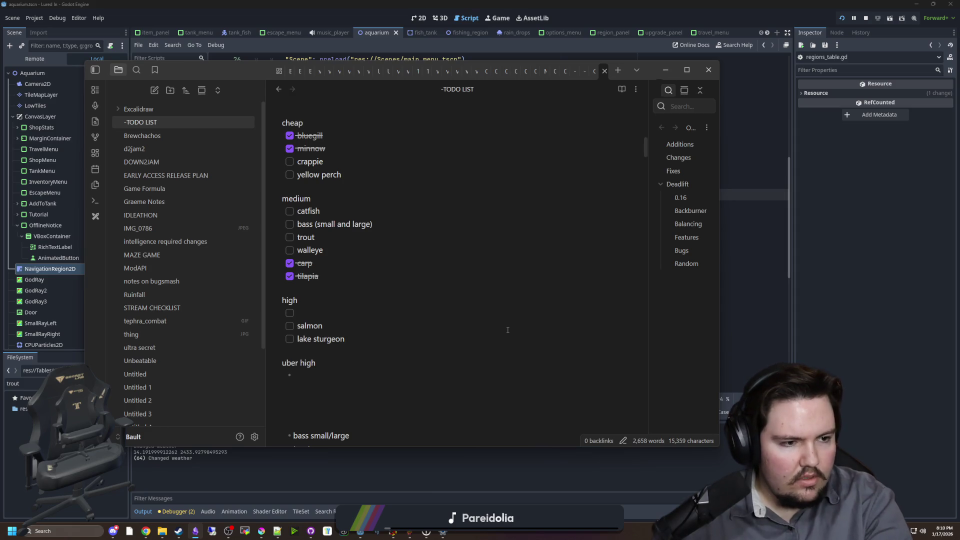
type("northern pike")
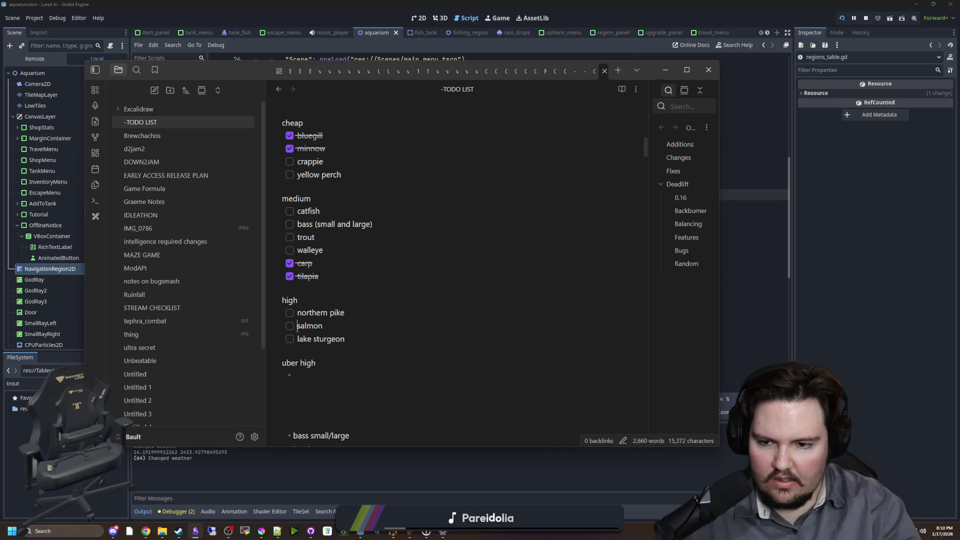
scroll(337, 324, "up", 2)
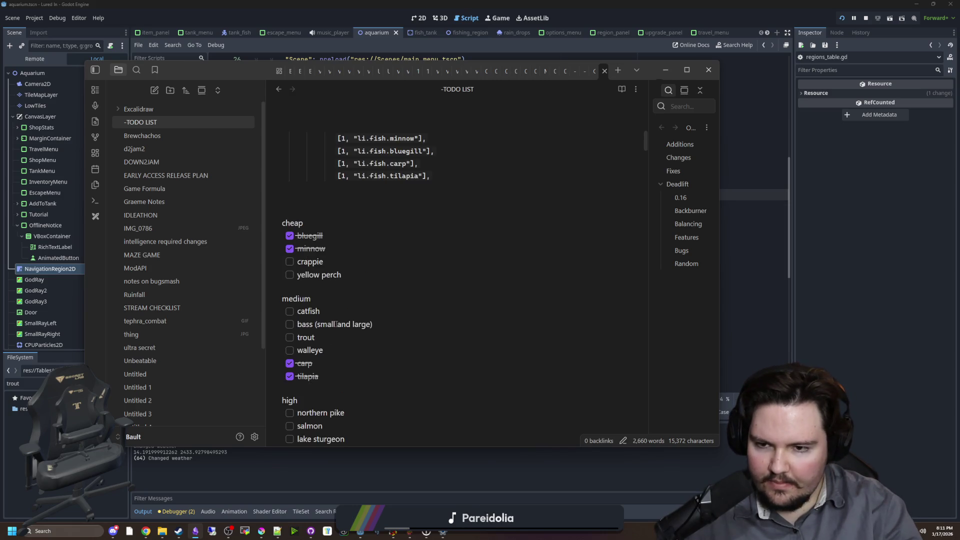
scroll(332, 308, "up", 1)
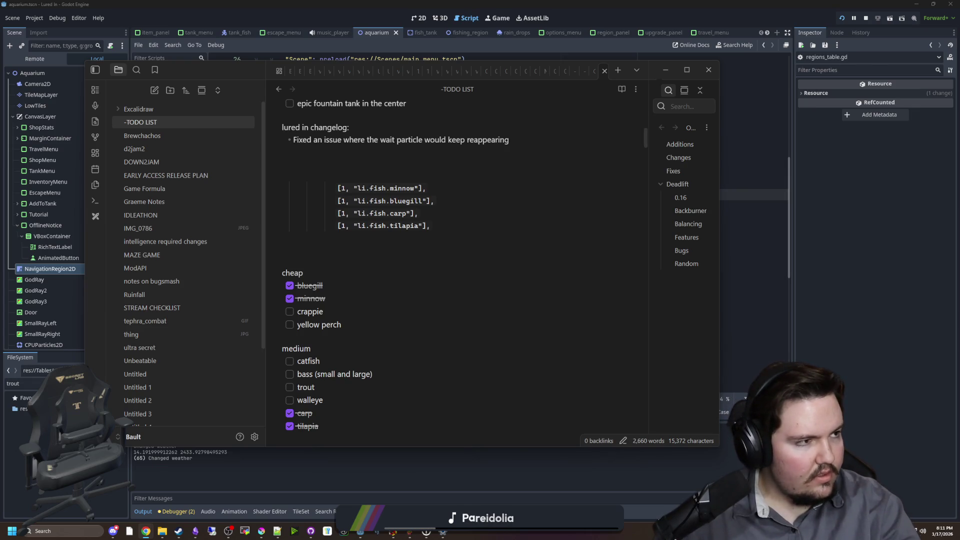
left_click(145, 532)
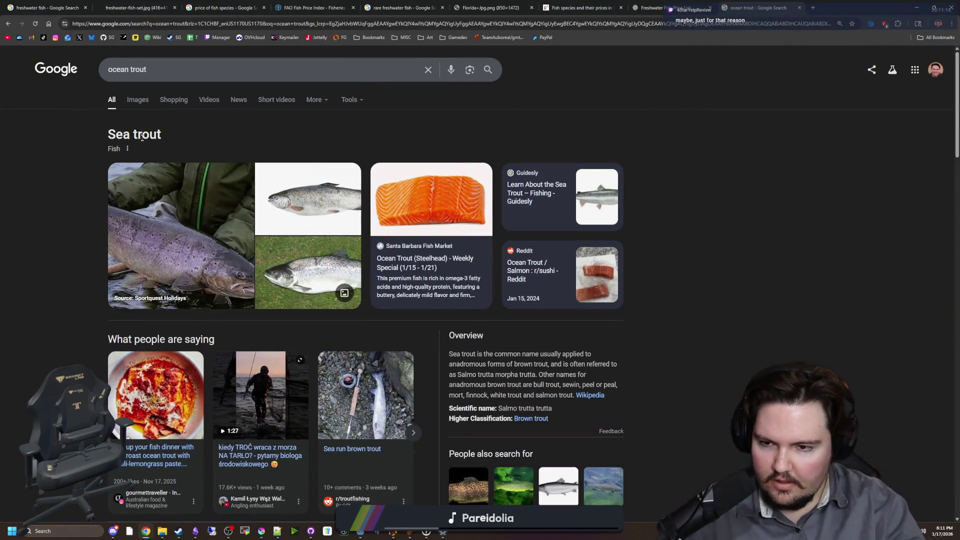
left_click(142, 102)
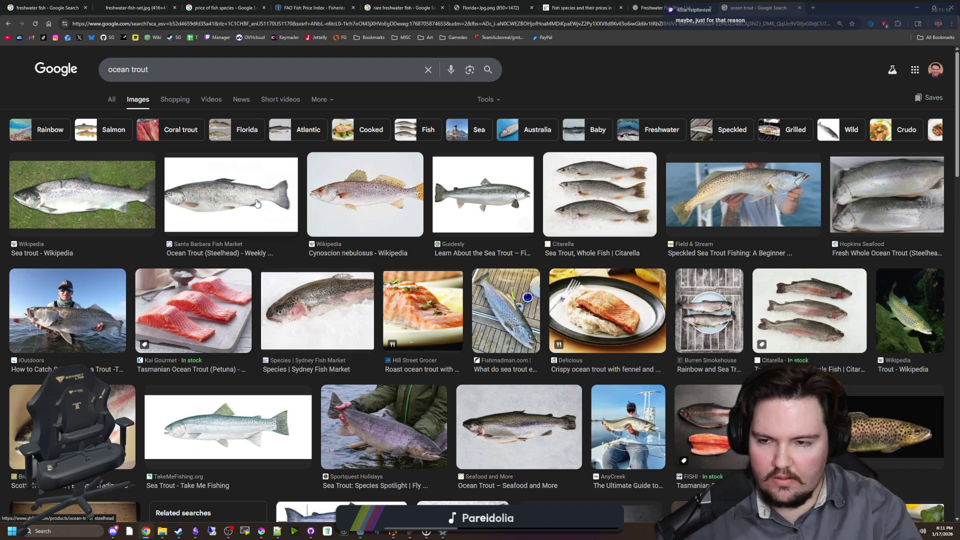
left_click(916, 8)
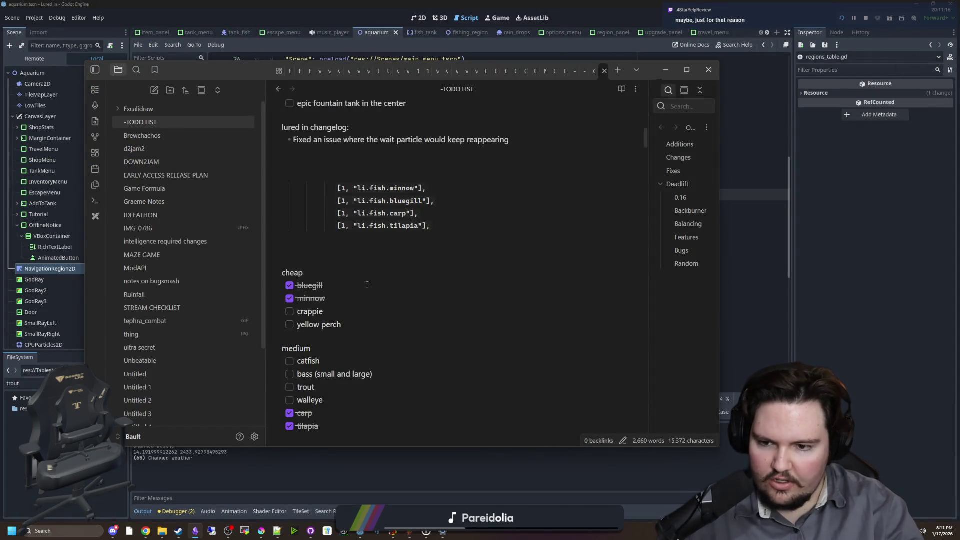
Prefix the medium-tier trout entry with 'lake' so it reads lake trout.
scroll(326, 319, "down", 2)
scroll(326, 319, "down", 2)
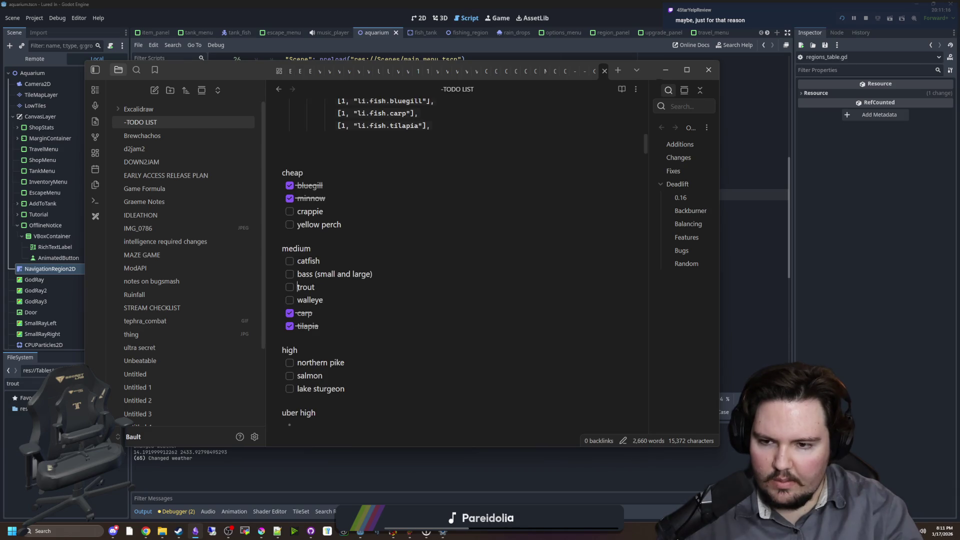
type("lake")
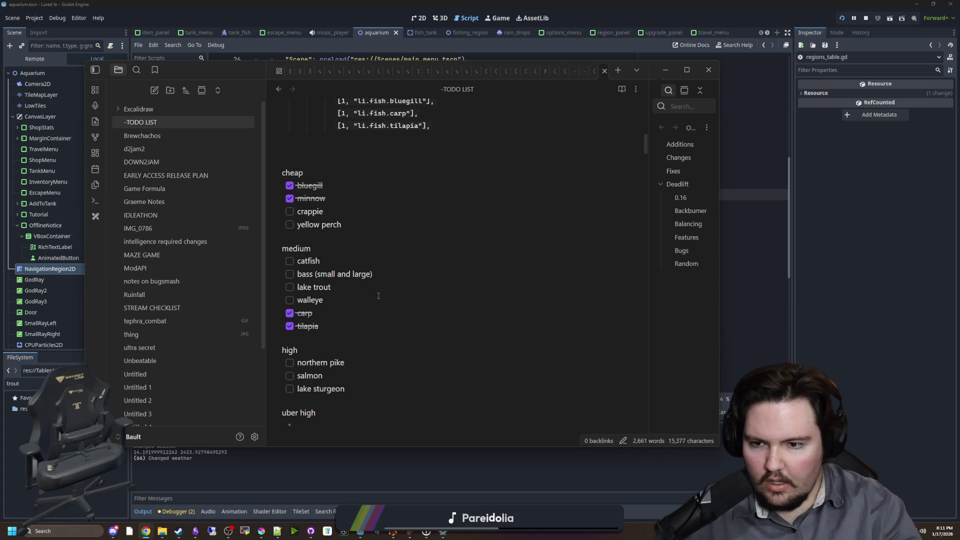
left_click(315, 313)
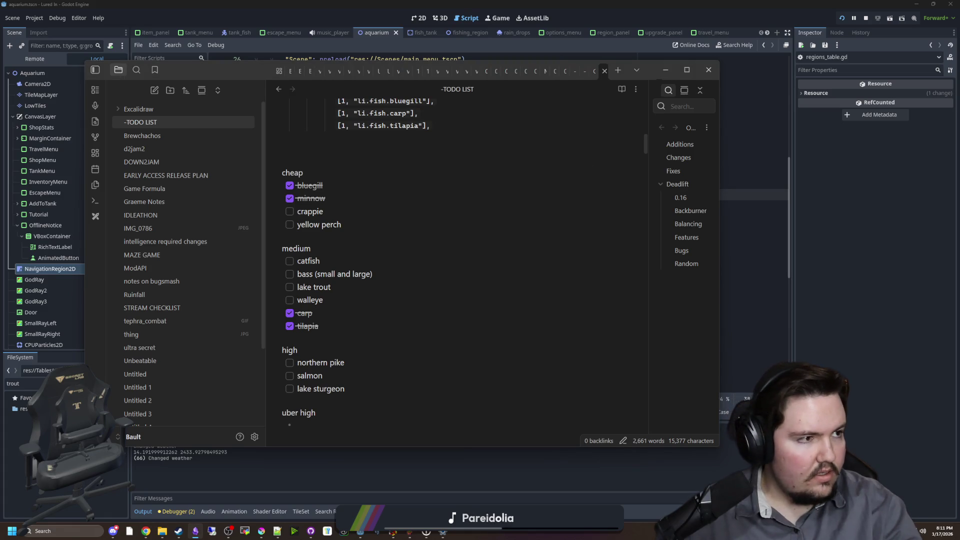
key("alt+Tab")
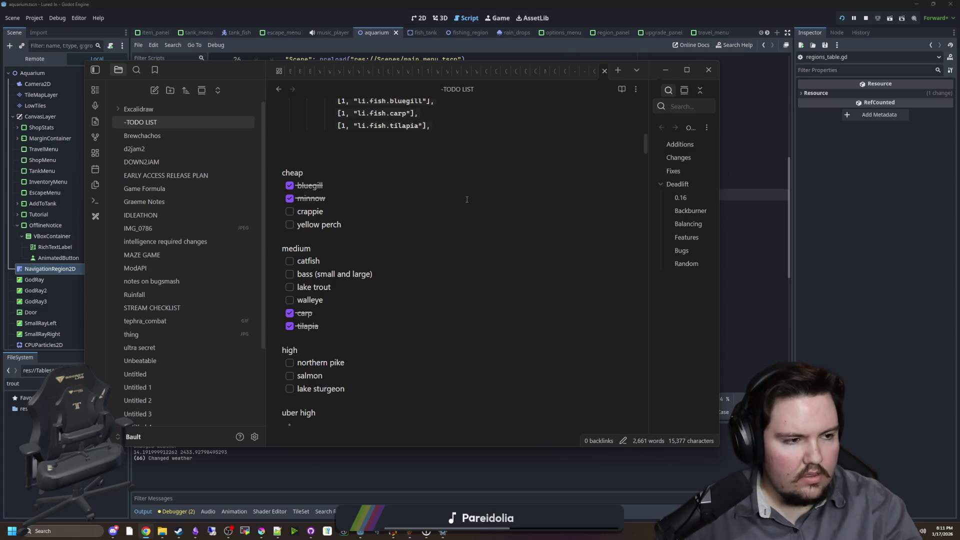
Type 'freshwater' in front of salmon in the high tier.
left_click(299, 375)
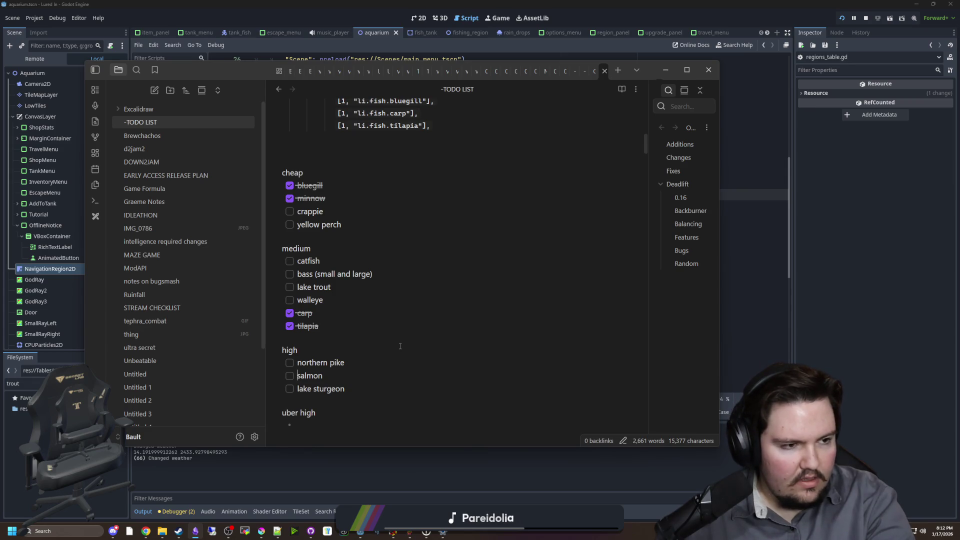
type("freshwater")
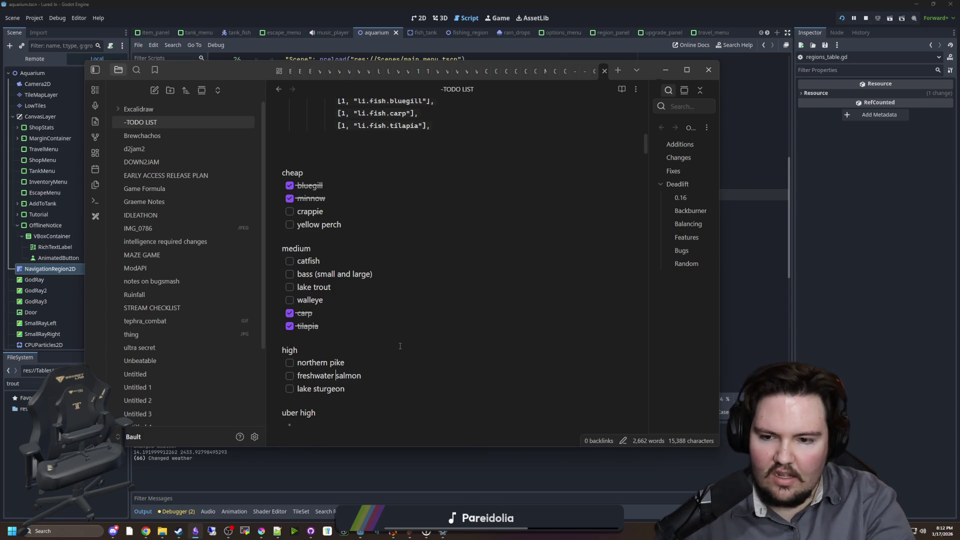
scroll(400, 346, "up", 1)
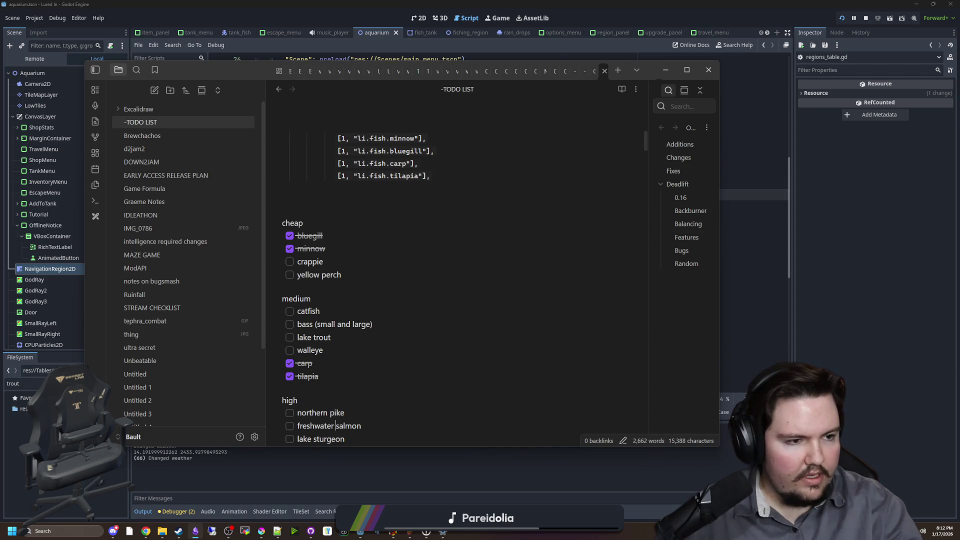
key("alt+Tab")
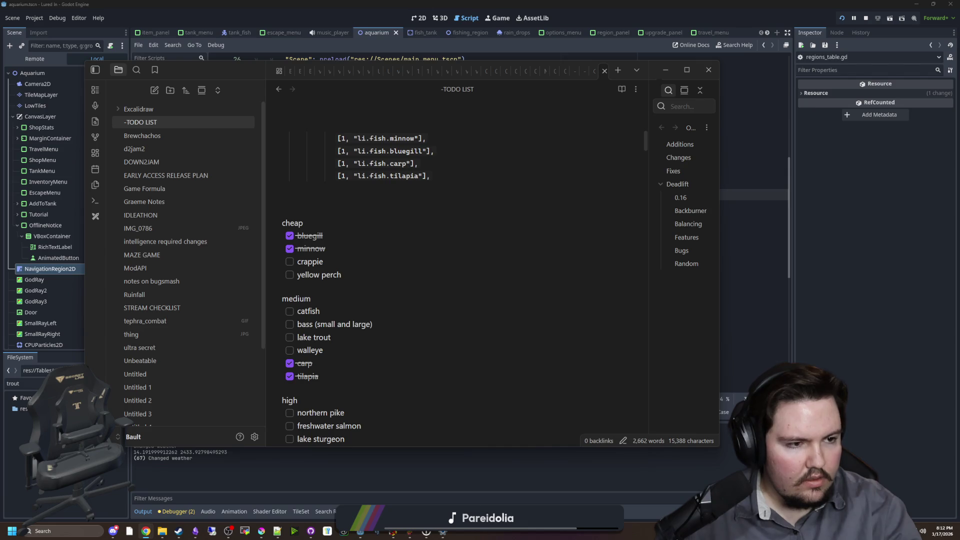
Change 'lake trout' to 'rainbow trout' in the medium tier.
left_click(335, 350)
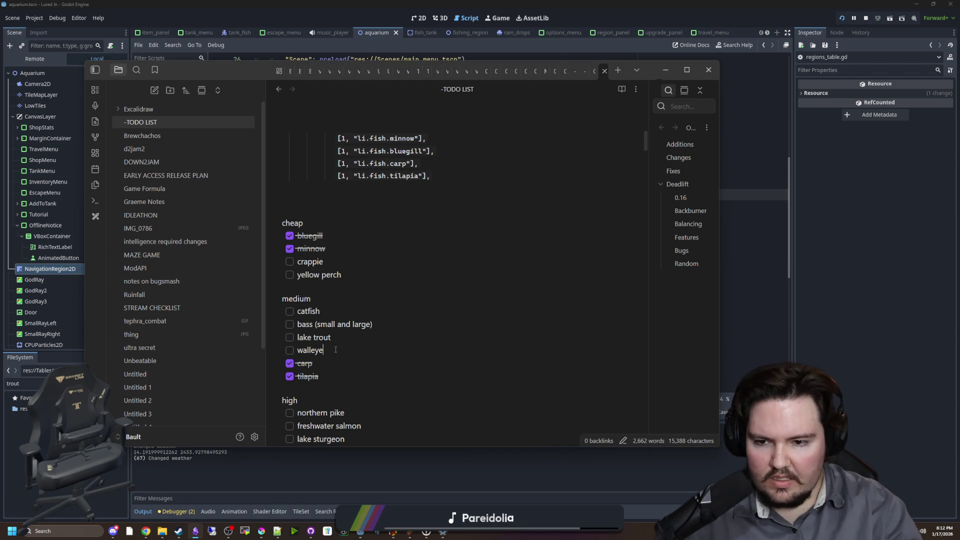
double_click(311, 337)
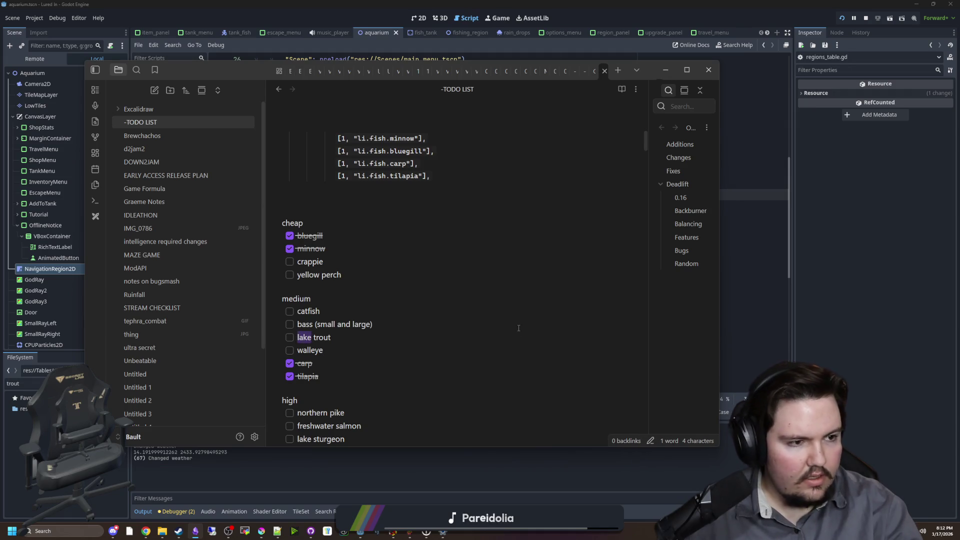
type("rainbow")
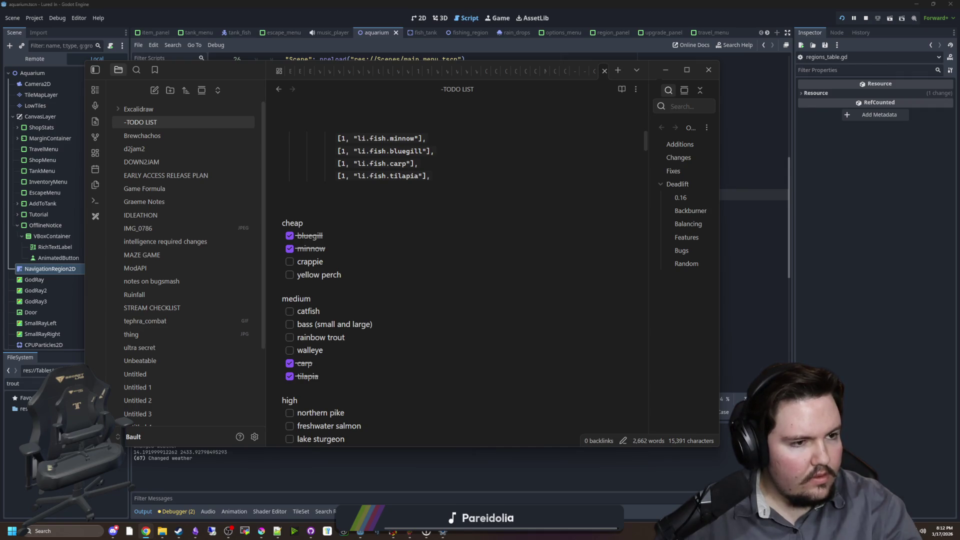
Replace 'bass (small and large)' with separate 'smallmouth bass' and 'largemouth bass' items.
left_click(195, 531)
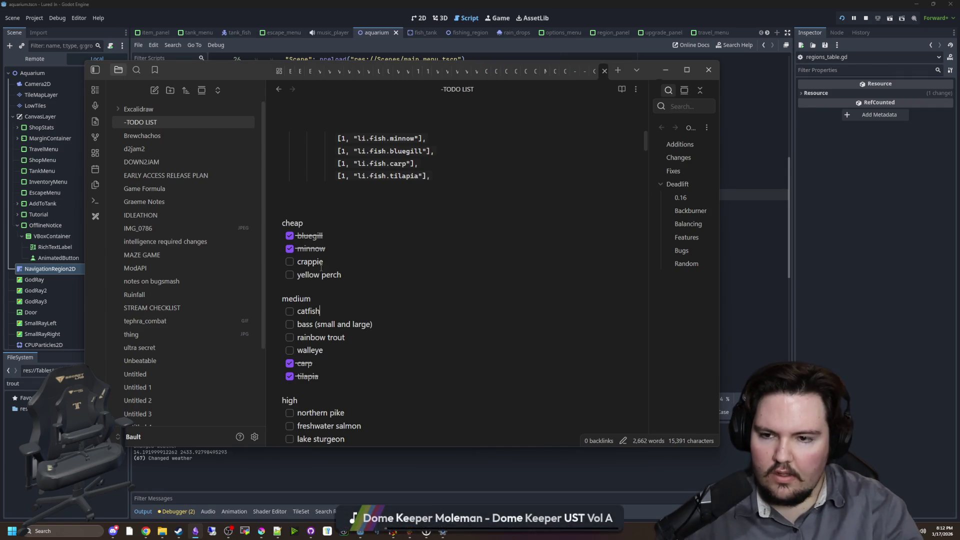
scroll(321, 273, "down", 1)
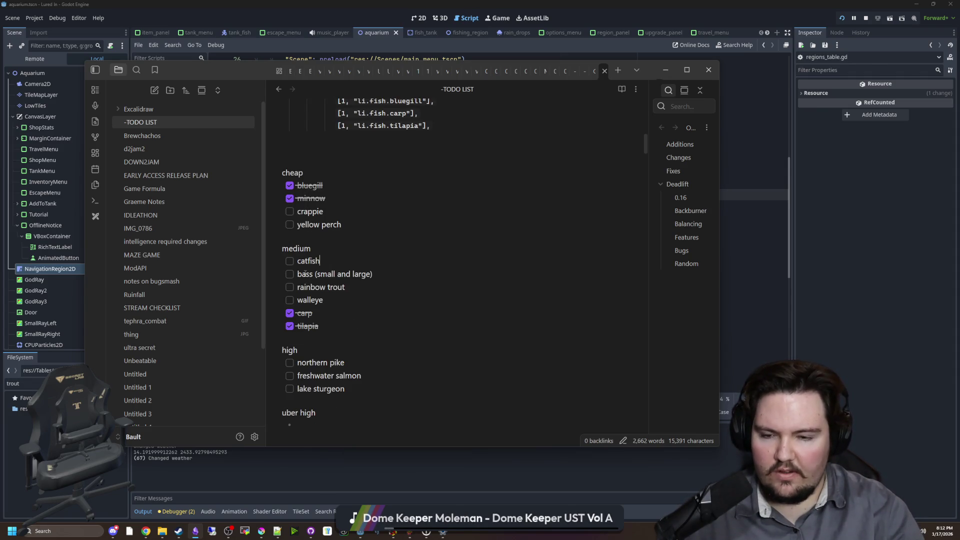
left_click_drag(379, 275, 298, 274)
type("small")
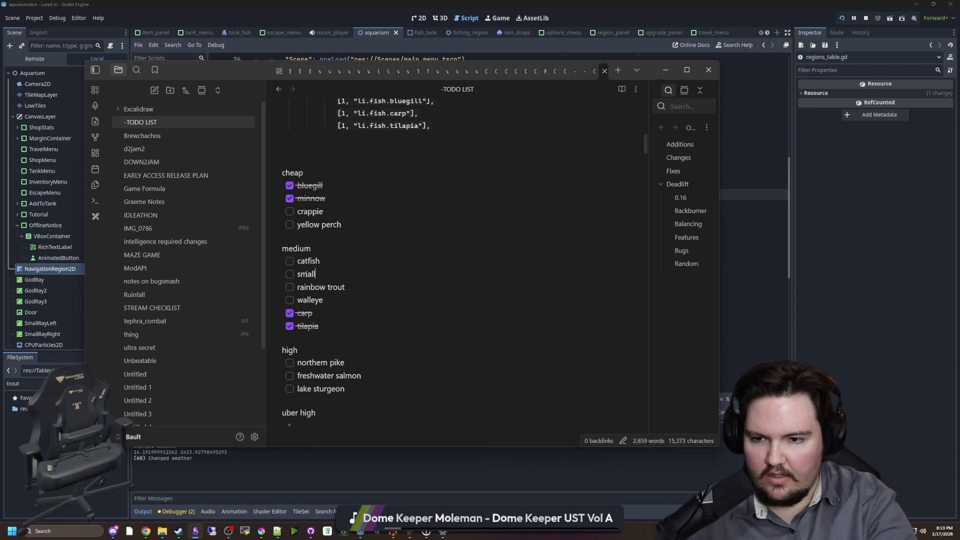
type("mouth bass")
key("Return")
type("lar")
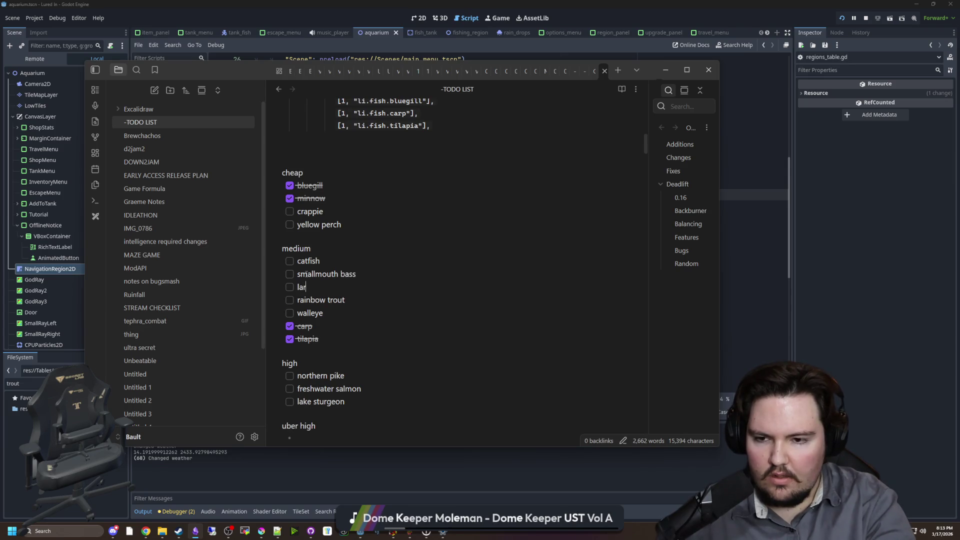
type("gemouth bass")
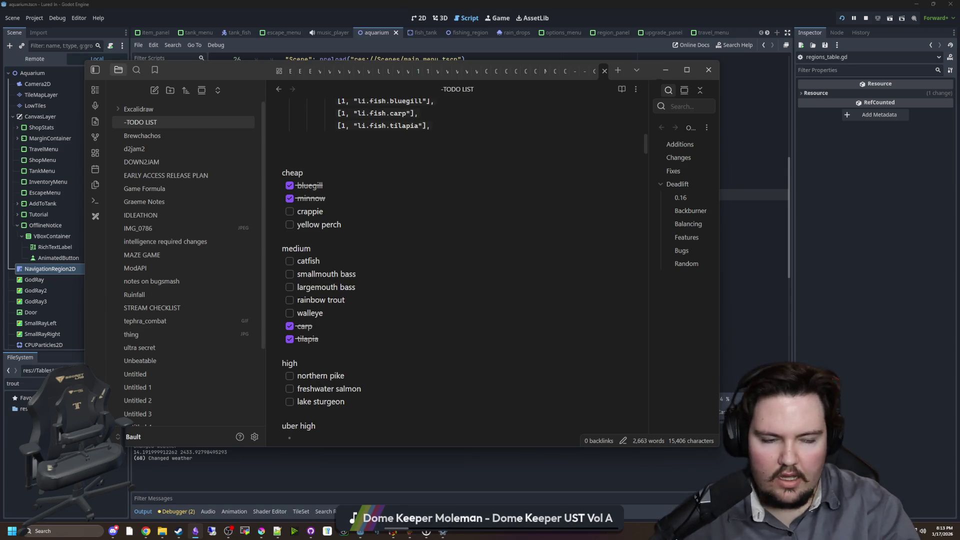
key("alt+Tab")
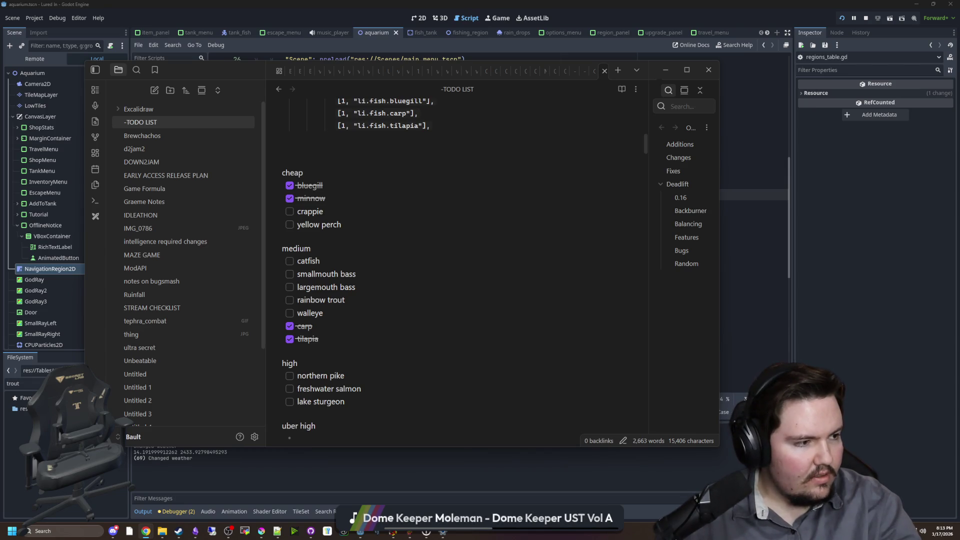
Move smallmouth bass from the medium tier to the high tier after lake sturgeon.
left_click(311, 349)
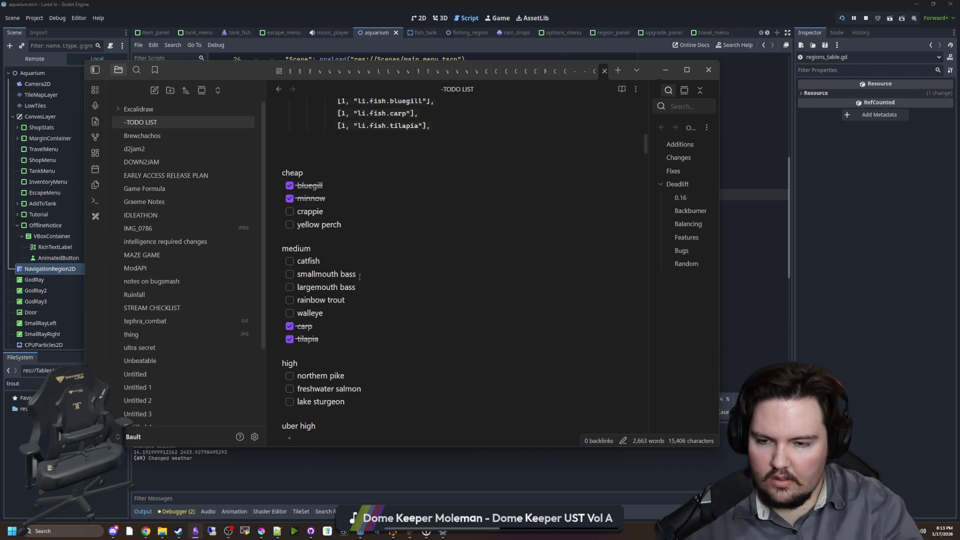
left_click_drag(360, 276, 299, 278)
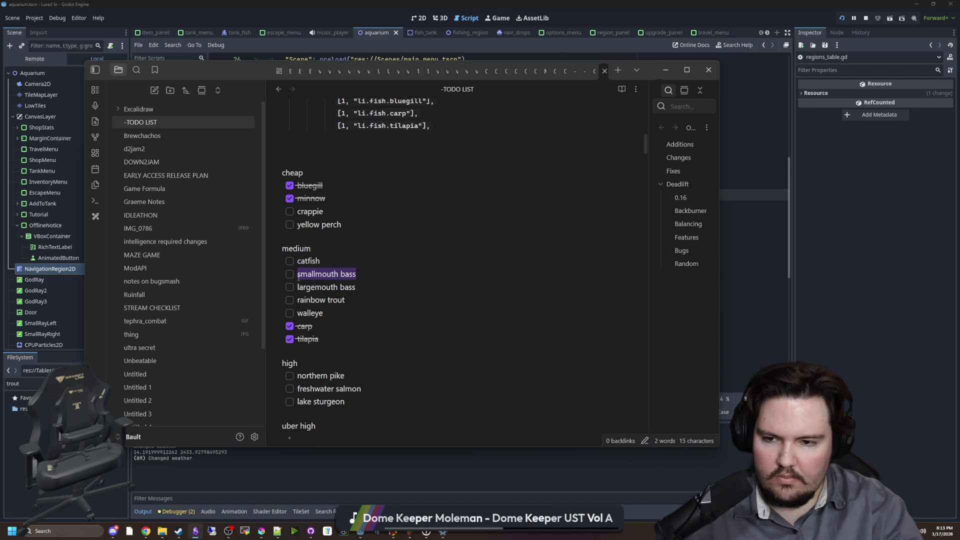
key("BackSpace")
key("BackSpace")
key("BackSpace")
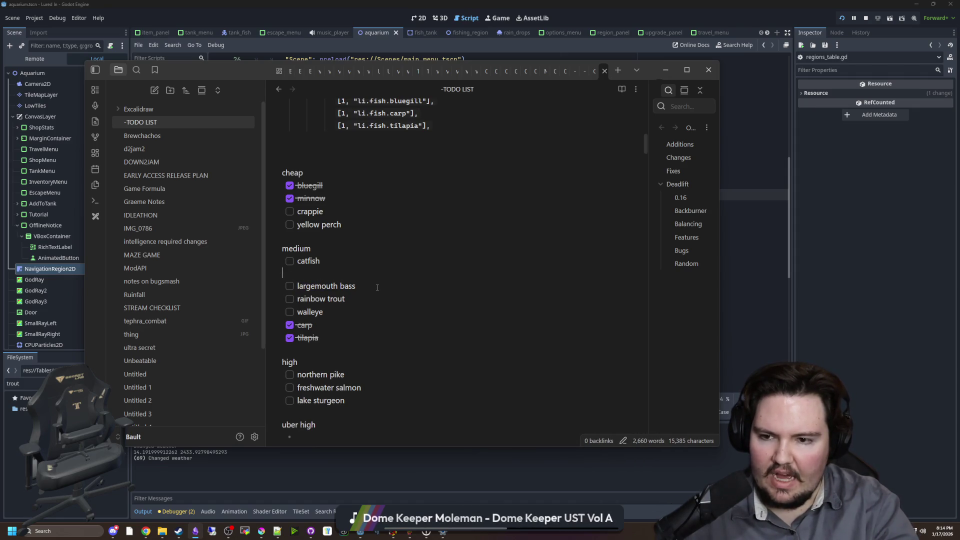
left_click(383, 389)
key("Return")
type("smallmouth bass")
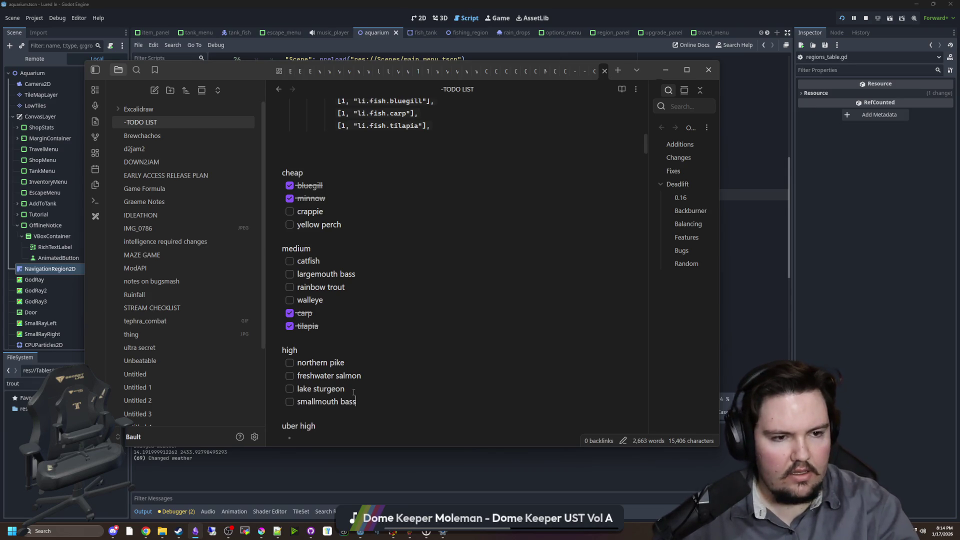
key("alt+Tab")
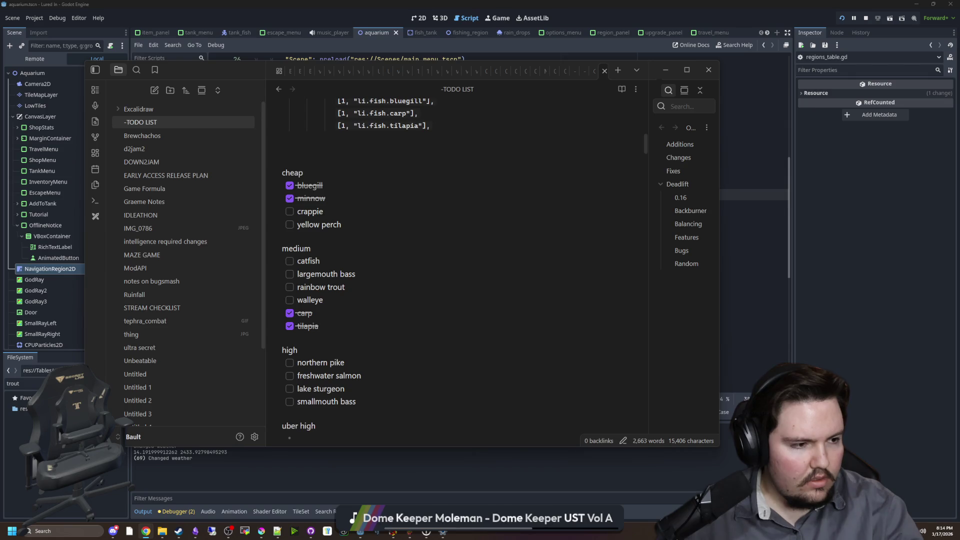
Add a new empty checklist item after yellow perch in the cheap tier.
left_click(320, 339)
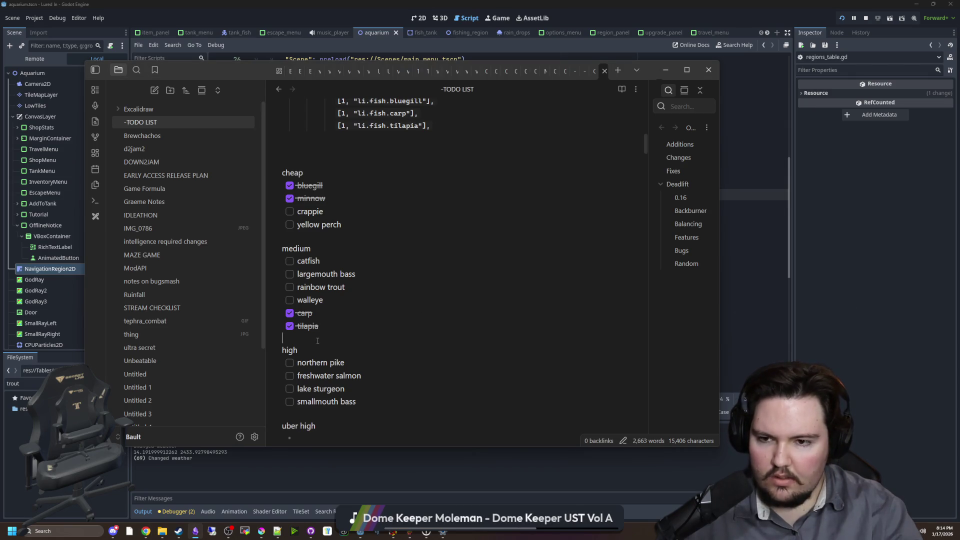
left_click(402, 228)
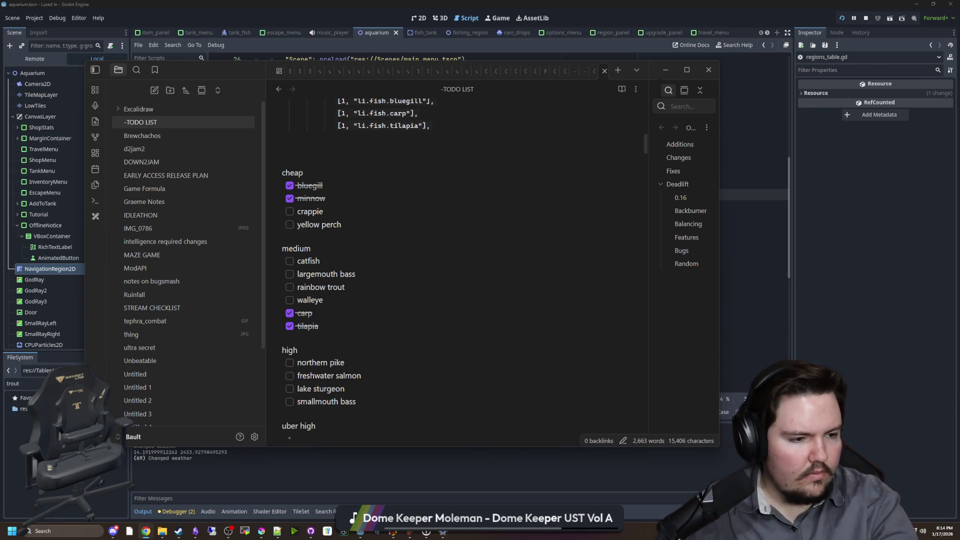
left_click(374, 226)
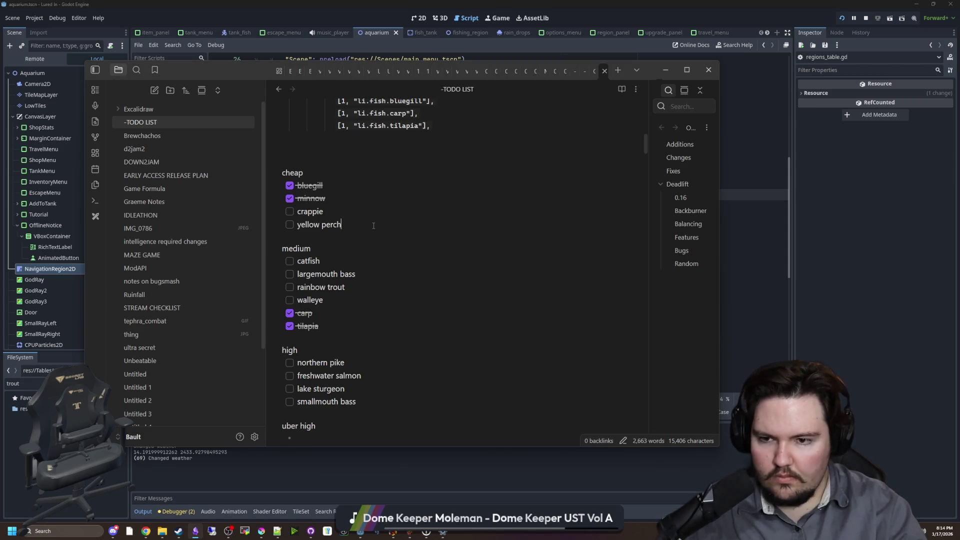
key("Return")
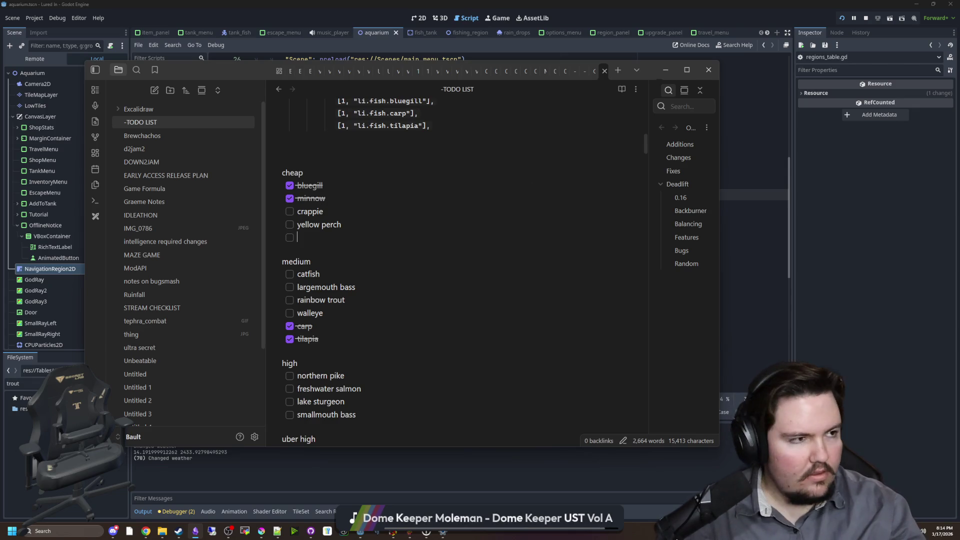
key("alt+Tab")
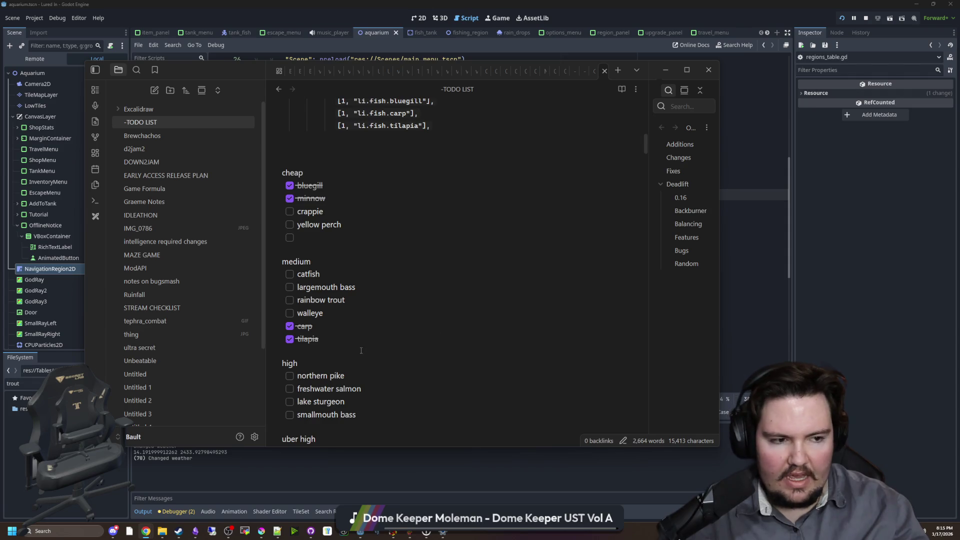
scroll(361, 351, "down", 1)
triple_click(347, 325)
left_click_drag(347, 326, 300, 327)
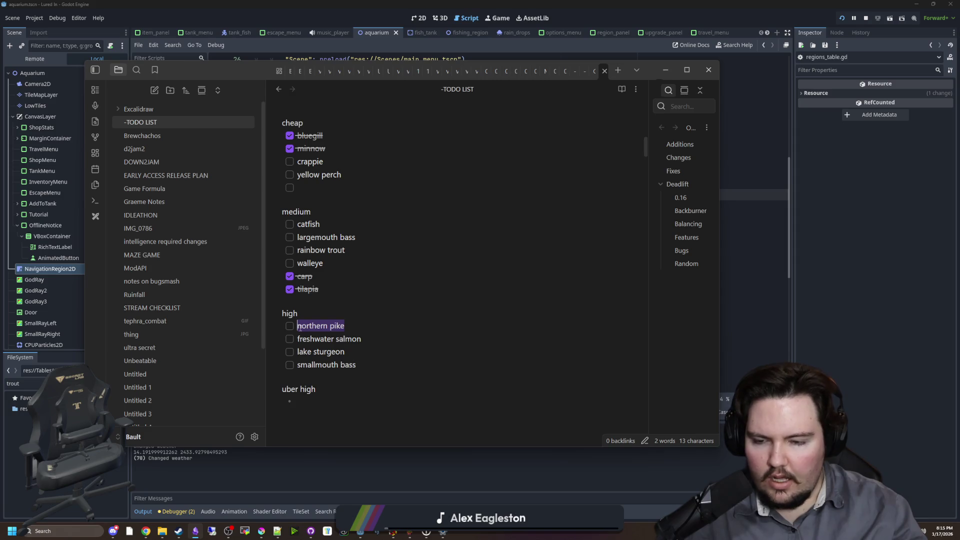
left_click(300, 328)
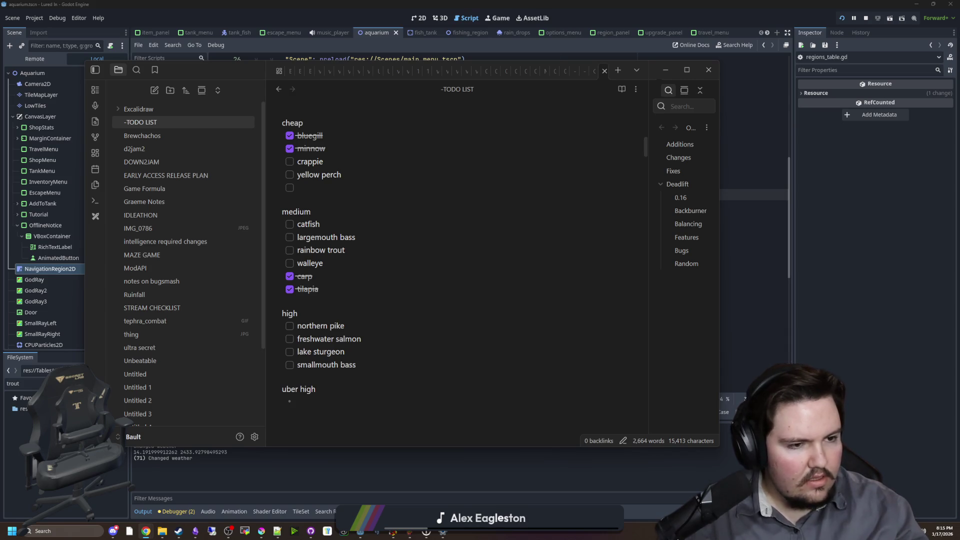
left_click(293, 304)
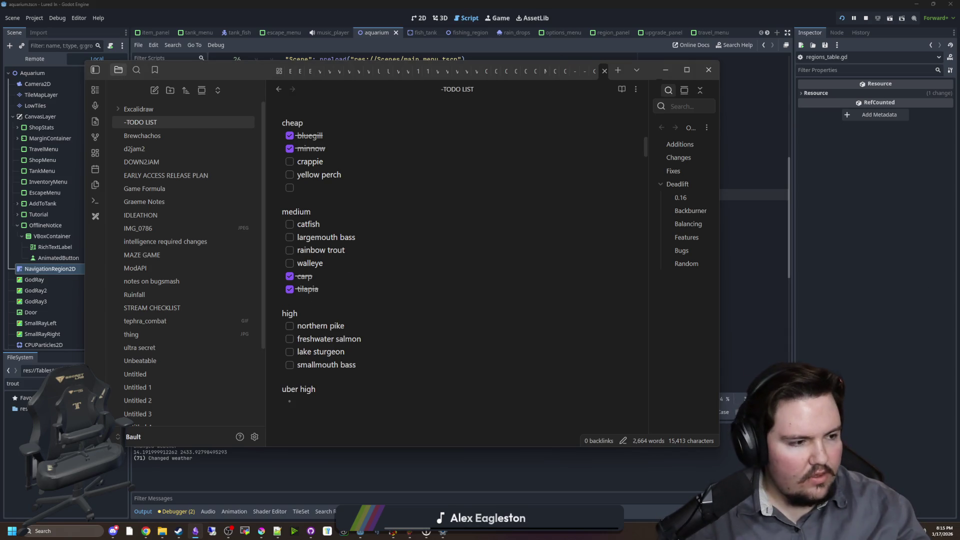
key("alt+Tab")
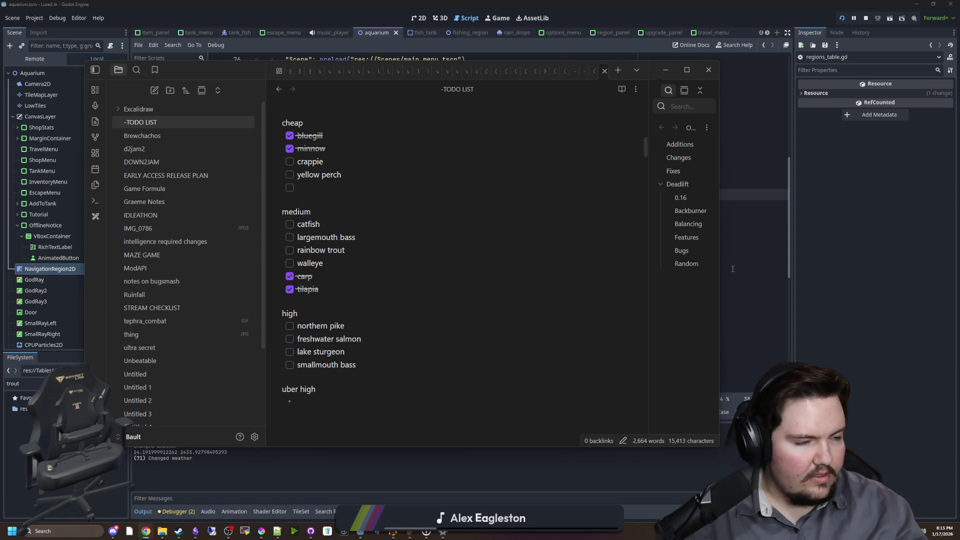
left_click(352, 277)
scroll(352, 277, "up", 2)
left_click_drag(351, 277, 299, 275)
key("Down")
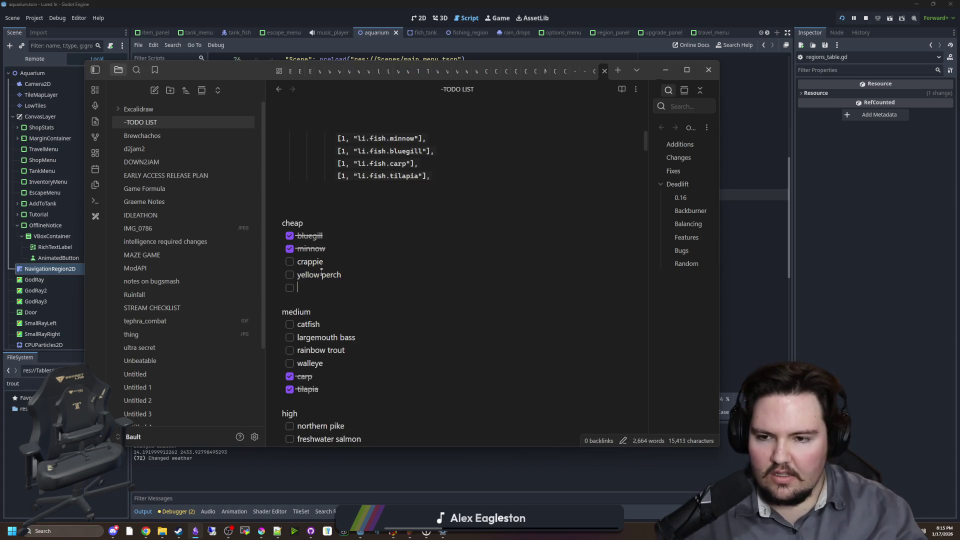
scroll(322, 266, "down", 2)
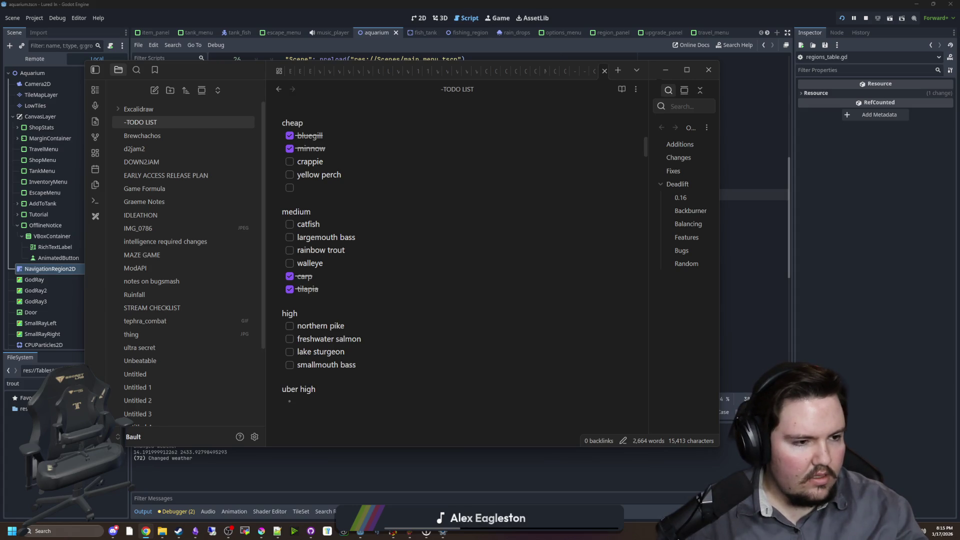
left_click_drag(696, 138, 672, 149)
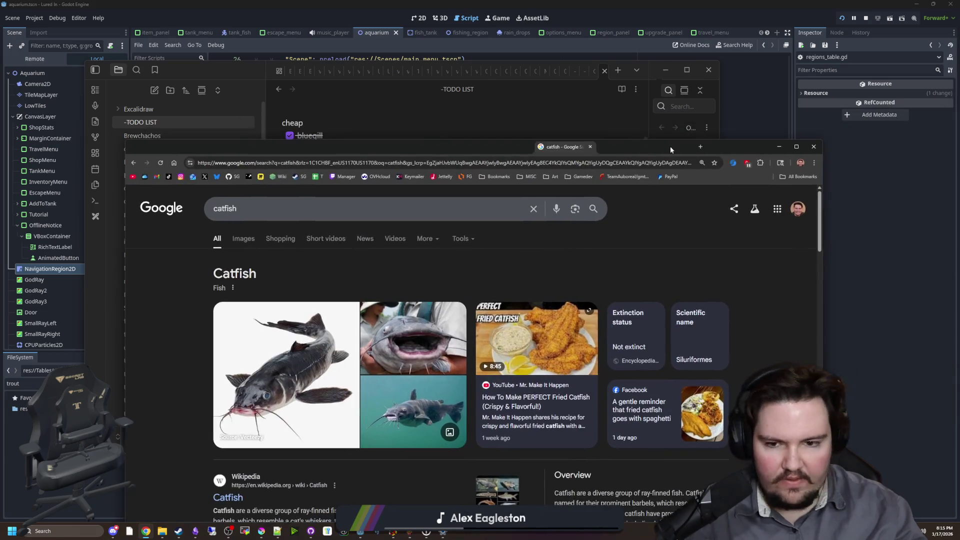
Maximize the catfish results and browse related species like channel, Wels and blue catfish.
double_click(565, 149)
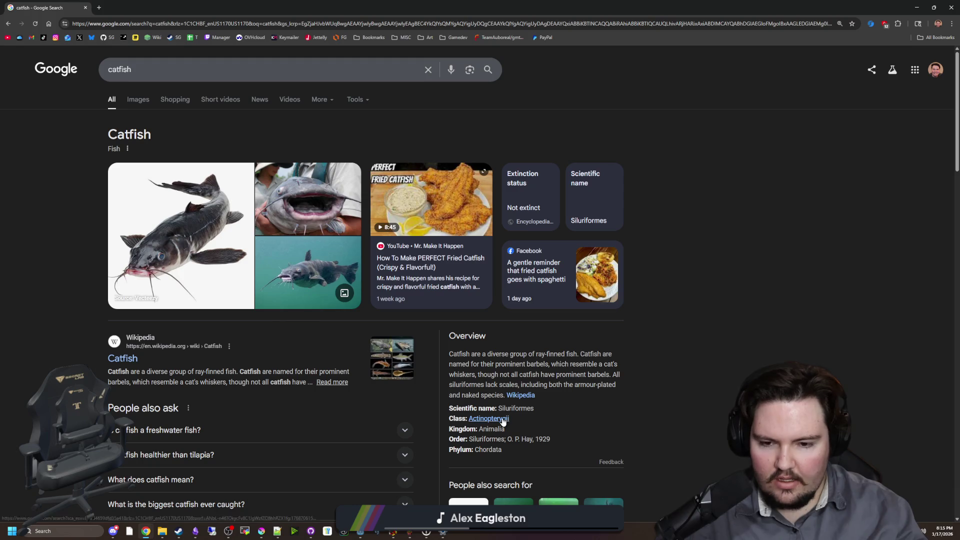
scroll(307, 397, "down", 2)
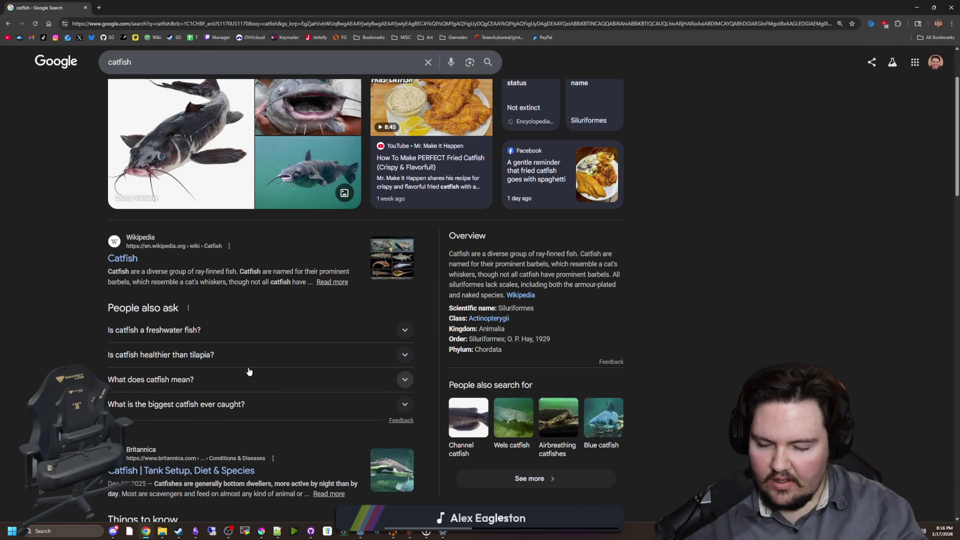
scroll(226, 355, "down", 2)
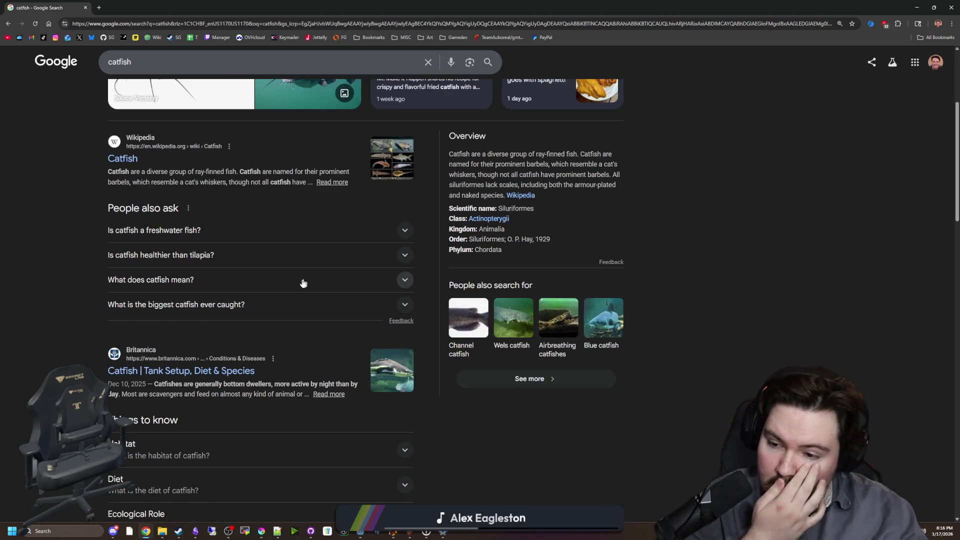
scroll(295, 290, "down", 7)
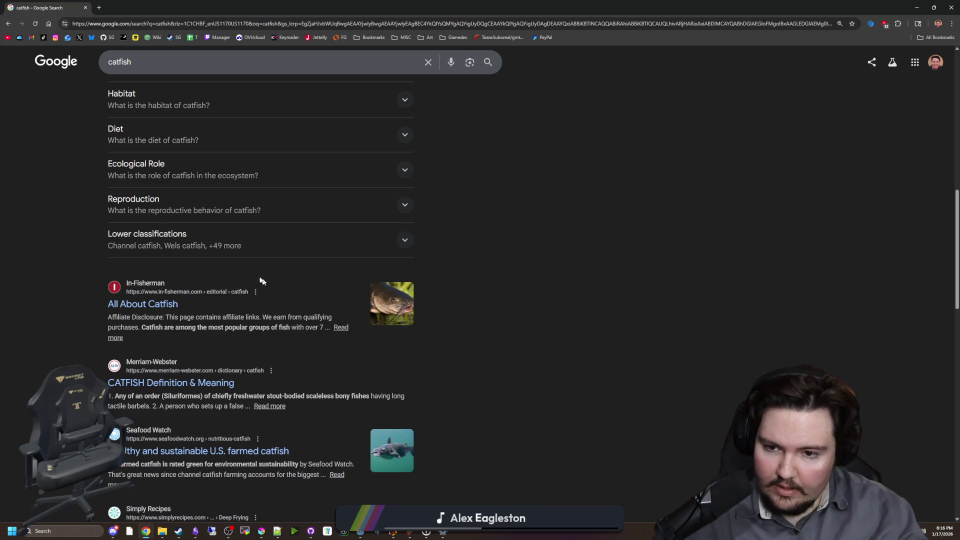
scroll(193, 240, "up", 15)
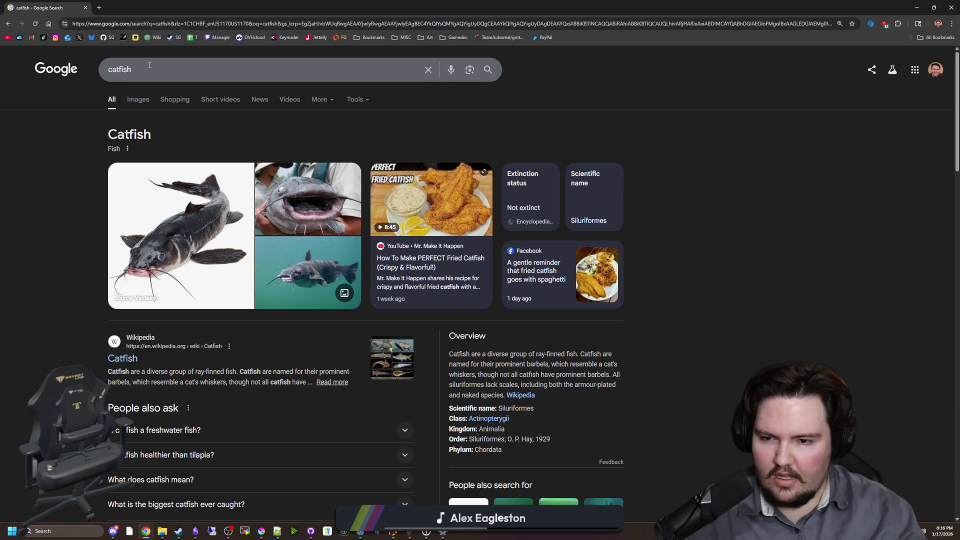
Search for 'ocean catfish' and glance at its image results.
double_click(111, 69)
type("ocean catfish")
key("Return")
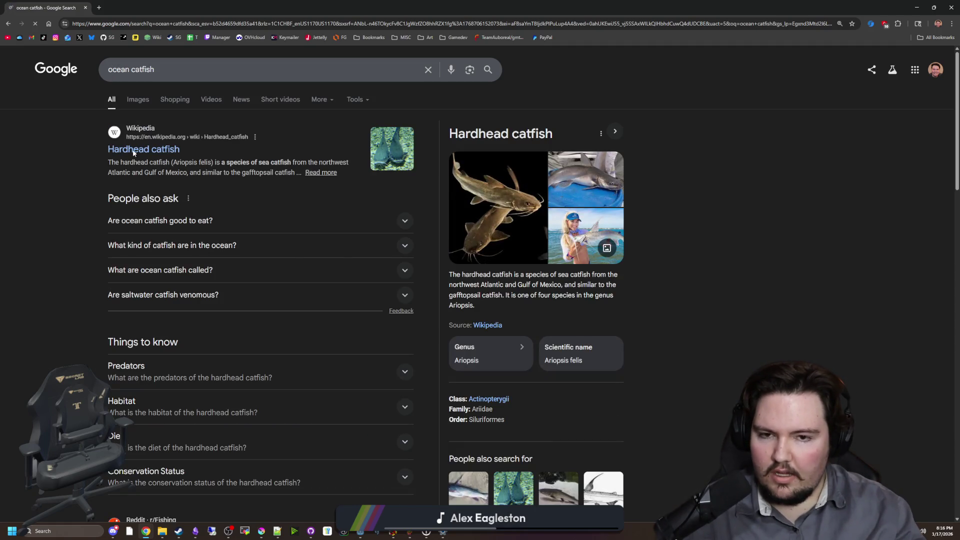
left_click(142, 102)
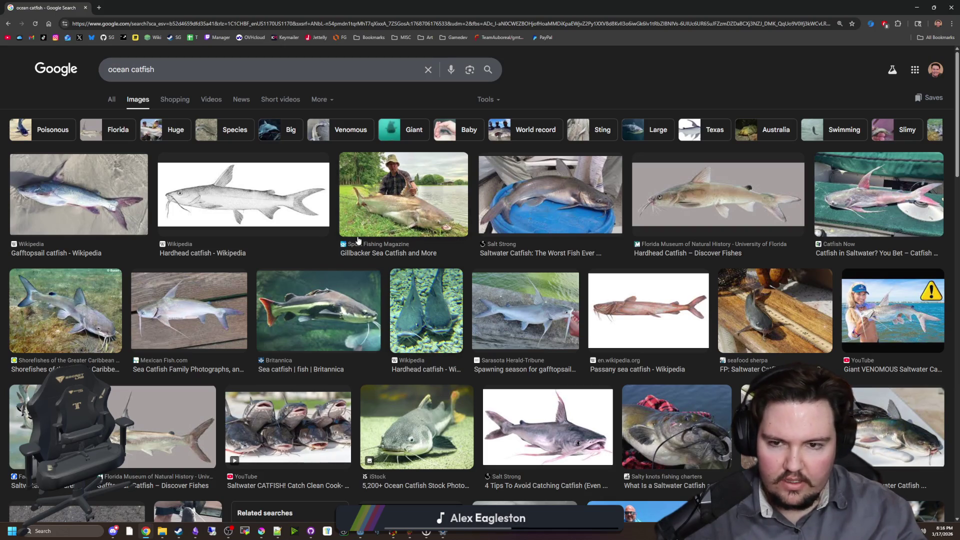
key("alt+Left")
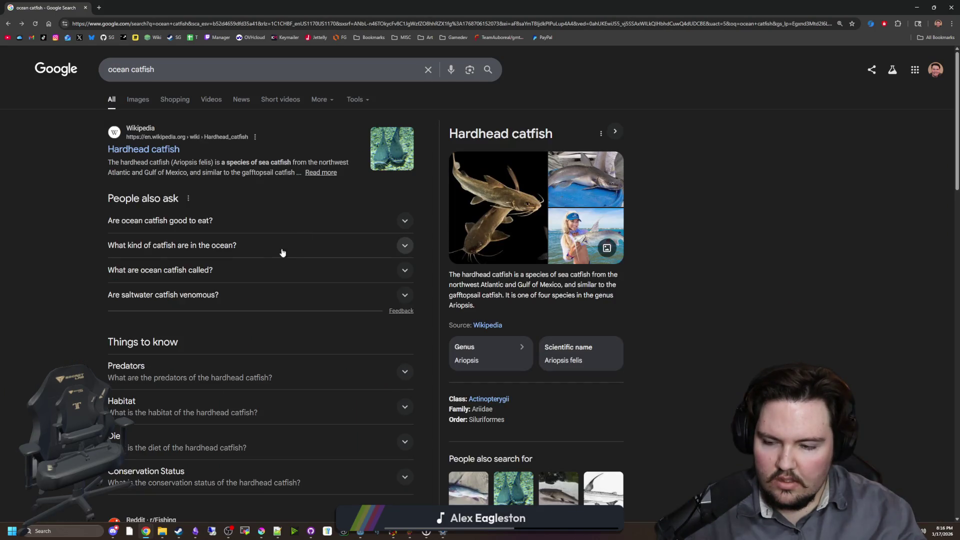
Read the People also ask answers on eating ocean catfish and catfish living in the ocean.
left_click(237, 215)
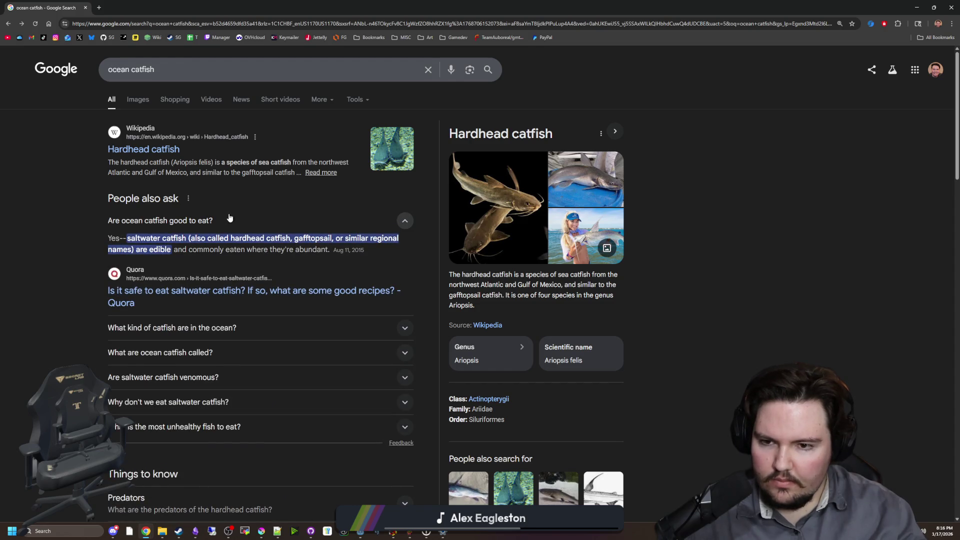
left_click(225, 220)
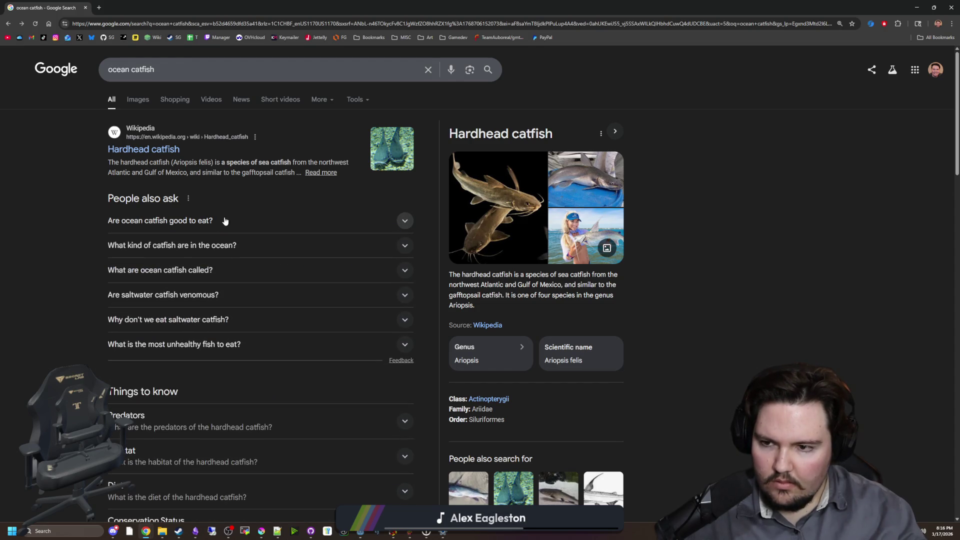
left_click(219, 245)
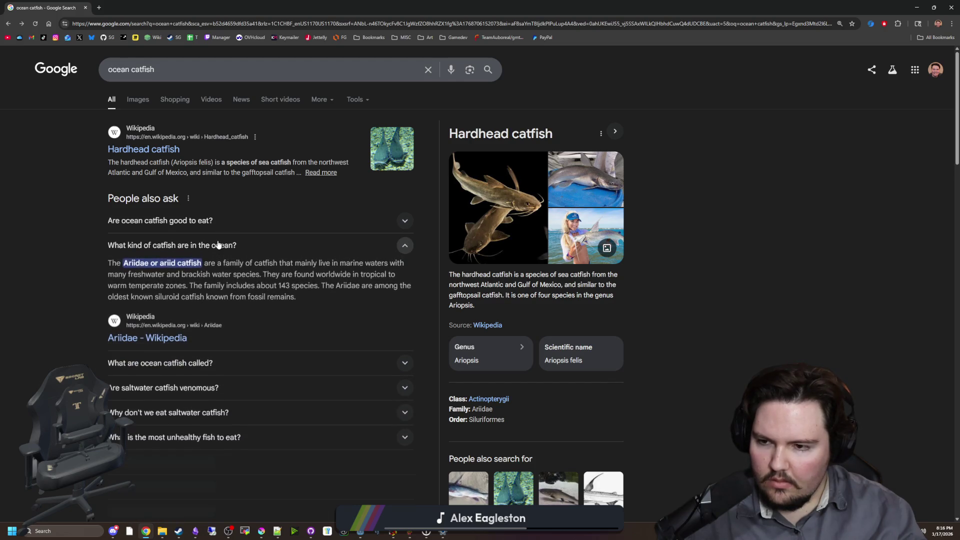
left_click(219, 244)
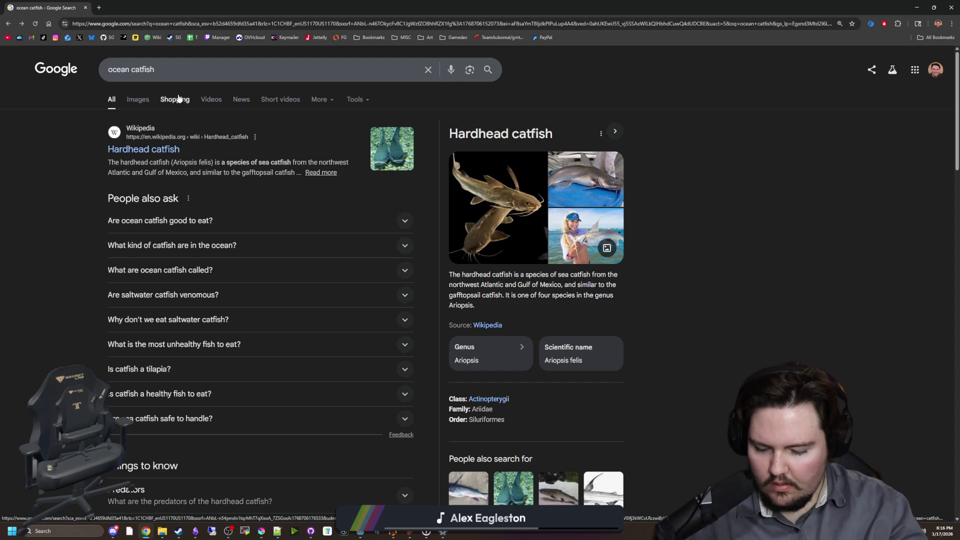
Search 'most common catfish' and preview the Catfish Edge species identification chart.
left_click_drag(155, 70, 105, 69)
type("most ")
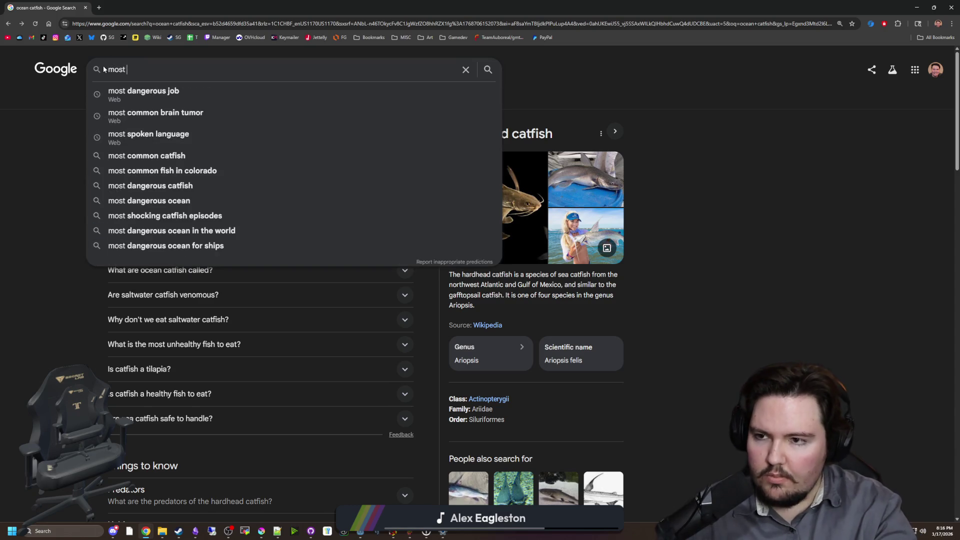
type("common catfish")
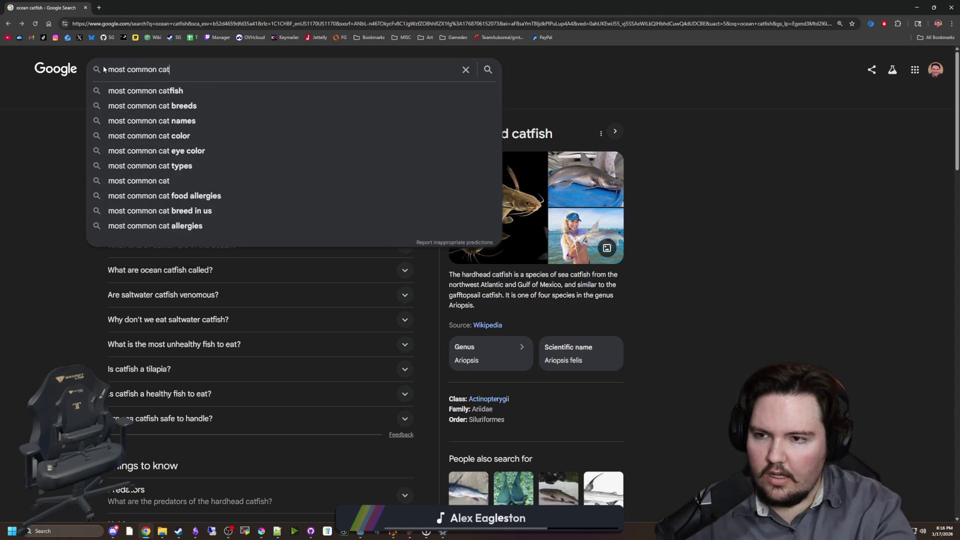
key("Return")
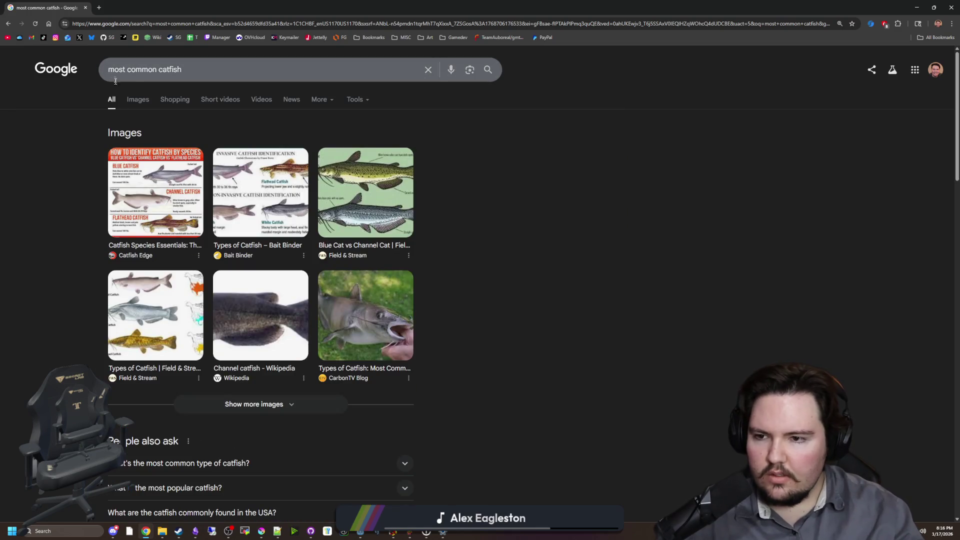
left_click(157, 172)
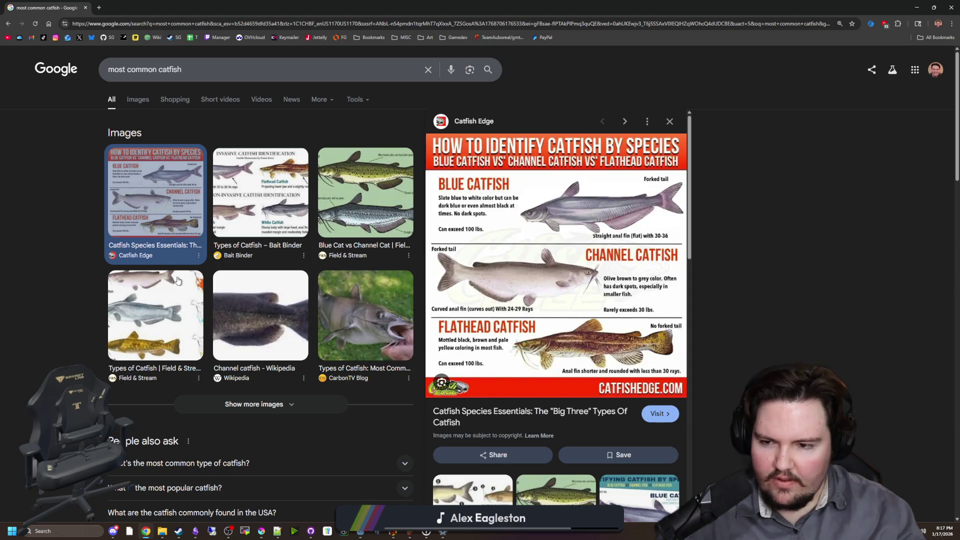
Read answers on the most common catfish, catfish in the USA, and the three main types.
scroll(281, 304, "down", 2)
scroll(280, 304, "down", 1)
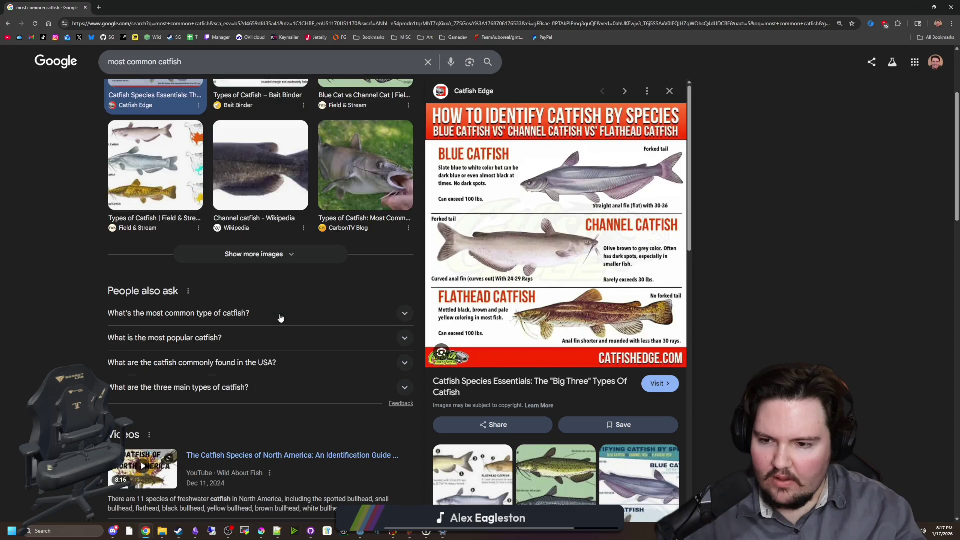
left_click(278, 314)
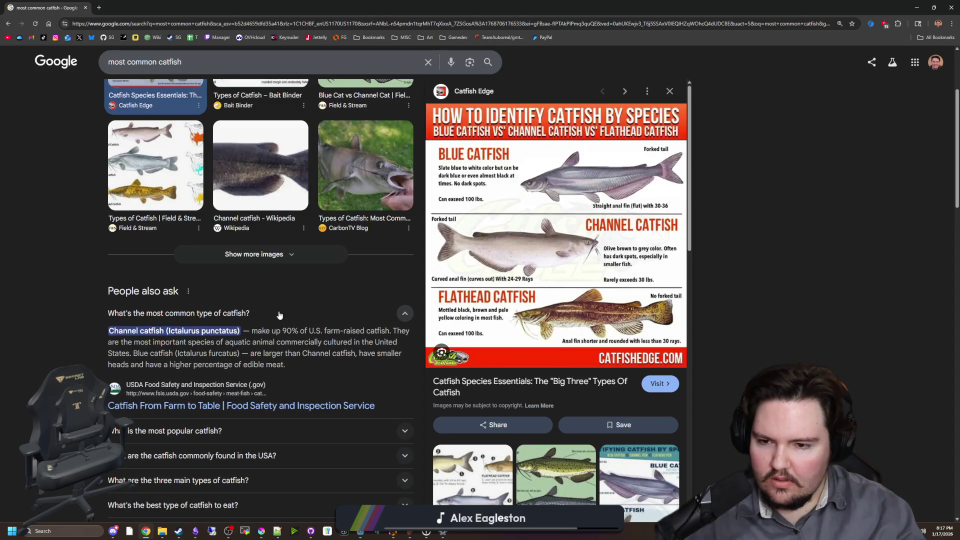
left_click(279, 315)
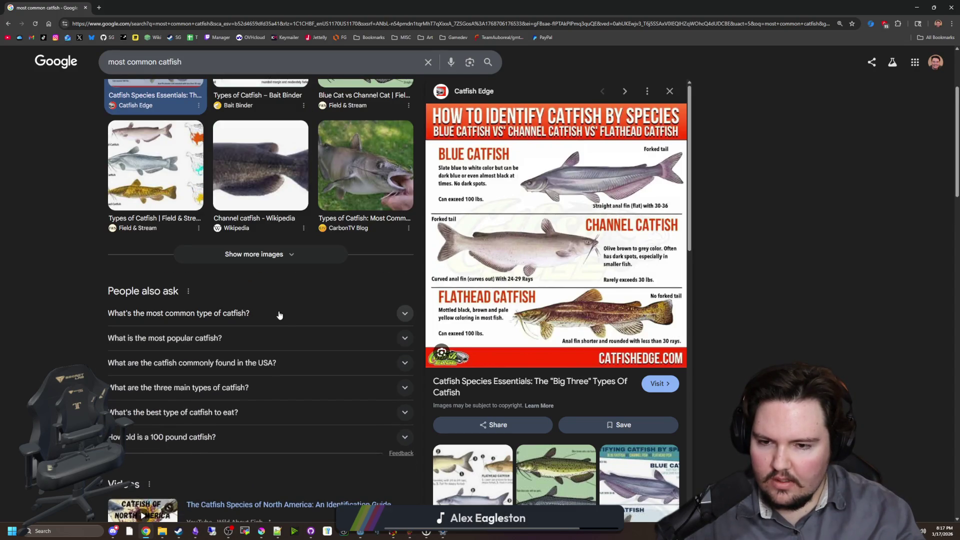
left_click(260, 368)
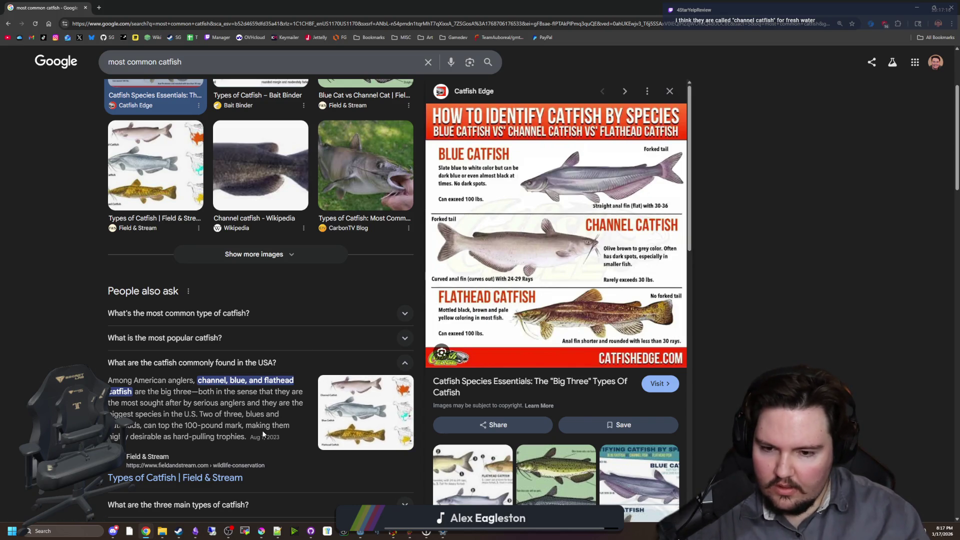
scroll(307, 436, "down", 2)
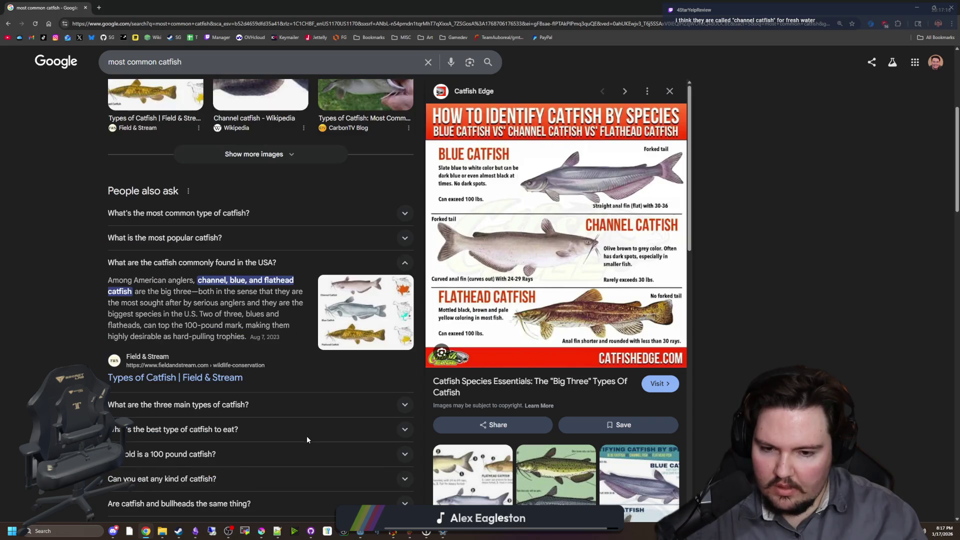
left_click(253, 404)
scroll(254, 404, "down", 1)
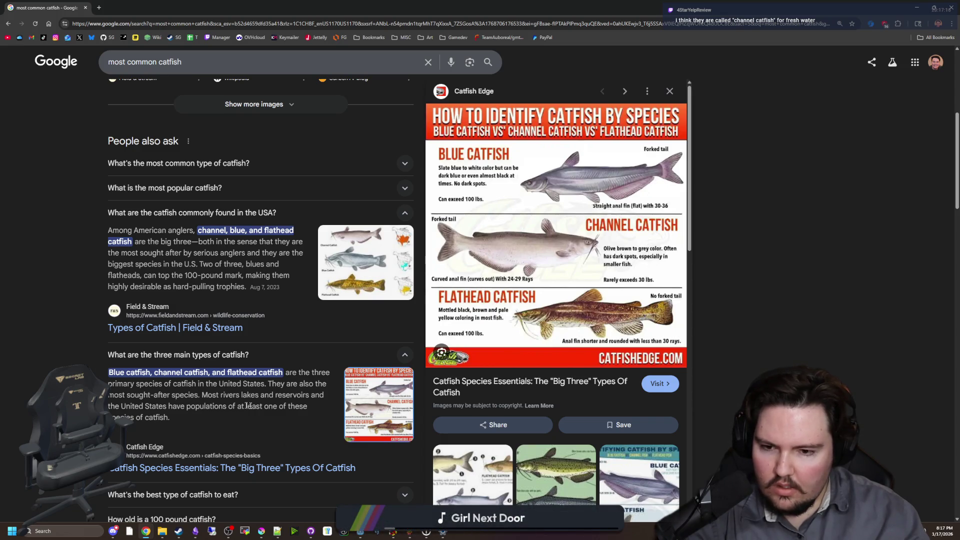
scroll(320, 423, "down", 10)
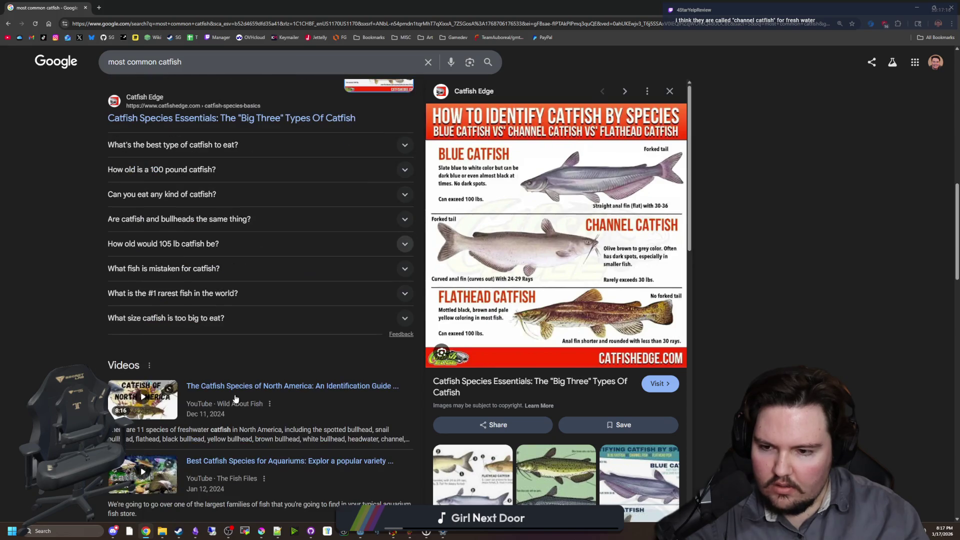
scroll(235, 398, "down", 6)
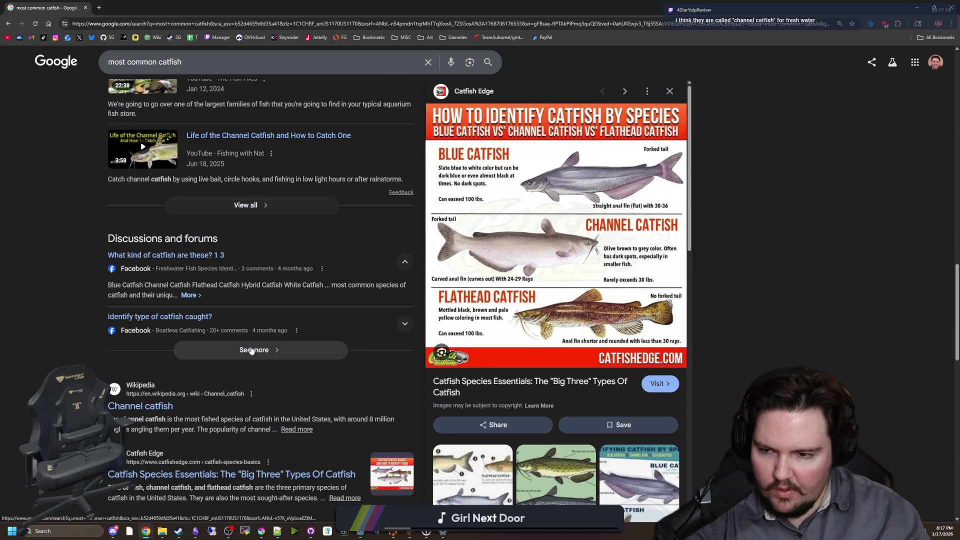
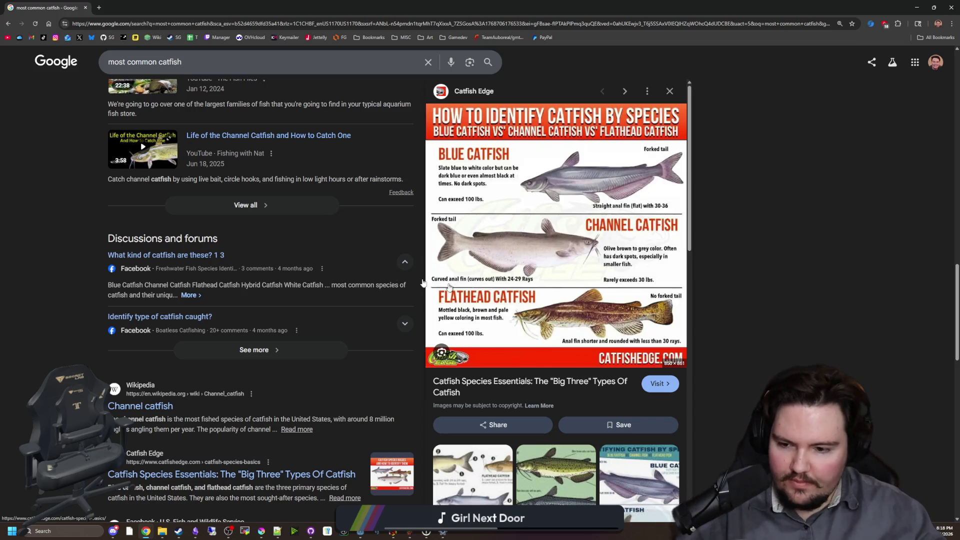
Search Google for 'blue catfish' and switch to the image results.
scroll(491, 292, "up", 15)
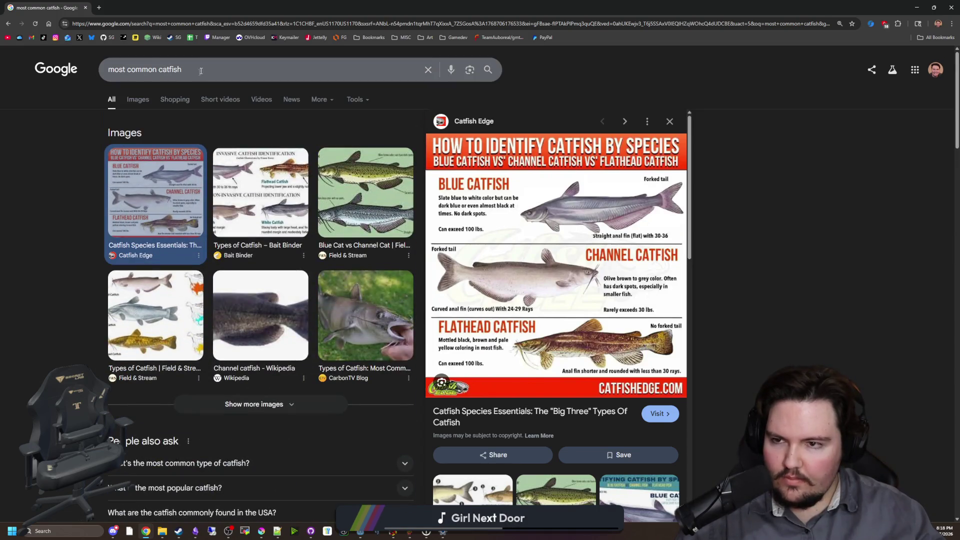
left_click_drag(200, 69, 92, 51)
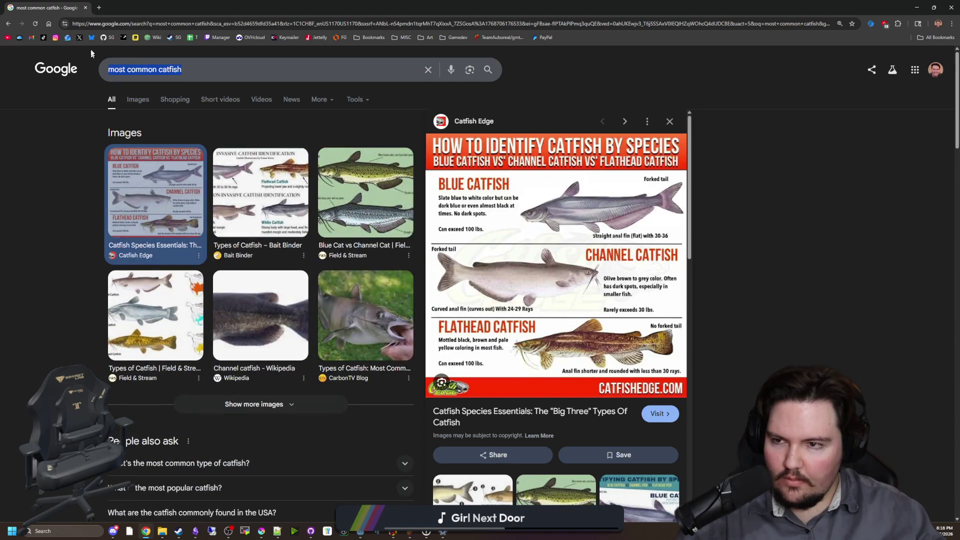
type("blue catfish")
key("Return")
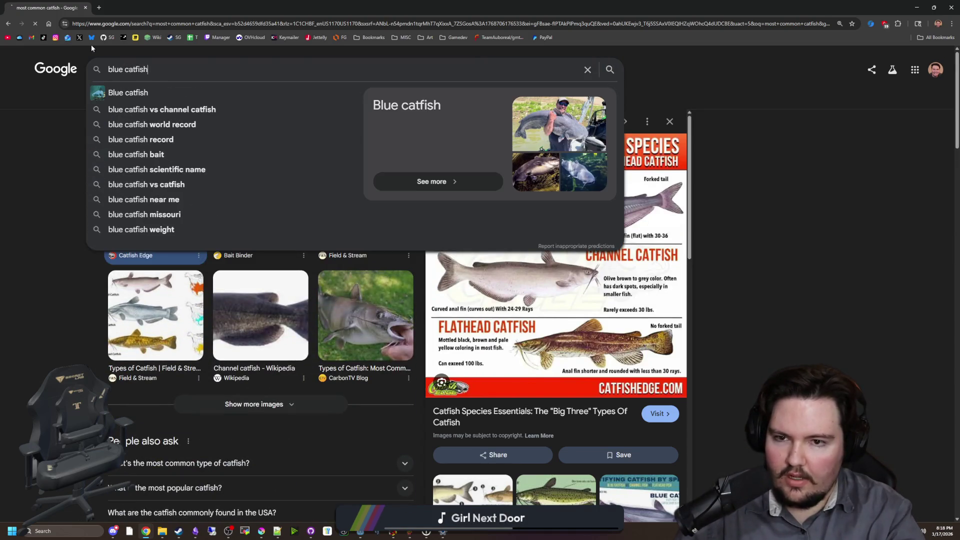
left_click(138, 100)
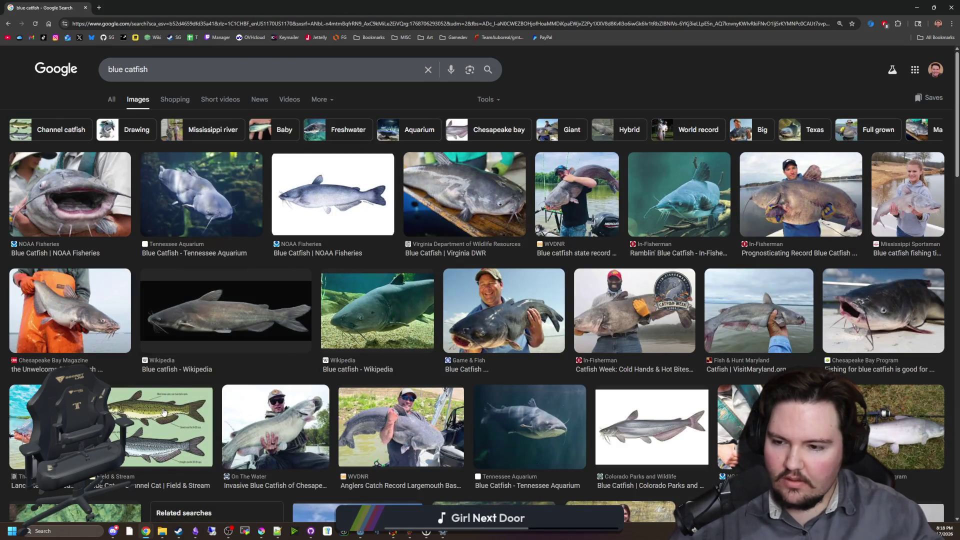
Preview the Field & Stream, Wikipedia, record and Ramblin' blue catfish images.
left_click(164, 412)
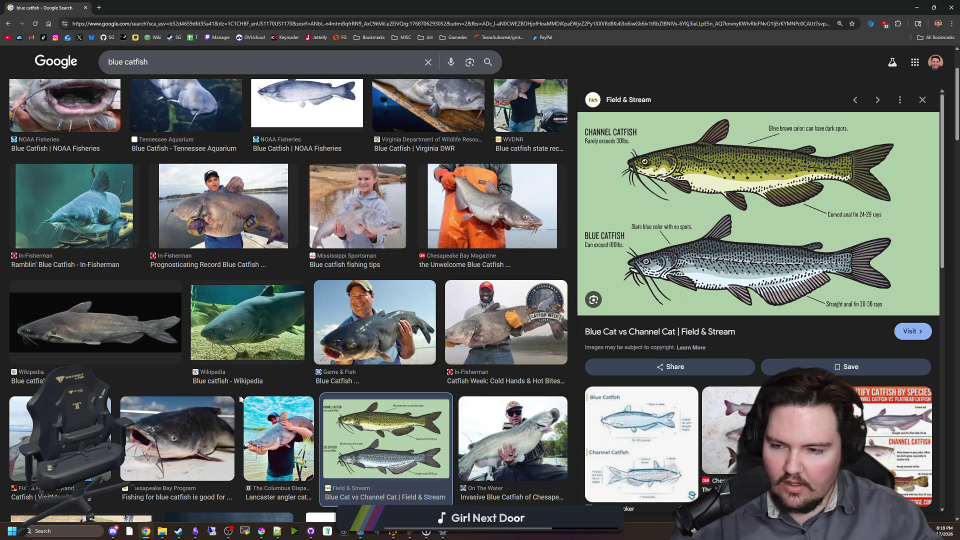
left_click(269, 327)
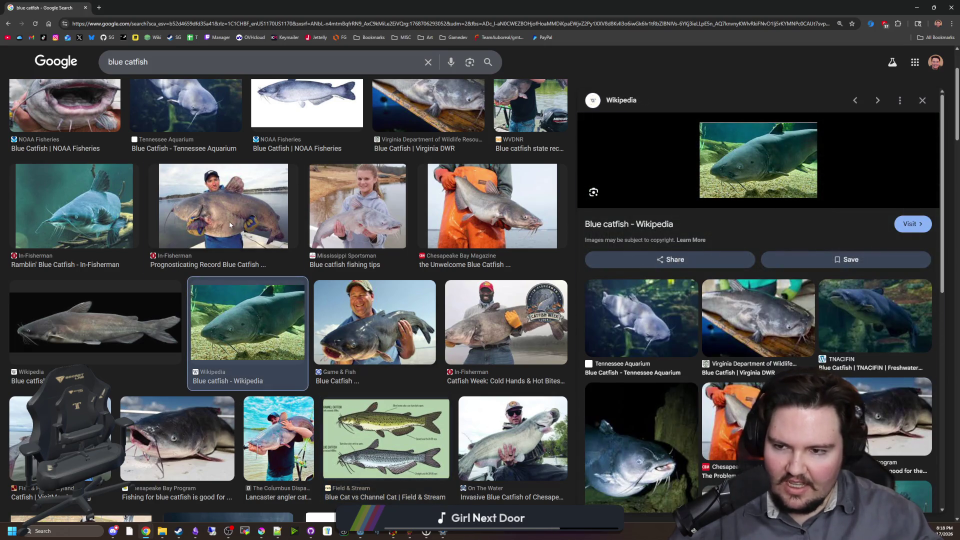
left_click(229, 221)
scroll(669, 334, "down", 3)
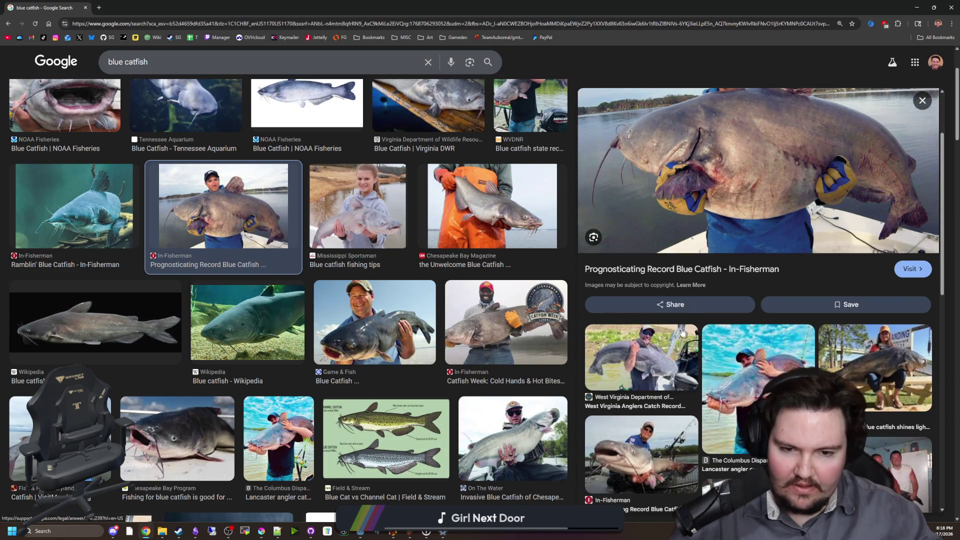
scroll(669, 335, "down", 2)
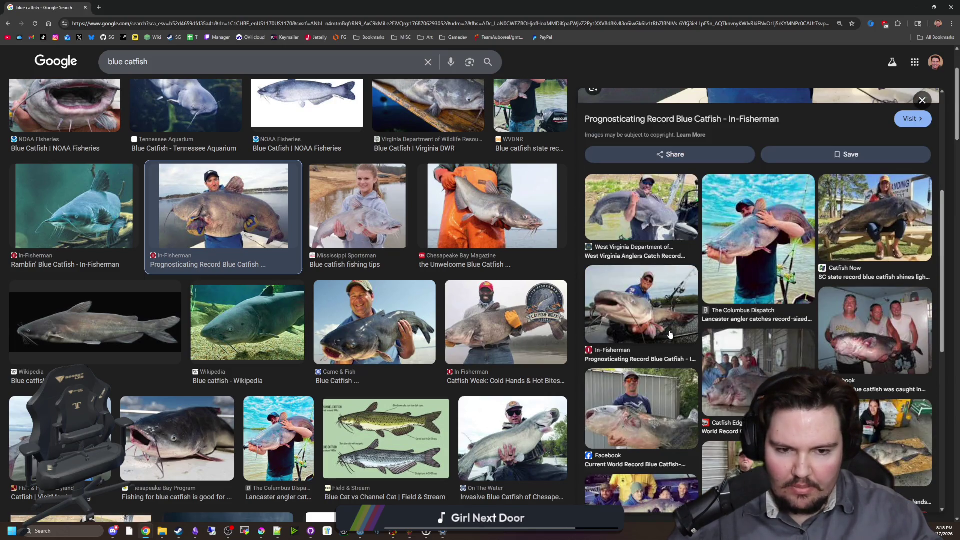
left_click(670, 334)
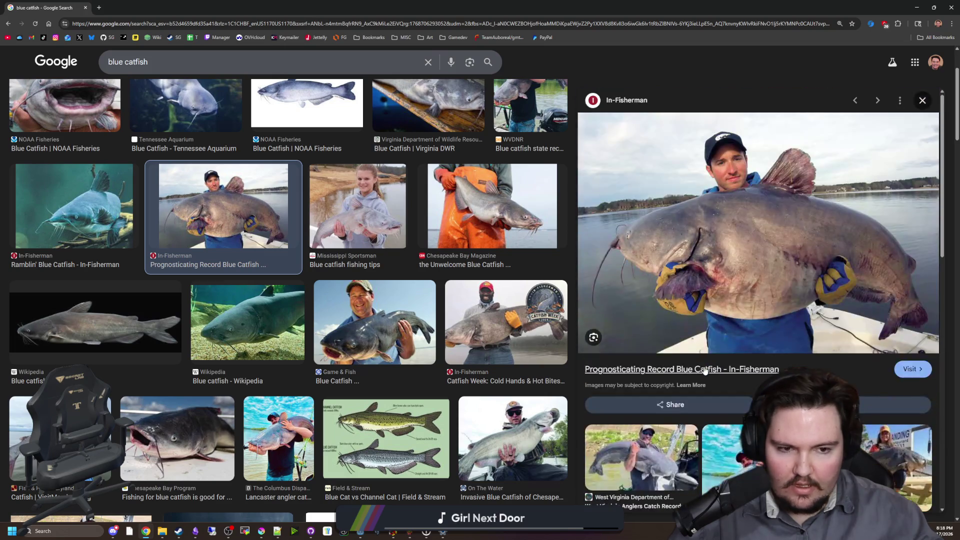
left_click(148, 325)
left_click(248, 322)
left_click(90, 232)
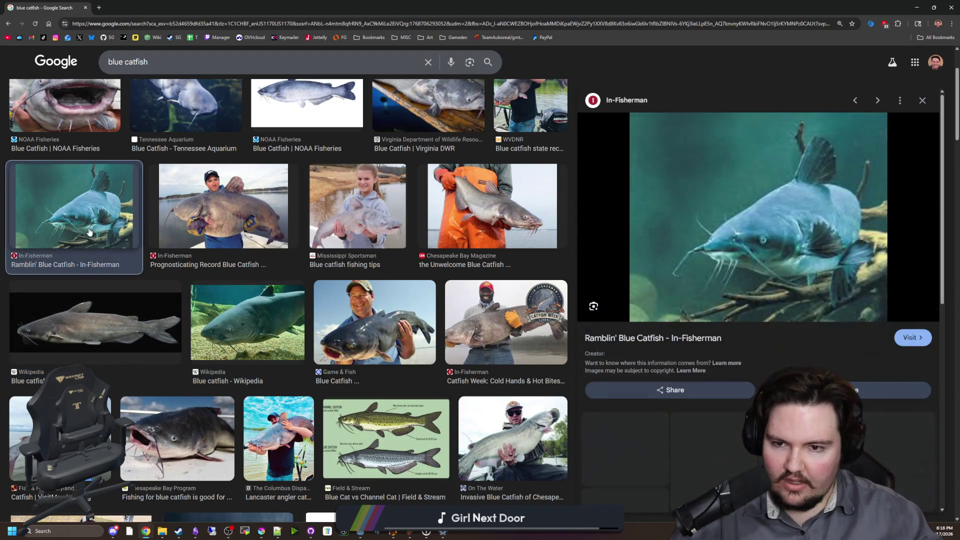
Preview more catfish images down to the Florida Museum one, then restore the browser window.
scroll(250, 358, "down", 3)
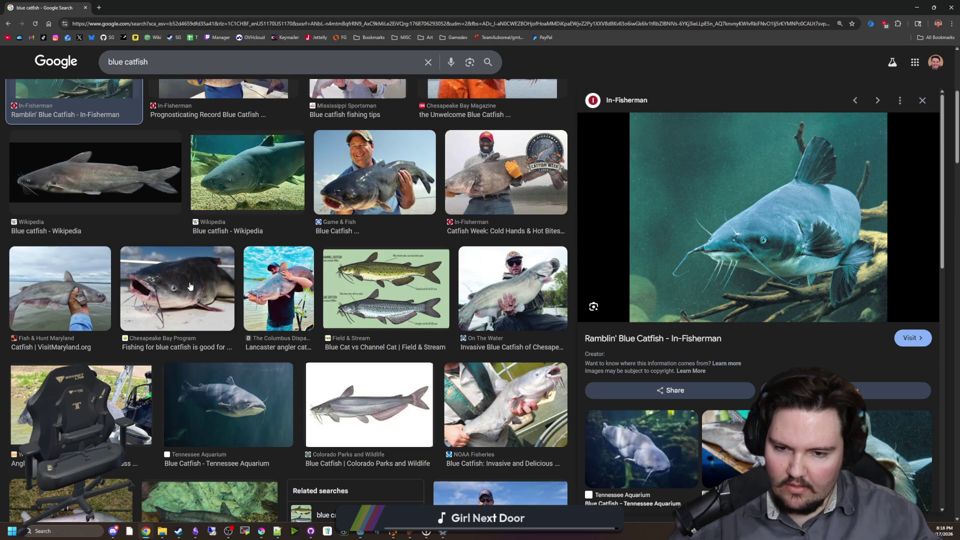
left_click(334, 369)
left_click(385, 300)
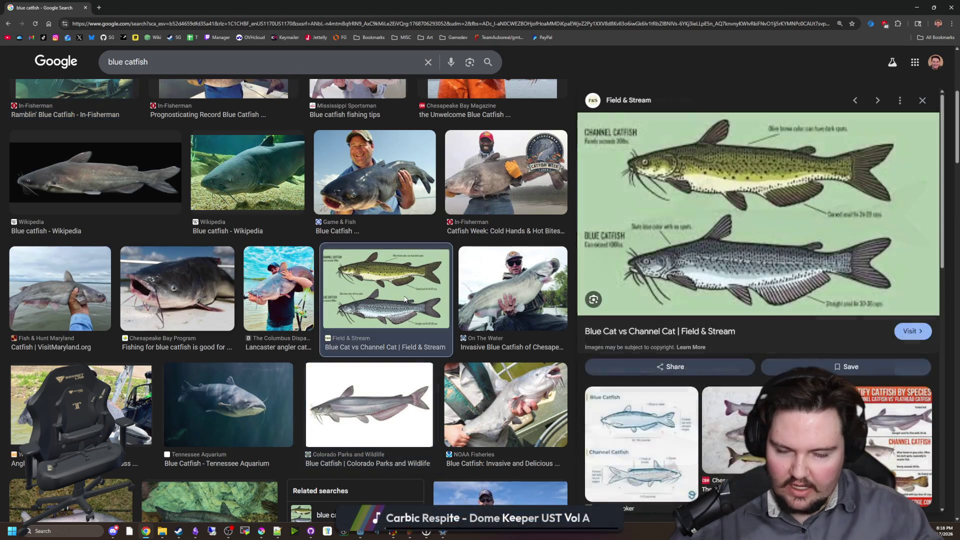
scroll(758, 300, "down", 7)
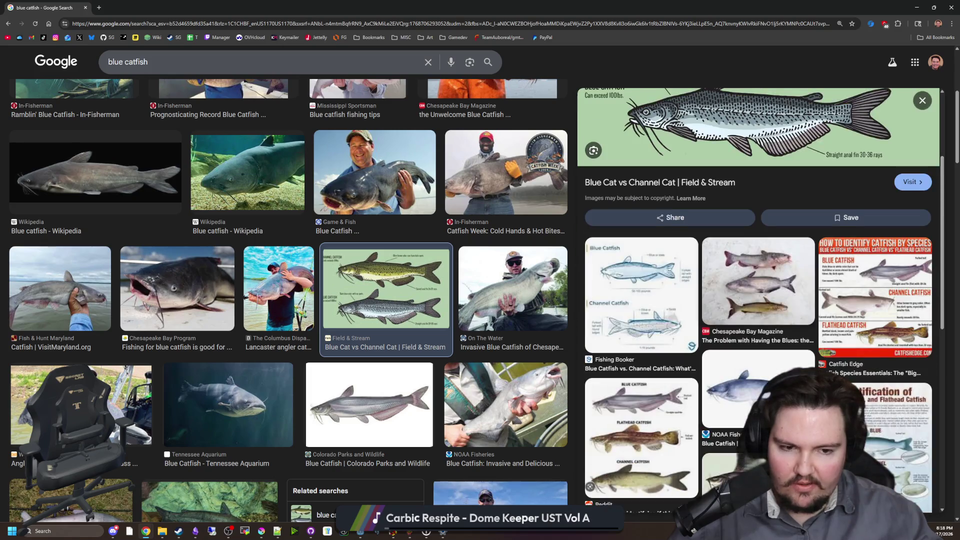
scroll(658, 398, "down", 3)
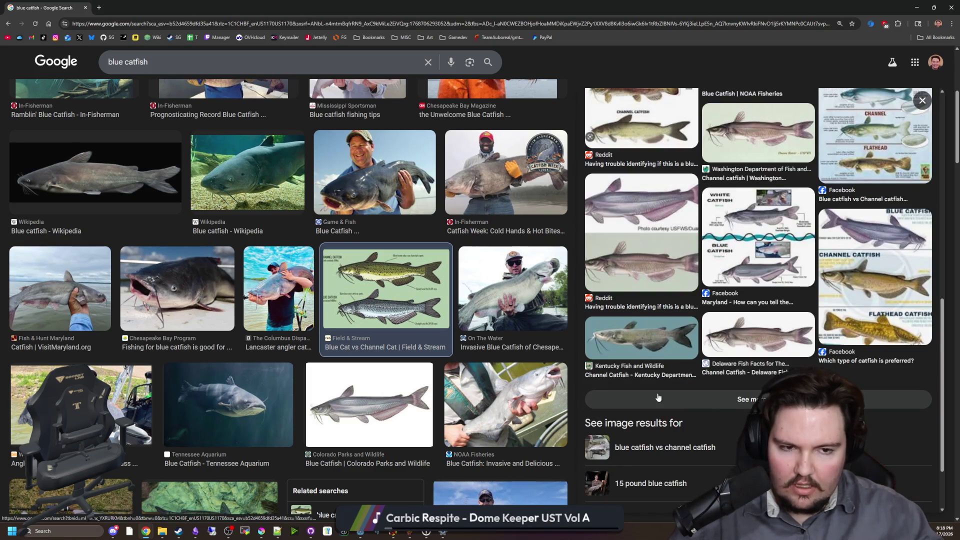
scroll(394, 329, "down", 7)
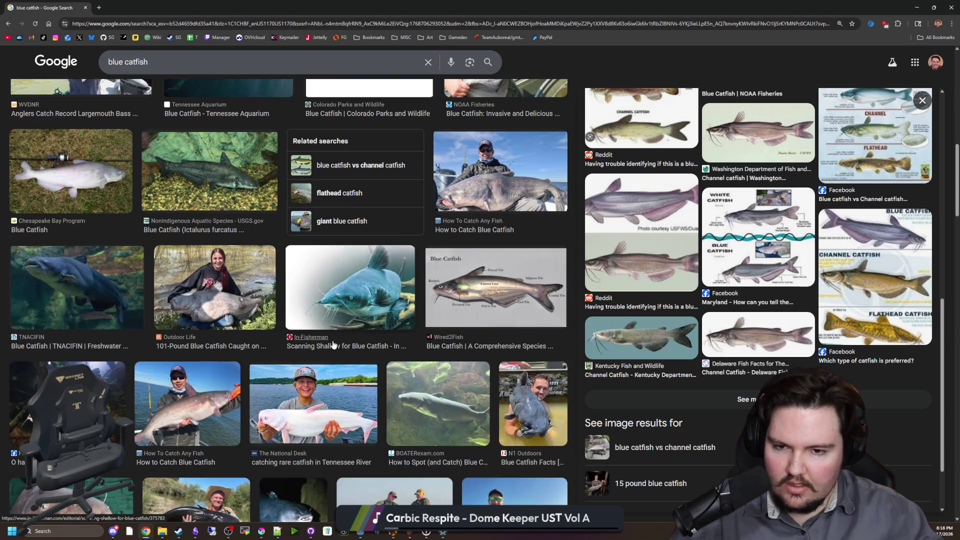
scroll(333, 344, "down", 4)
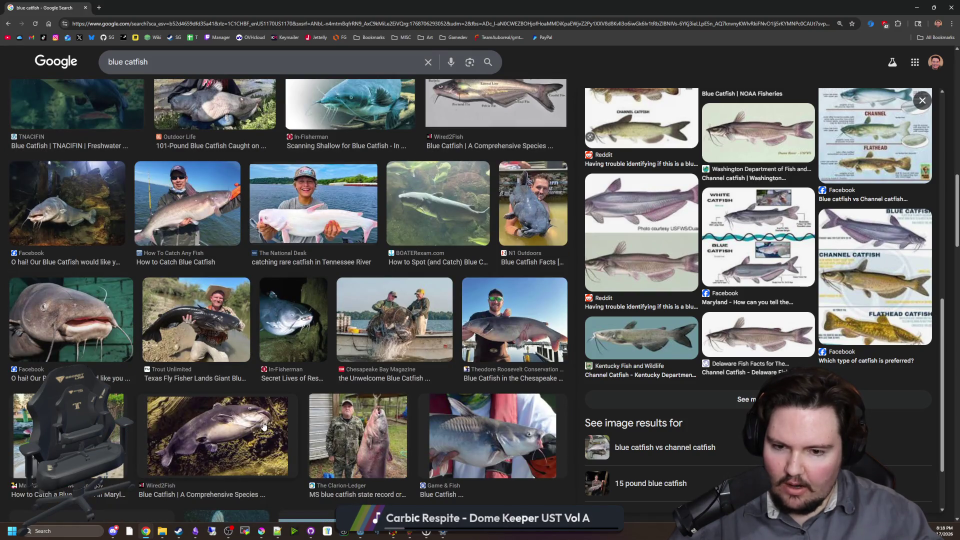
scroll(264, 426, "down", 2)
scroll(267, 418, "down", 2)
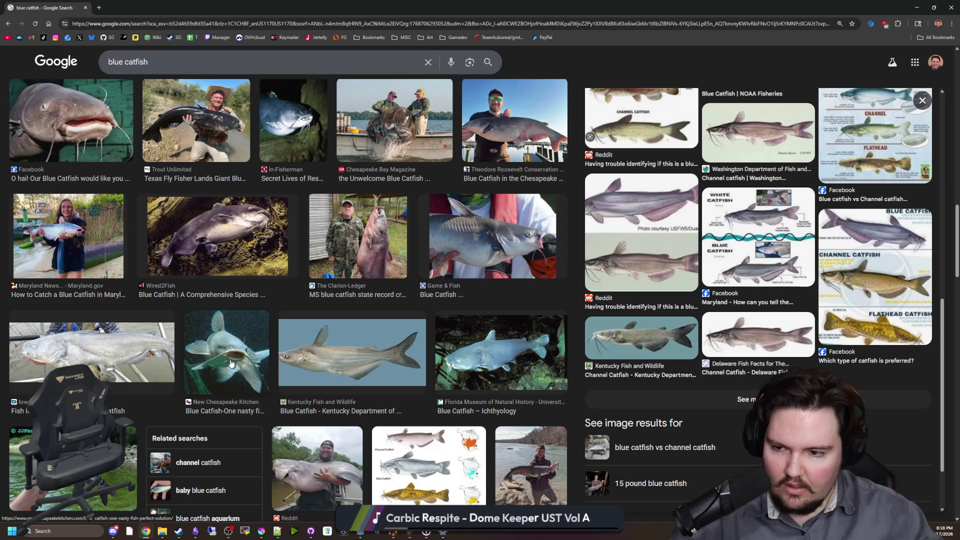
scroll(229, 363, "down", 2)
left_click(434, 271)
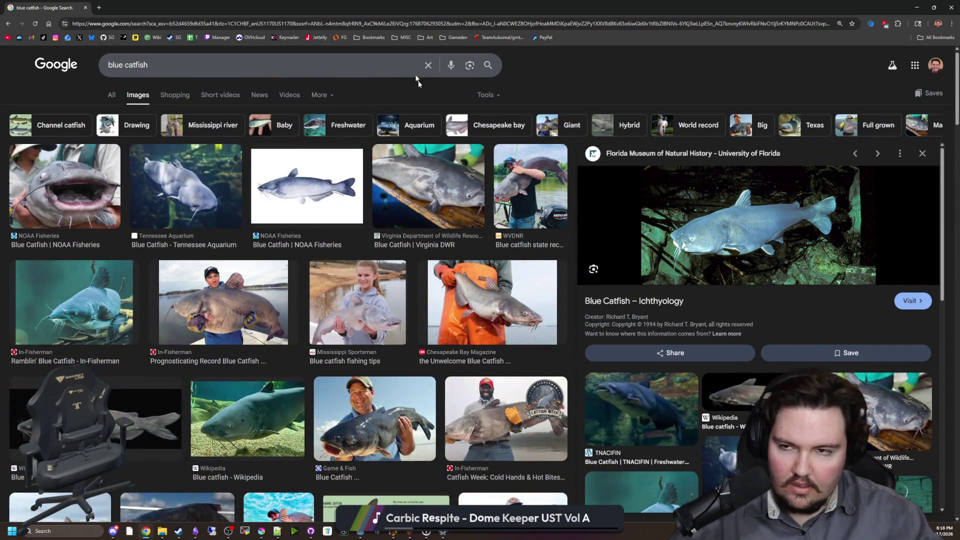
mouse_move(420, 7)
left_mouse_down()
mouse_move(553, 281)
mouse_move(577, 365)
left_mouse_up()
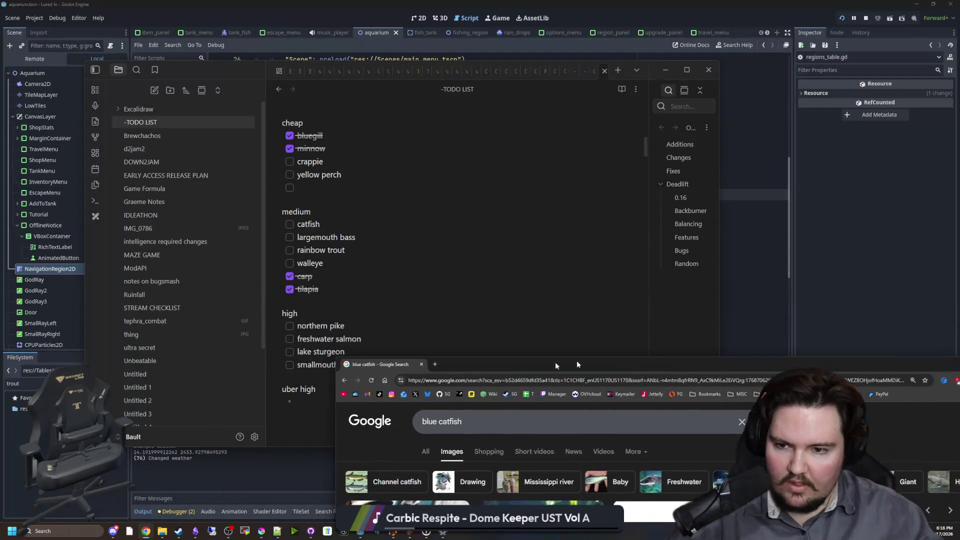
Rename the medium-tier 'catfish' entry to 'channel catfish' and bring the sunfish results forward.
left_click(422, 364)
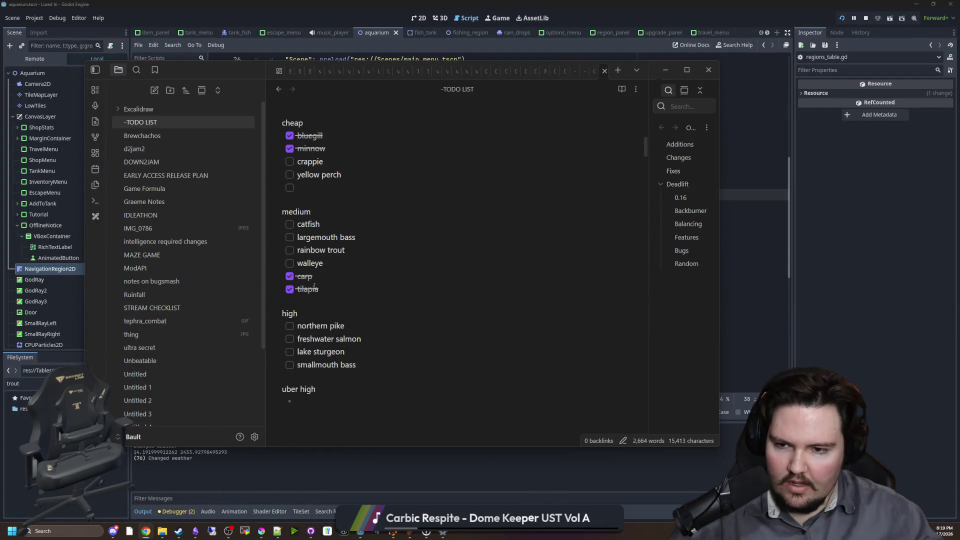
left_click(298, 223)
type("channel")
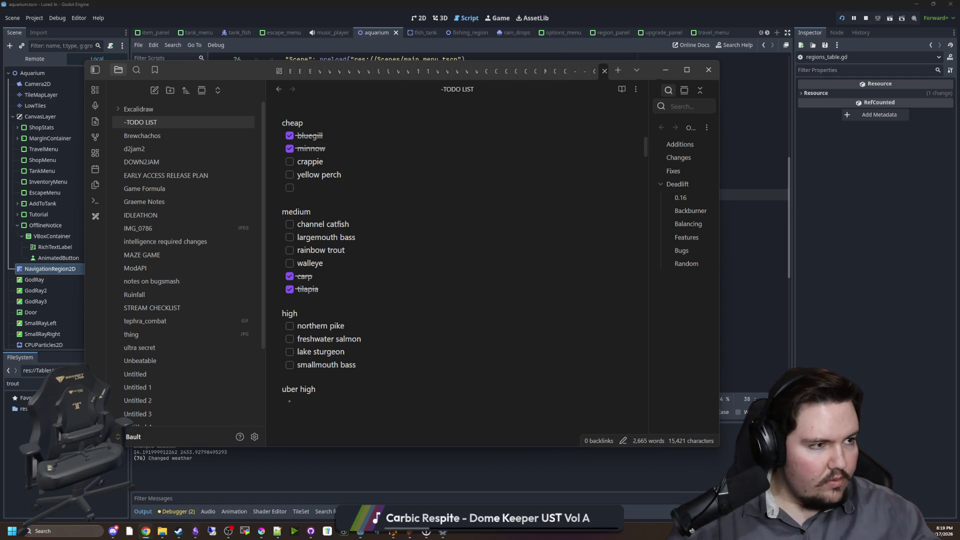
left_click(146, 531)
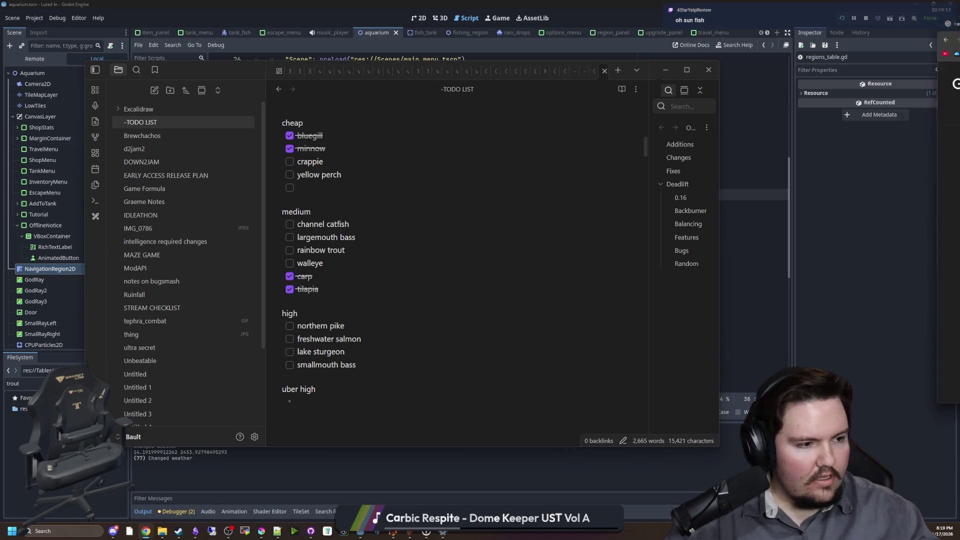
key("alt+Tab")
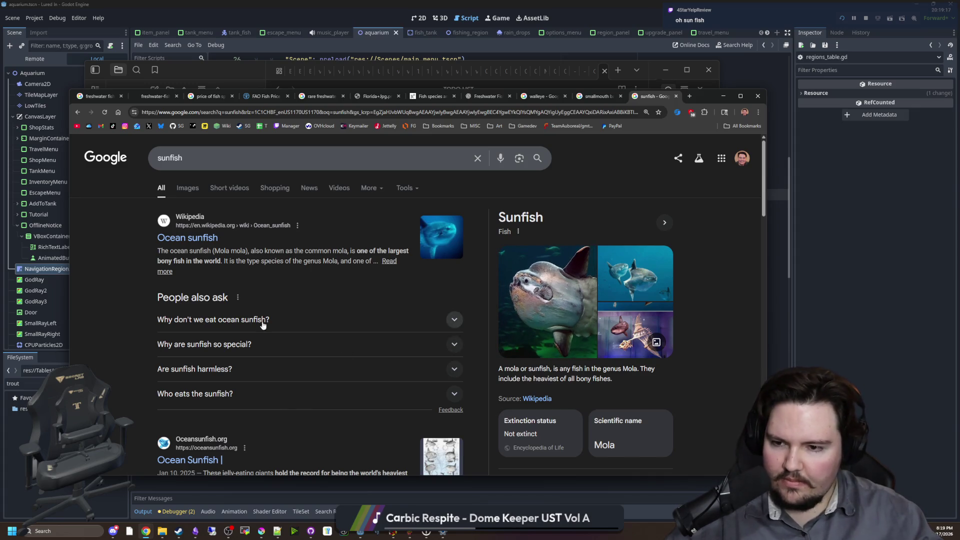
Scroll the sunfish results, go back to dace fish images, and move the browser mostly off screen.
scroll(270, 317, "down", 4)
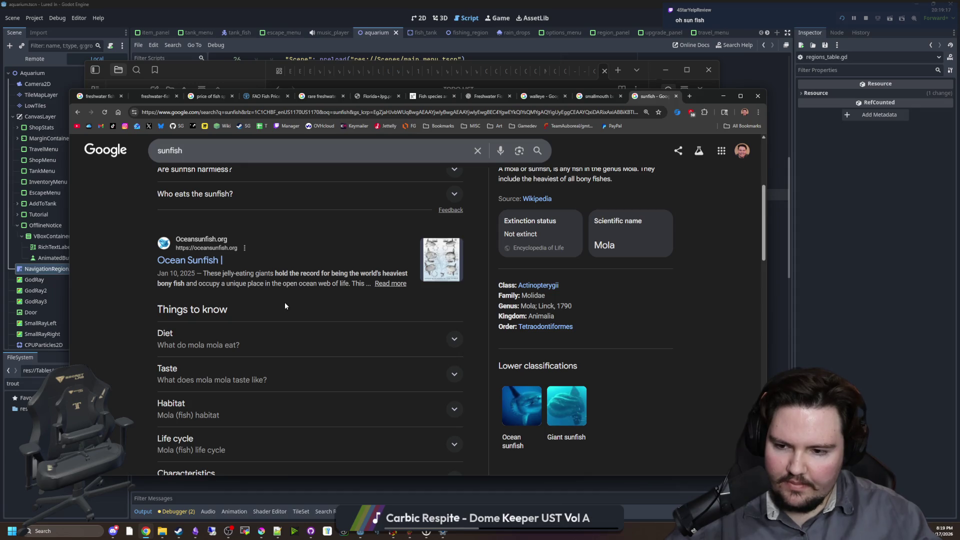
scroll(280, 356, "down", 5)
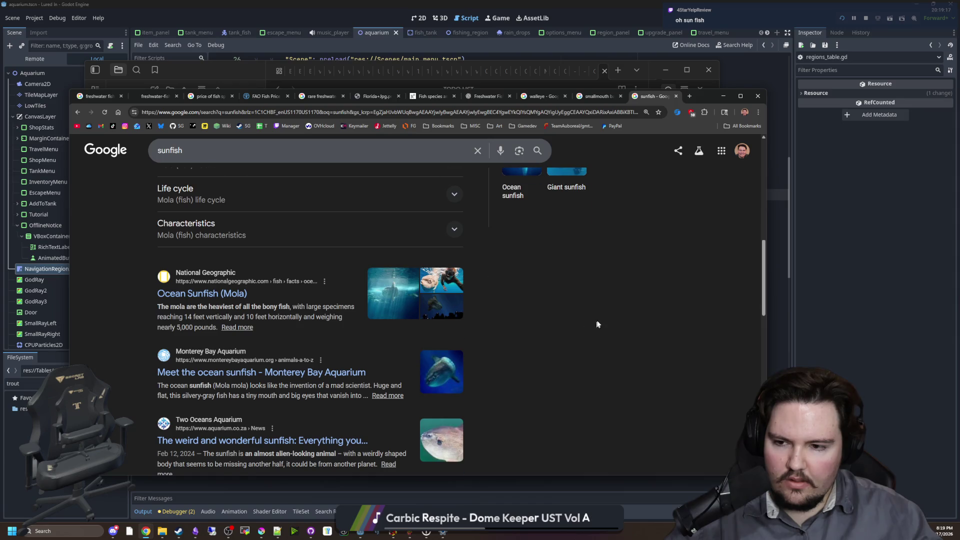
scroll(595, 326, "up", 10)
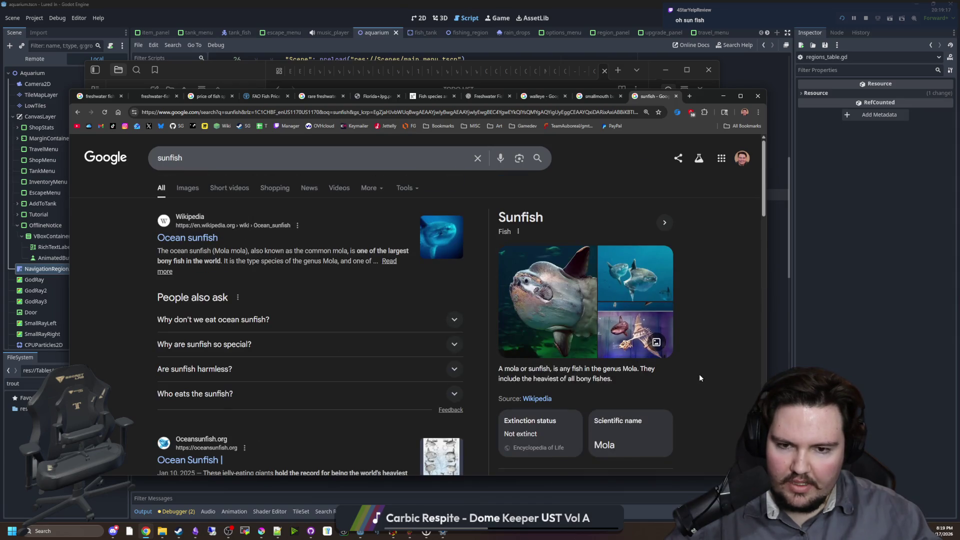
key("alt+Left")
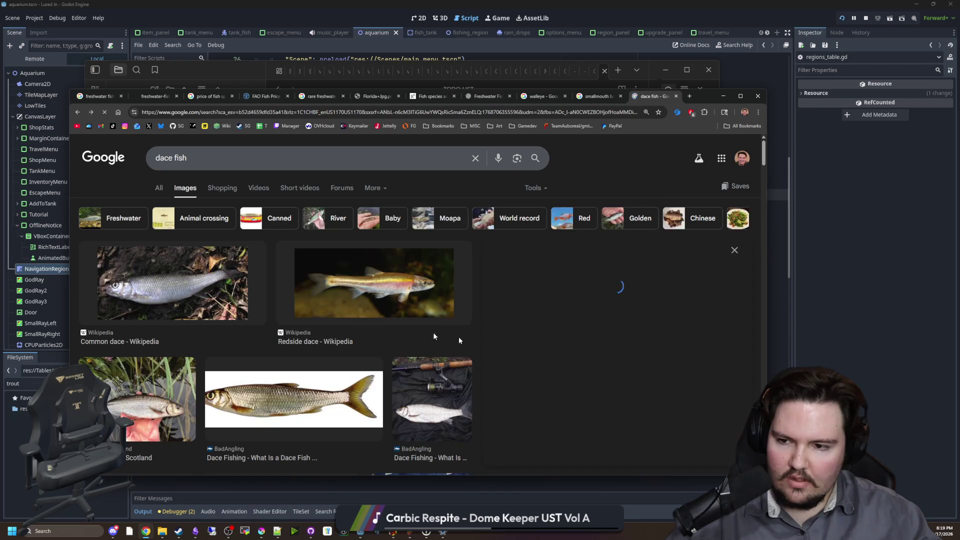
left_click_drag(700, 96, 959, 171)
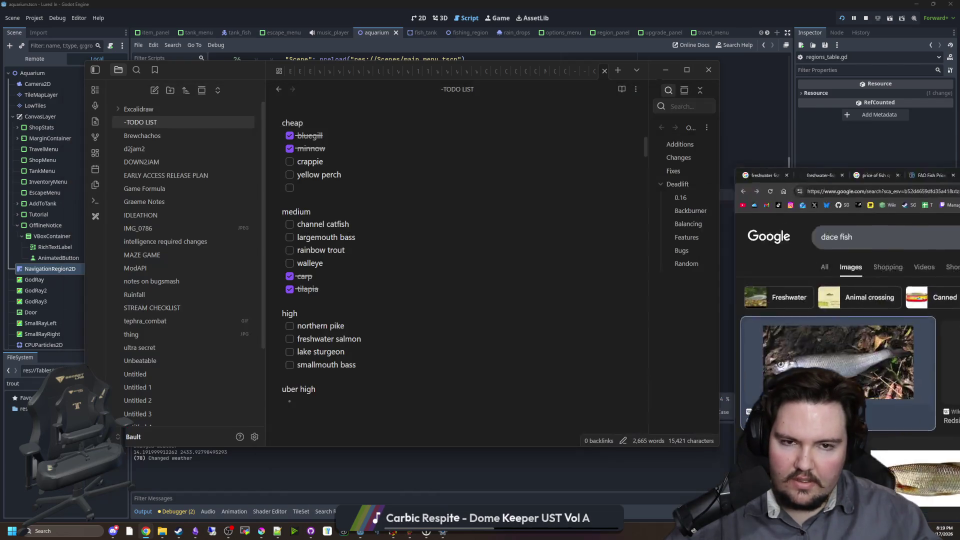
Review the cheap-tier fish entries, including dace, then bring the dace fish images back.
left_click(347, 192)
type("dace")
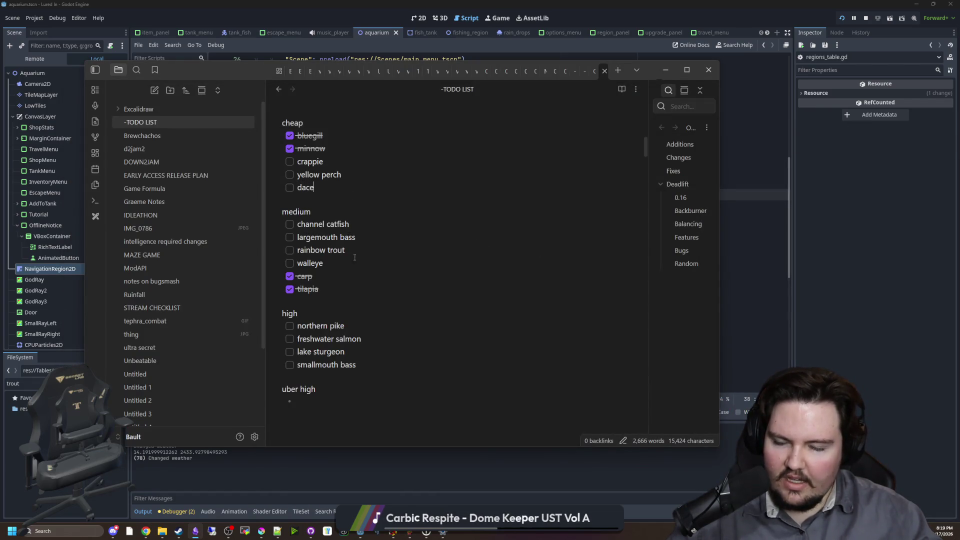
left_click_drag(385, 360, 370, 135)
left_click(372, 187)
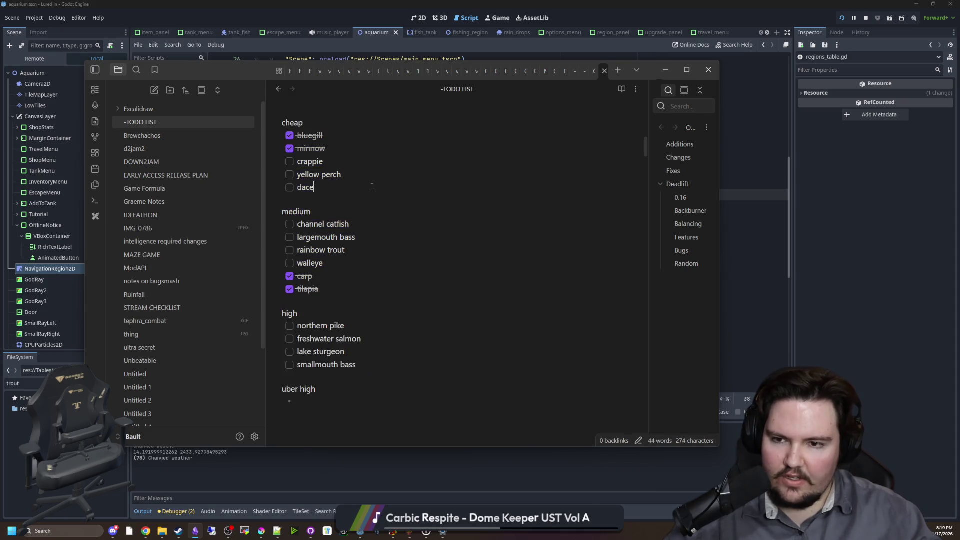
left_click_drag(363, 174, 296, 133)
left_click(362, 175)
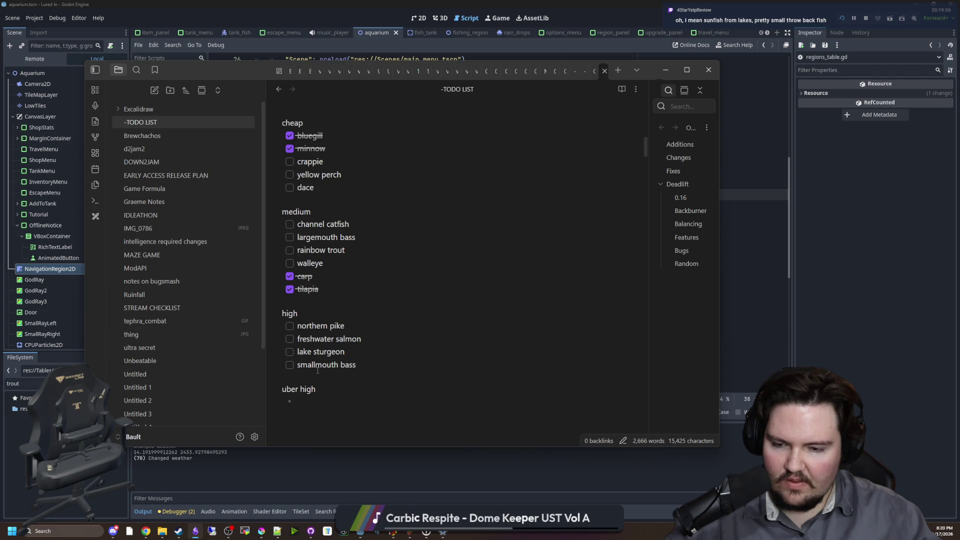
mouse_move(950, 85)
left_mouse_down()
mouse_move(750, 85)
mouse_move(350, 25)
mouse_move(350, 2)
left_mouse_up()
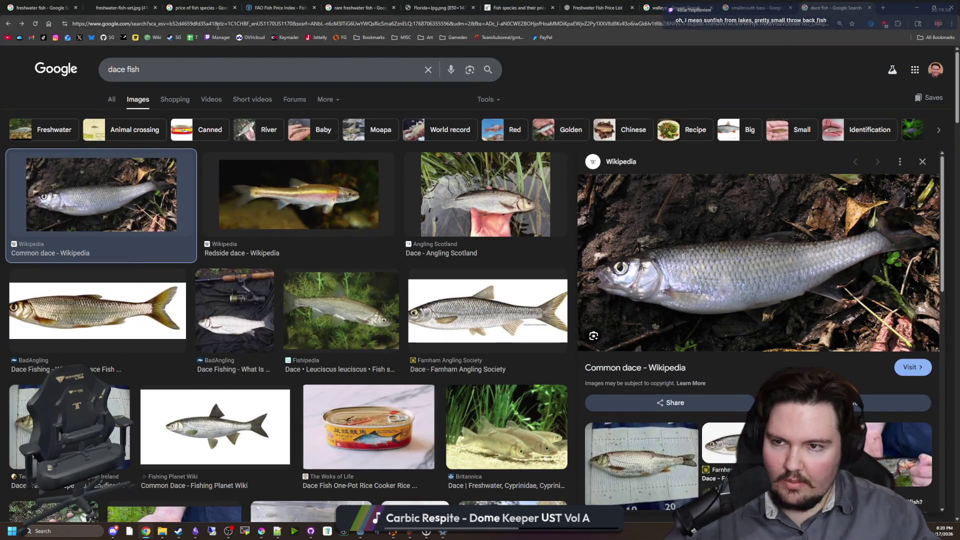
Search Google for 'lake sunfish' and read whether bluegills and sunfish are the same.
left_click(218, 25)
type("nfish lake")
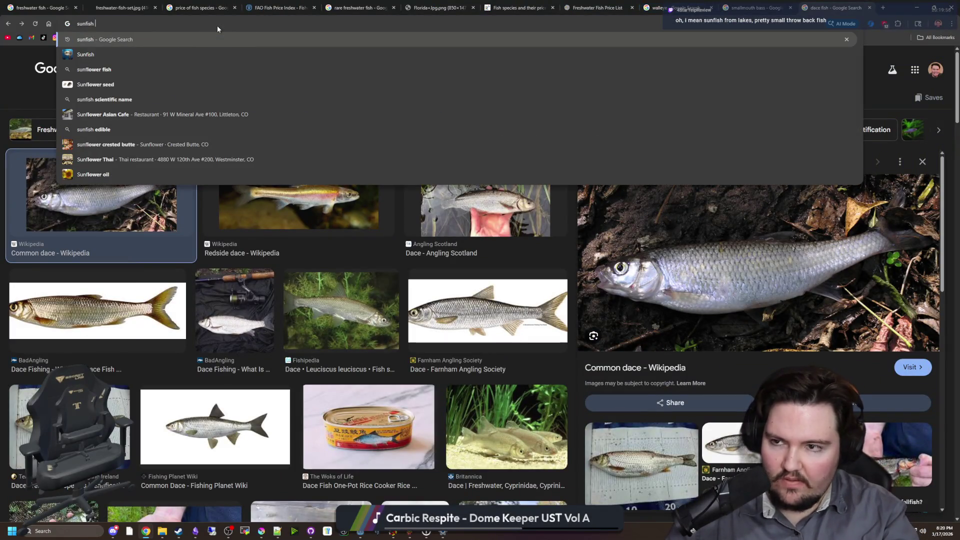
key("Return")
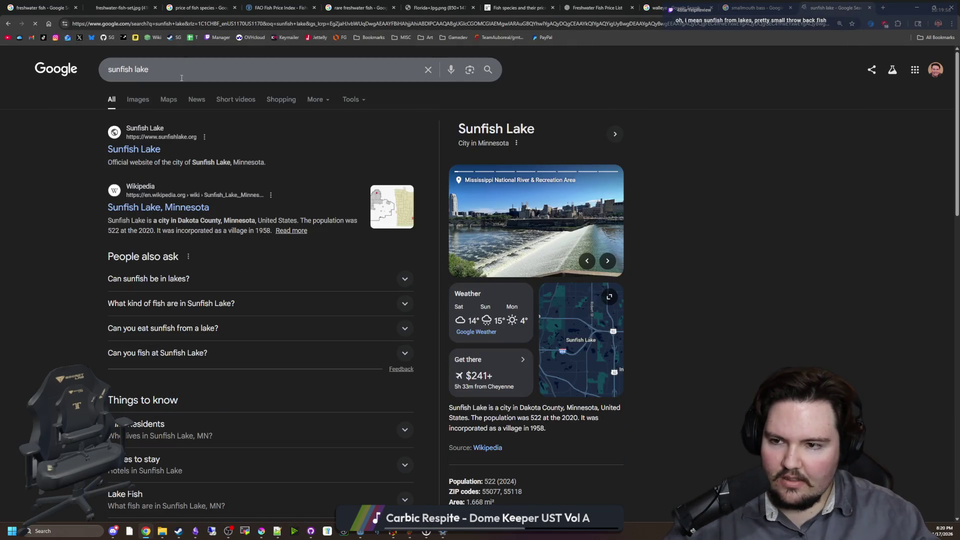
triple_click(182, 77)
type("lake sunfish")
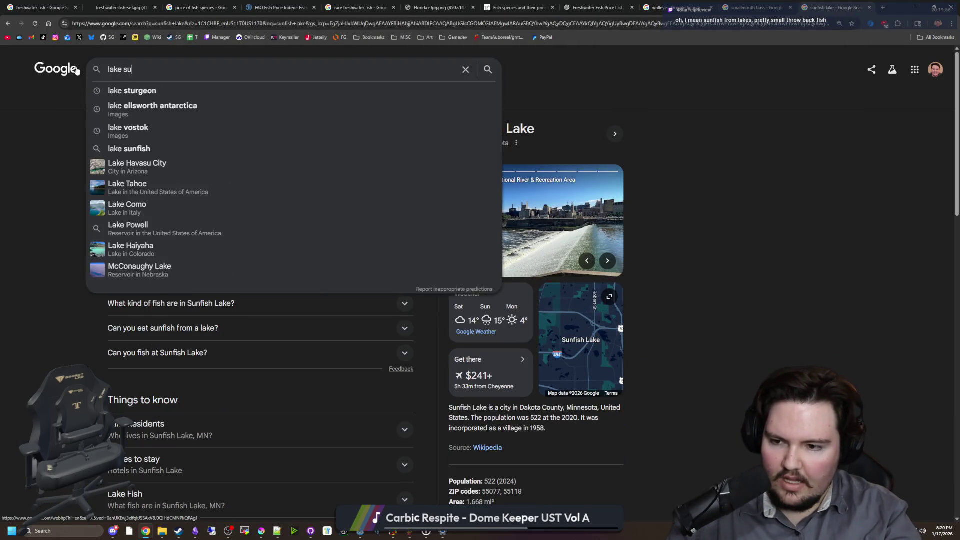
key("Return")
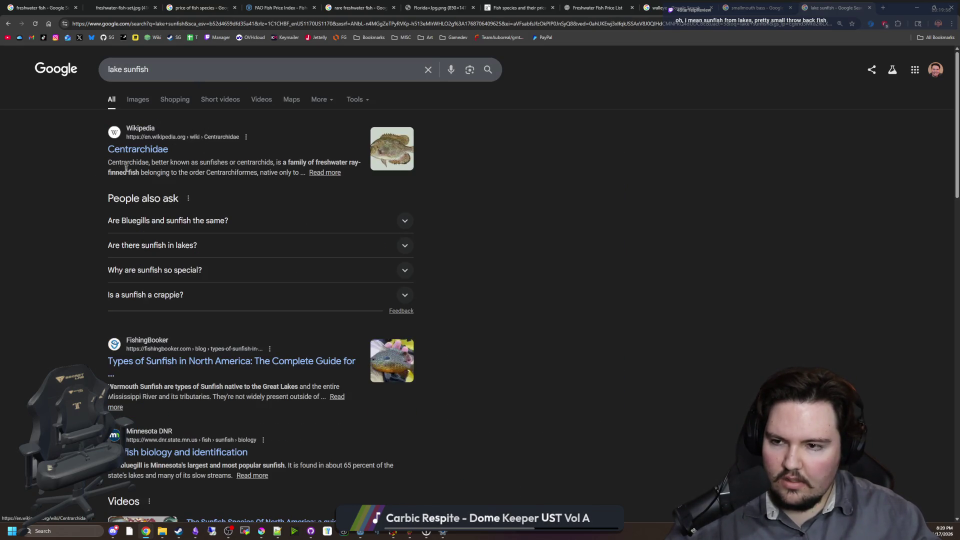
left_click(180, 226)
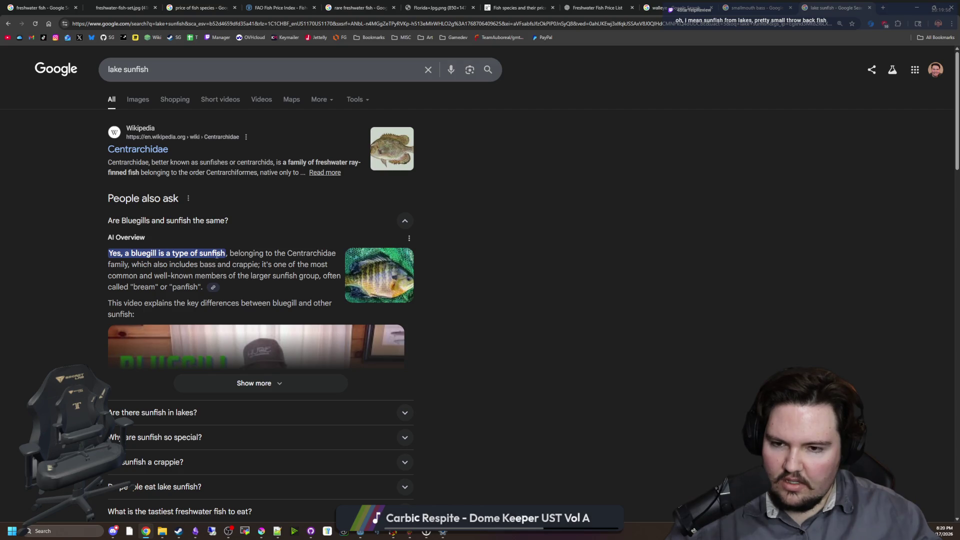
left_click(205, 223)
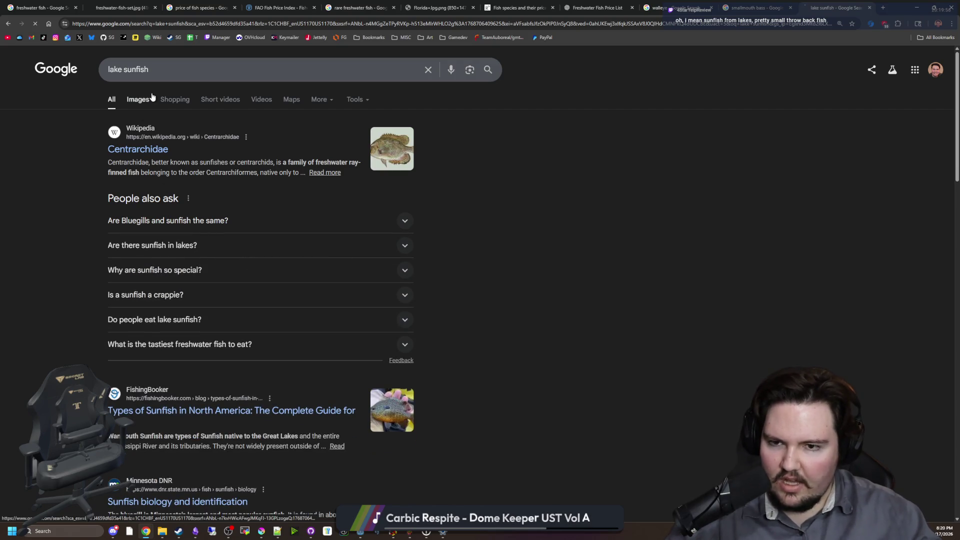
Preview lake sunfish images: Orangespotted, Northern, Redear, Green, Pumpkinseed and others.
left_click(139, 99)
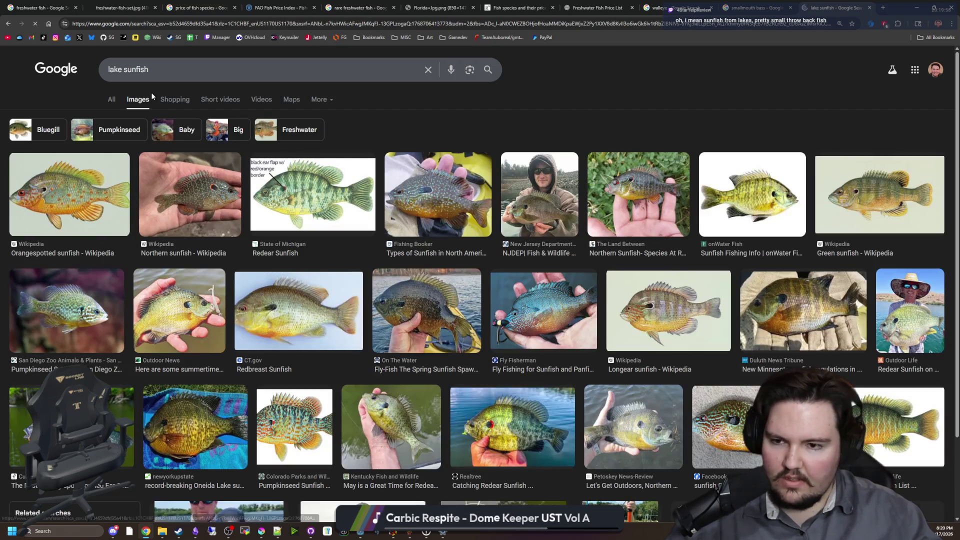
left_click(102, 214)
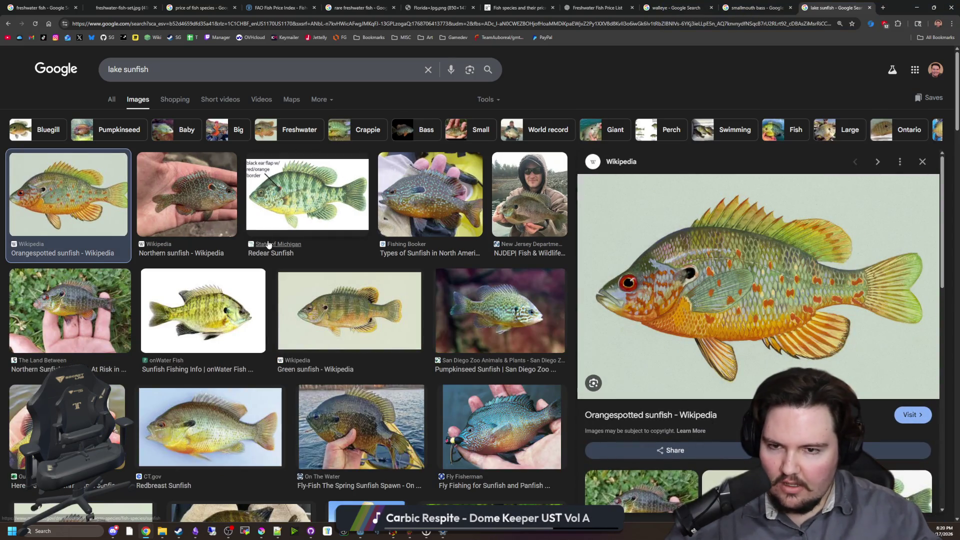
left_click(225, 207)
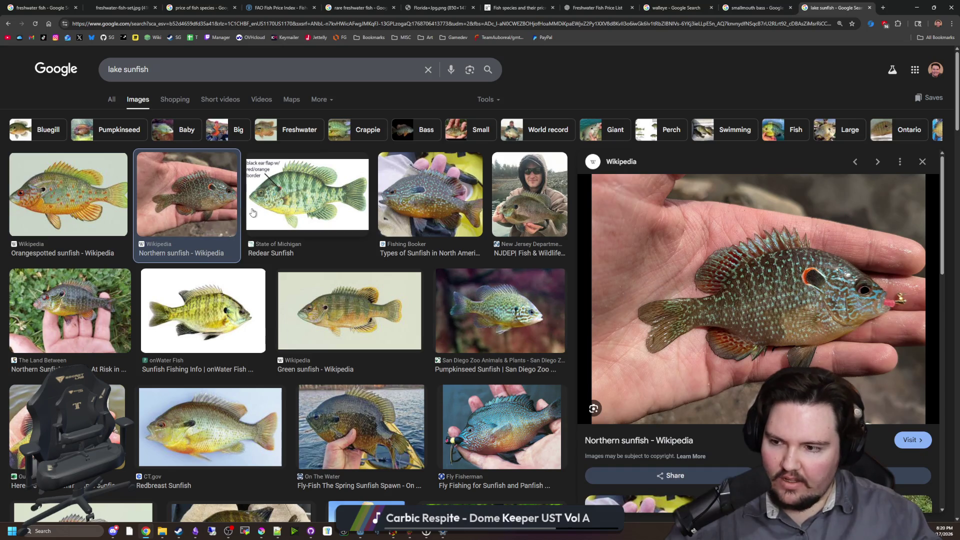
left_click(321, 202)
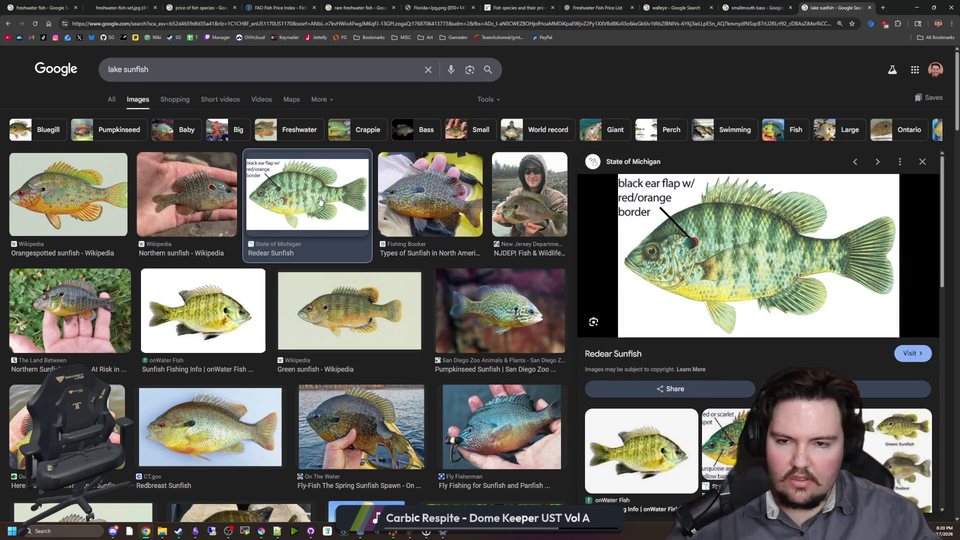
left_click(459, 222)
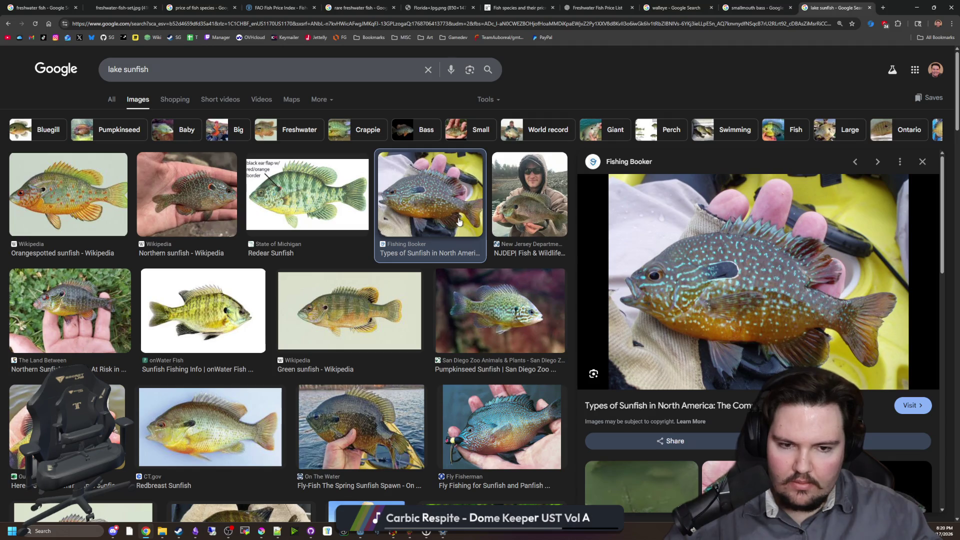
left_click(538, 199)
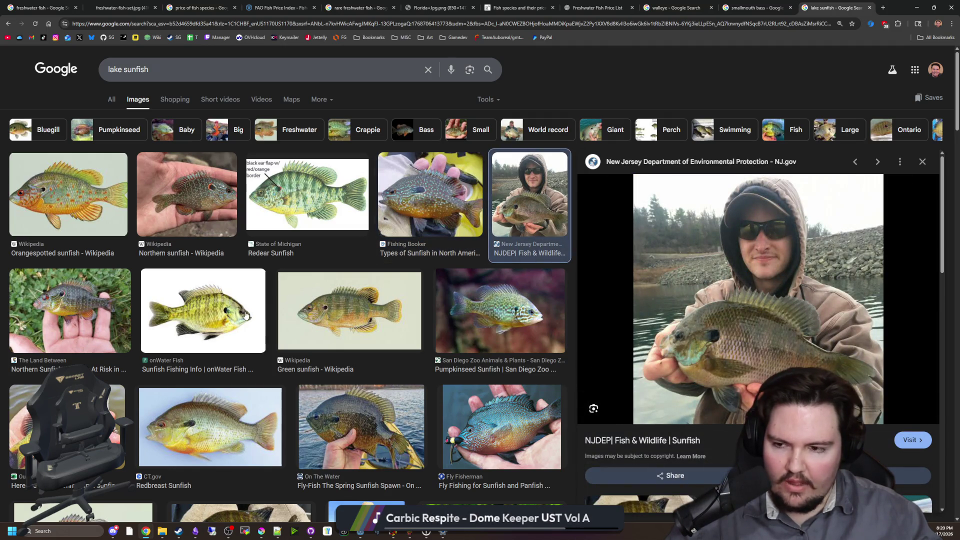
left_click(90, 314)
left_click(203, 311)
left_click(380, 314)
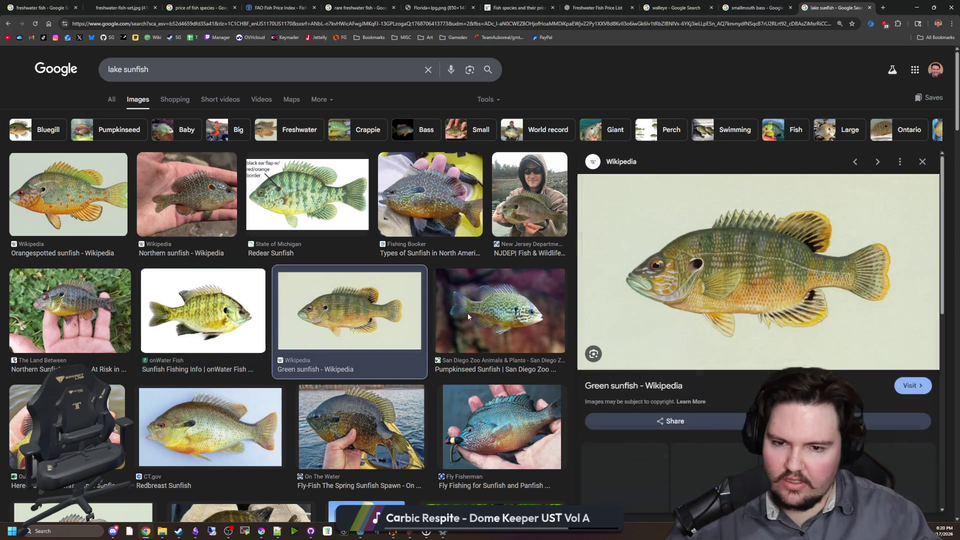
left_click(468, 316)
scroll(419, 278, "down", 3)
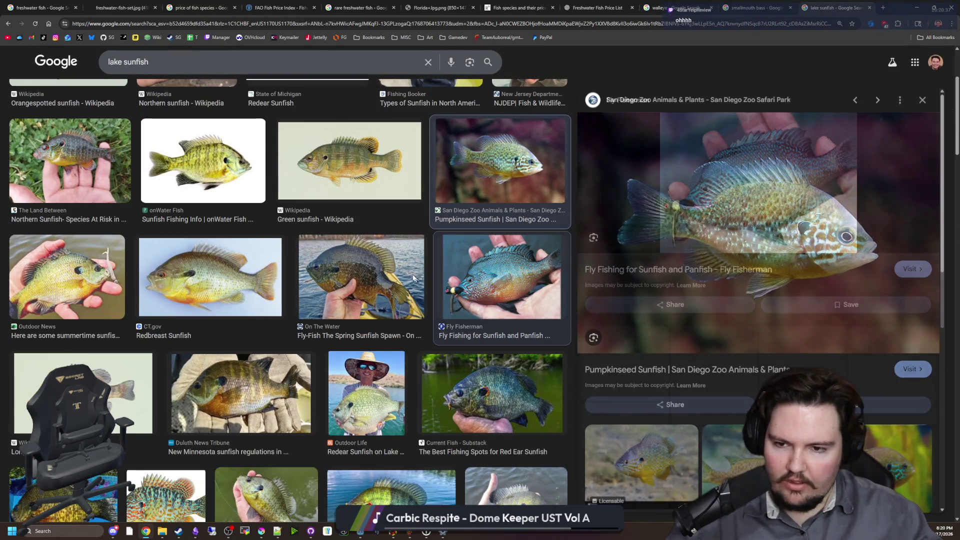
left_click(419, 278)
Scroll further and open the Common Sunfishes comparison chart.
scroll(214, 273, "down", 4)
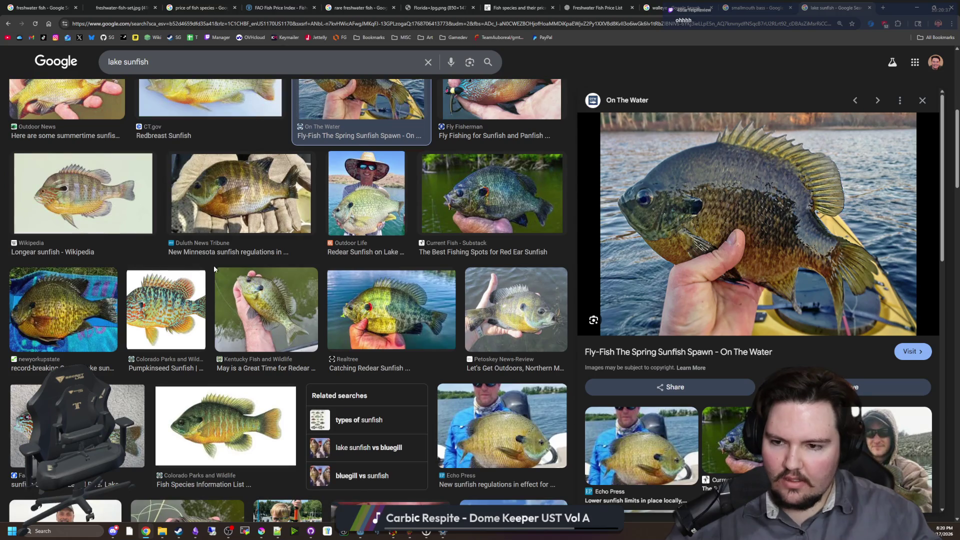
scroll(295, 291, "down", 2)
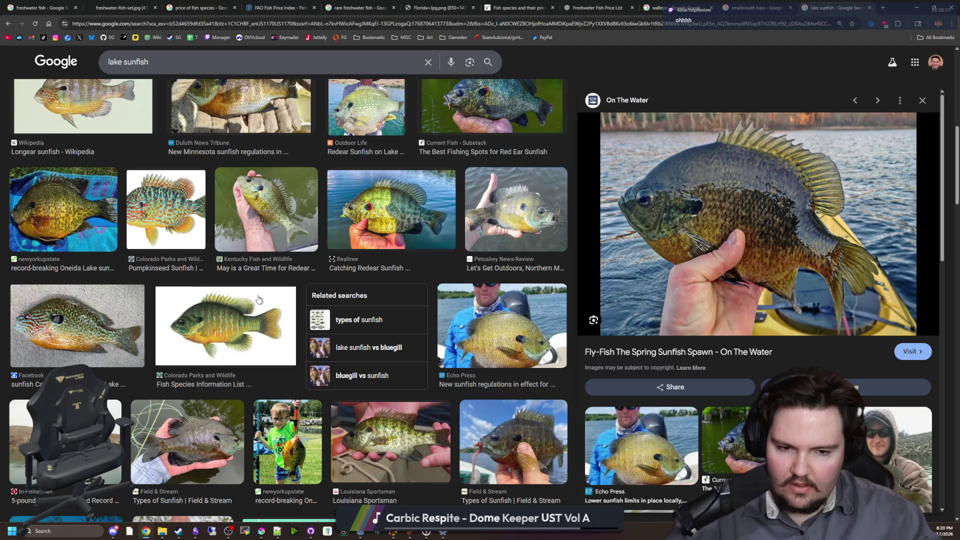
scroll(258, 299, "down", 3)
scroll(259, 299, "down", 2)
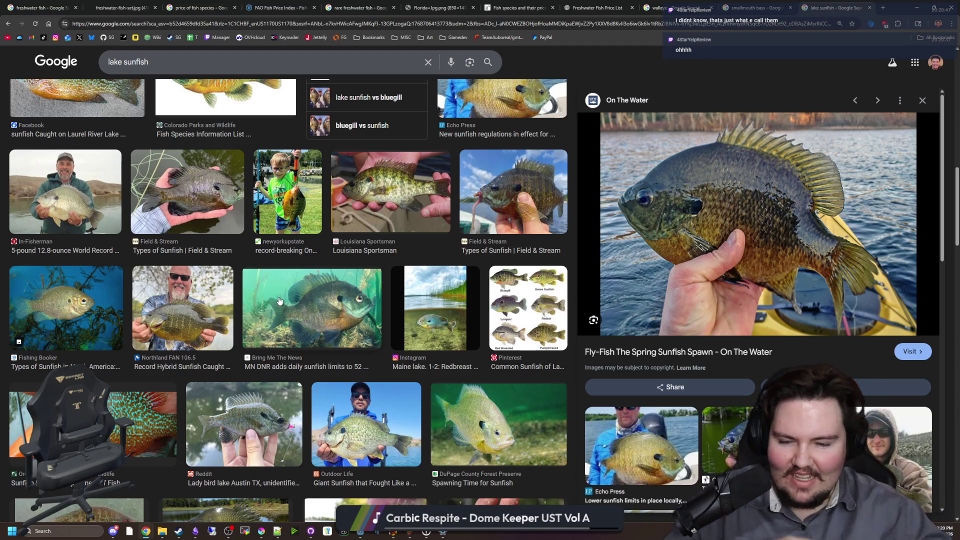
left_click(540, 312)
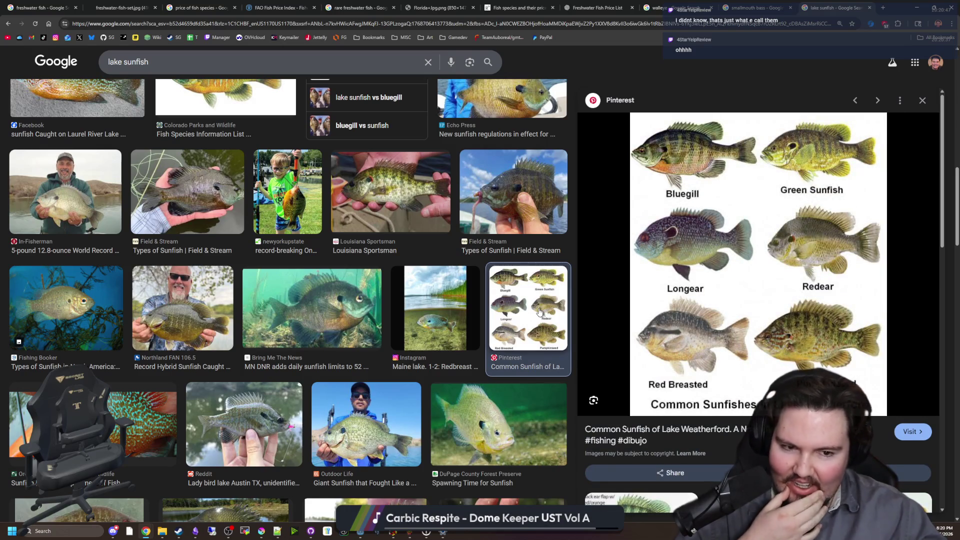
scroll(456, 320, "down", 3)
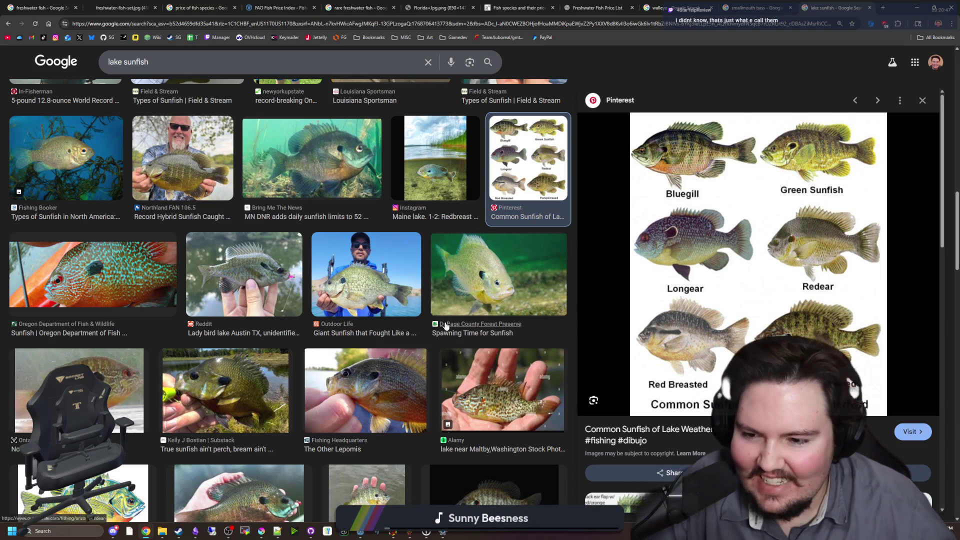
scroll(298, 293, "down", 4)
scroll(298, 293, "down", 3)
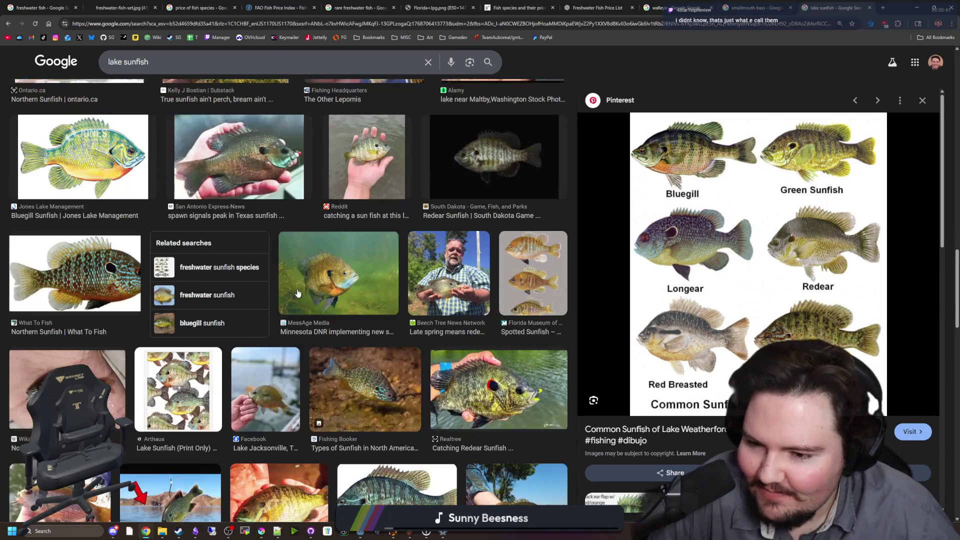
scroll(358, 274, "down", 6)
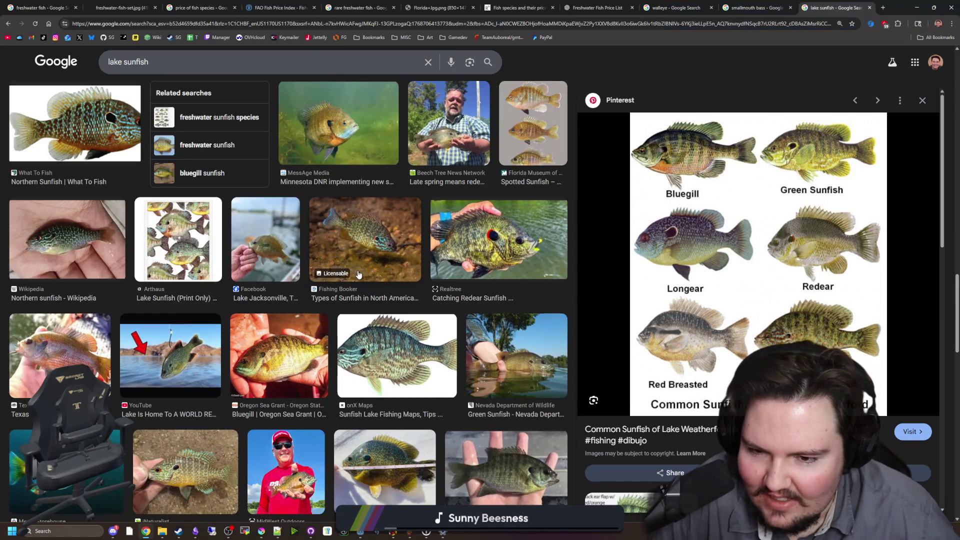
scroll(296, 220, "down", 8)
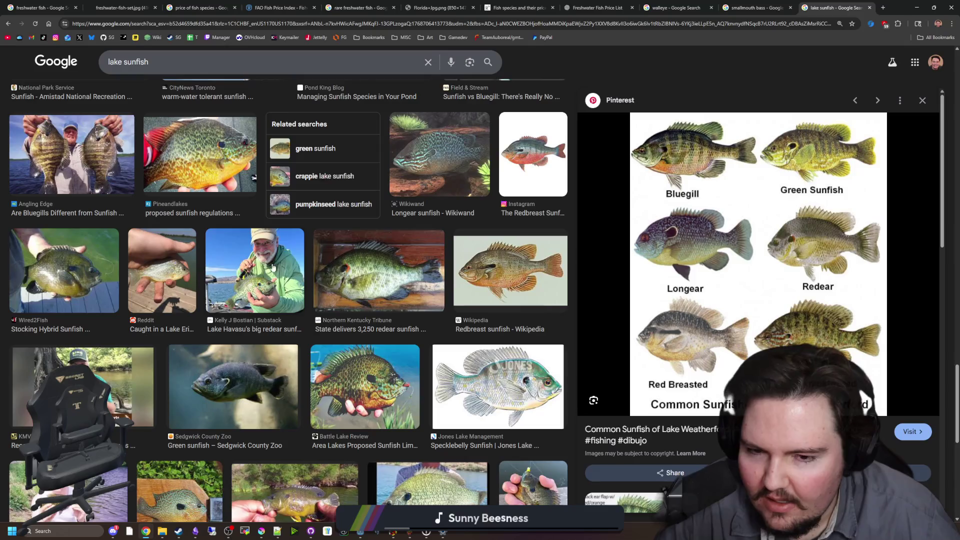
Preview the Northern Kentucky Tribune and Redbreast sunfish images, then minimize the browser.
left_click(344, 273)
left_click(510, 270)
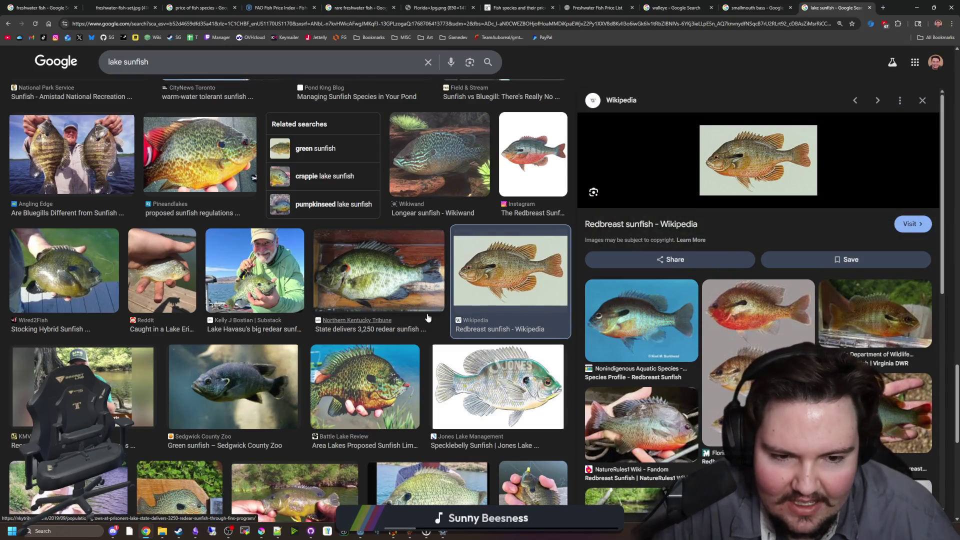
scroll(387, 289, "down", 7)
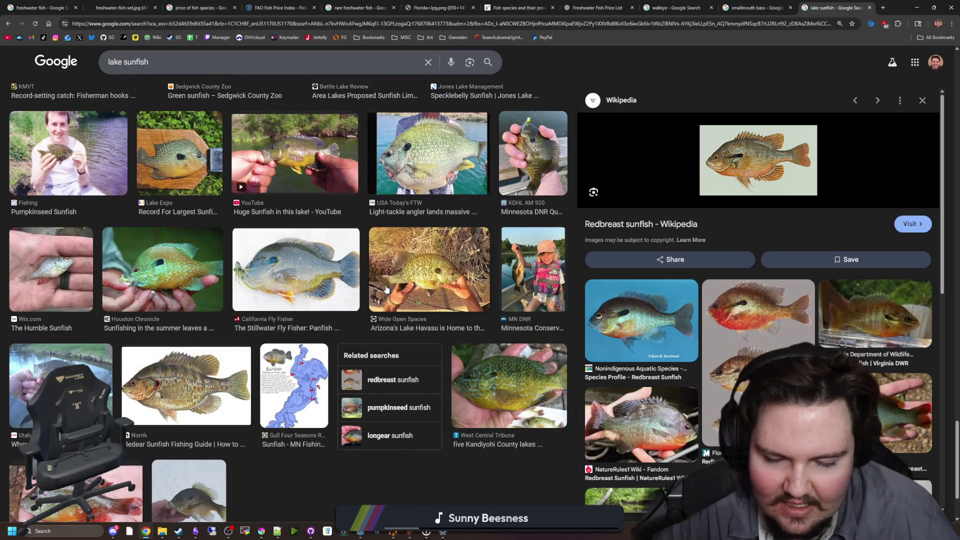
scroll(386, 290, "down", 2)
scroll(387, 289, "up", 10)
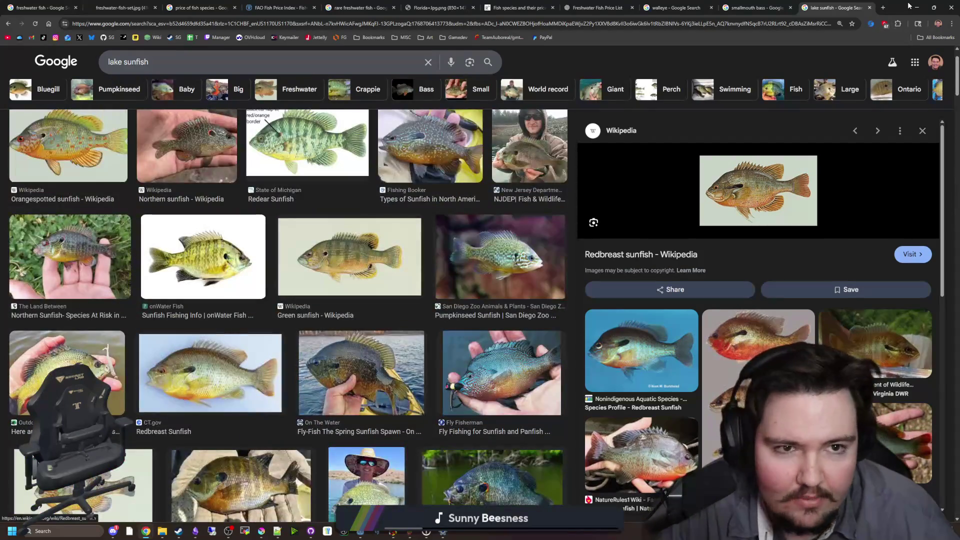
key("super+Down")
key("super+Down")
Review the cheap-tier fish from bluegill to dace in the TODO list.
scroll(379, 341, "up", 2)
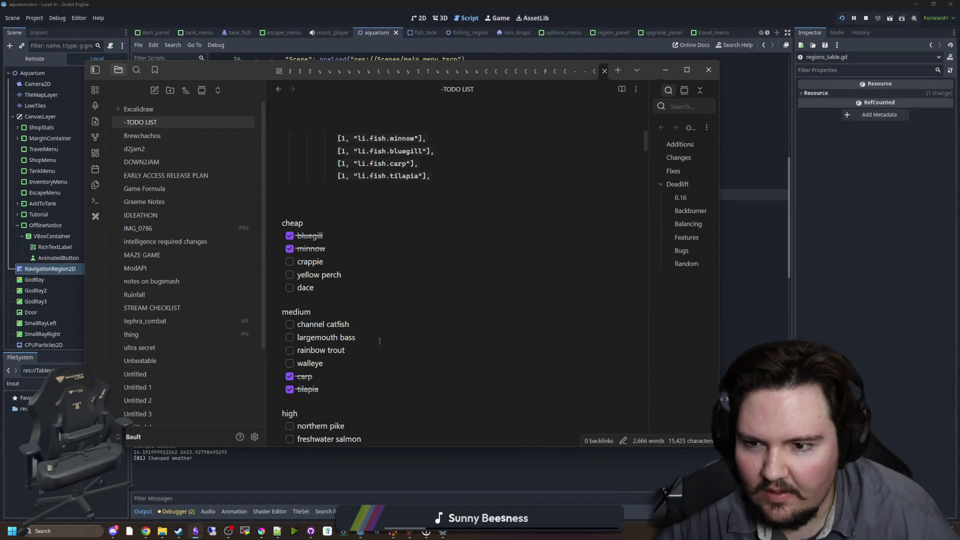
scroll(336, 294, "down", 1)
left_click_drag(315, 237, 298, 186)
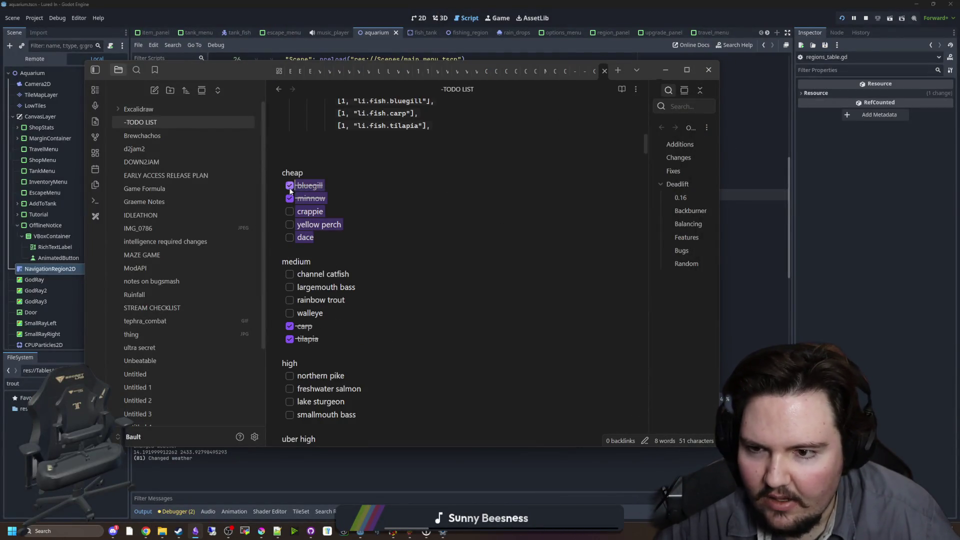
left_click(304, 198)
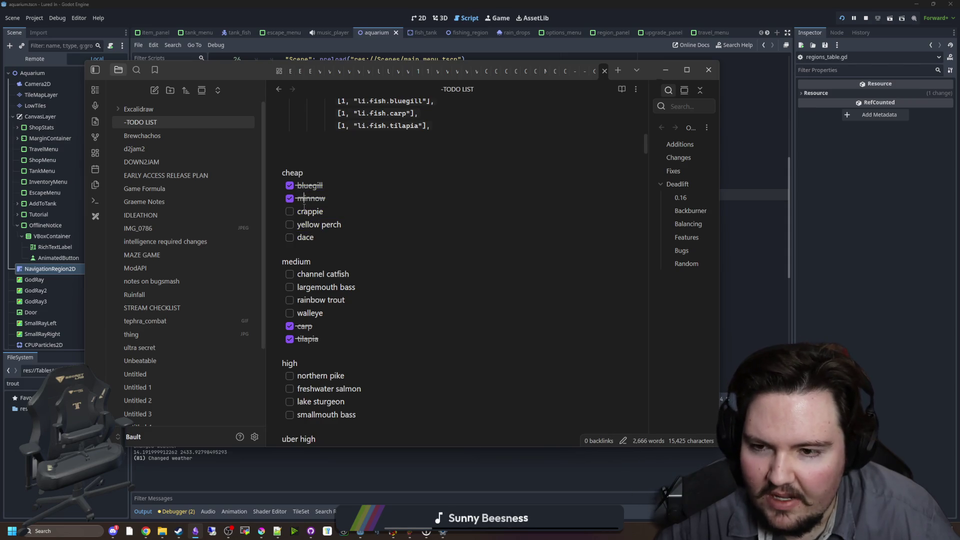
mouse_move(319, 241)
left_mouse_down()
mouse_move(300, 239)
mouse_move(324, 238)
mouse_move(291, 191)
left_mouse_up()
left_click(306, 198)
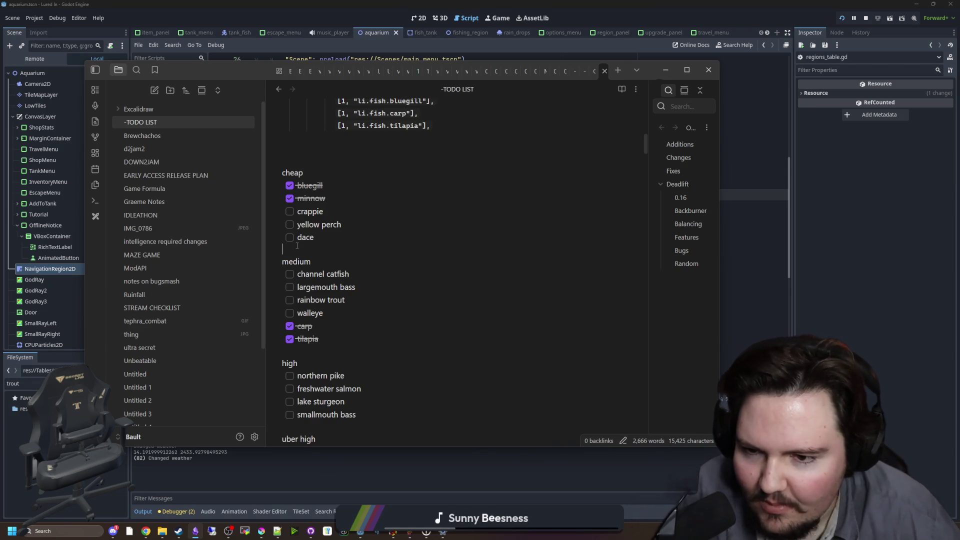
Check the carp entry, then return to the carp fish search results.
scroll(298, 250, "down", 1)
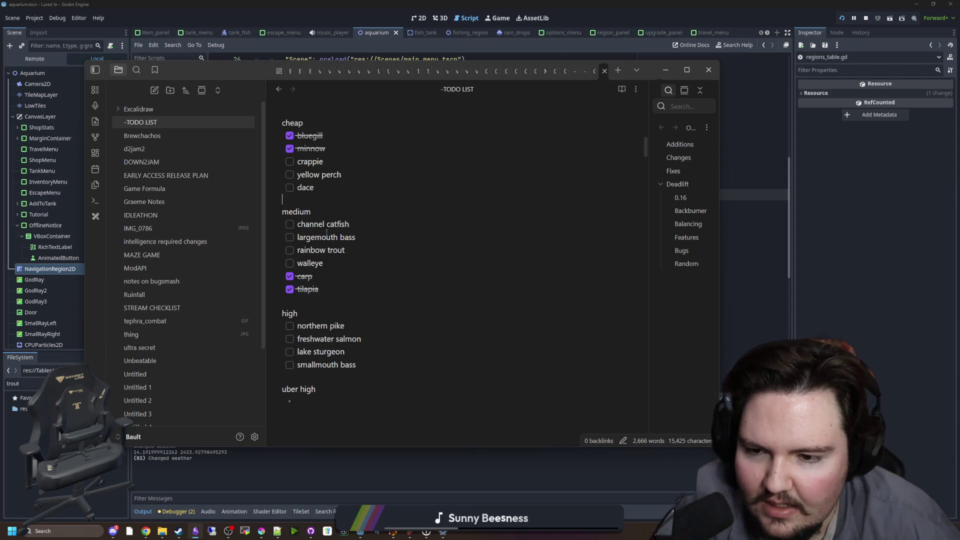
double_click(312, 278)
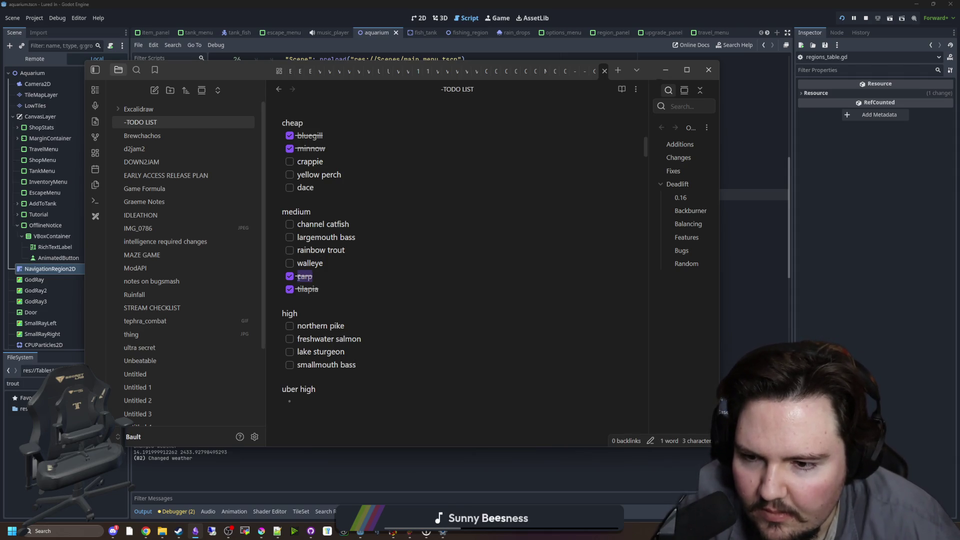
left_click(309, 278)
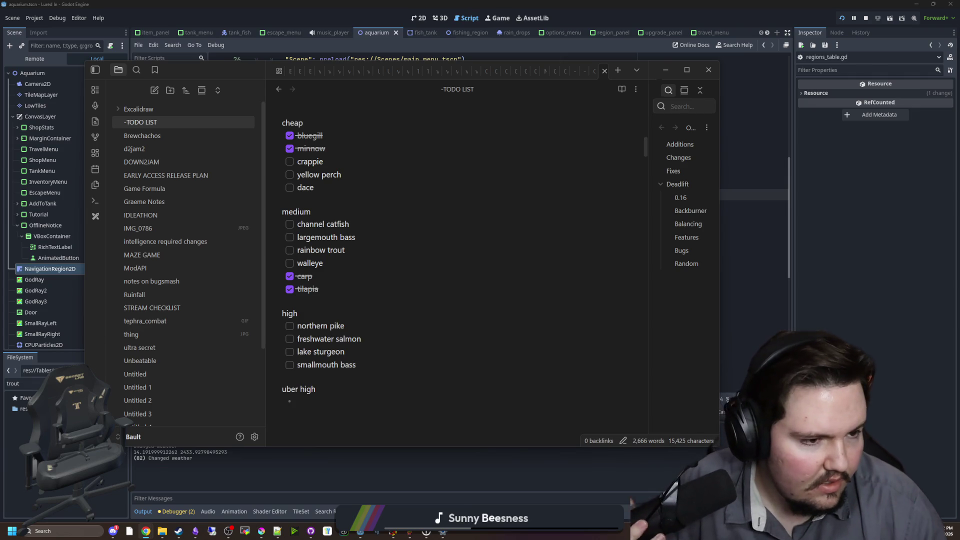
key("alt+Tab")
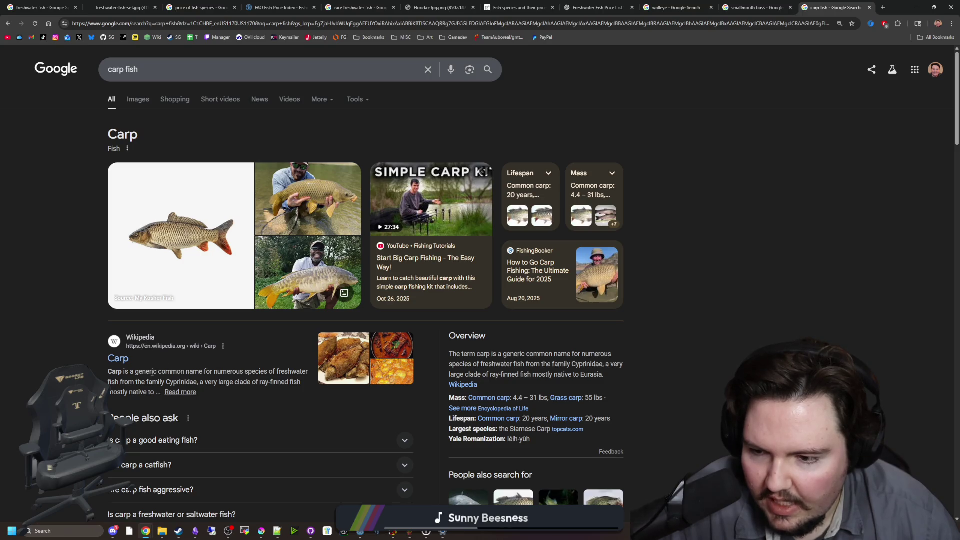
Read the carp description, search 'Common carp' instead, then restore the browser to reveal the notes.
left_click_drag(153, 373, 300, 382)
left_click(305, 372)
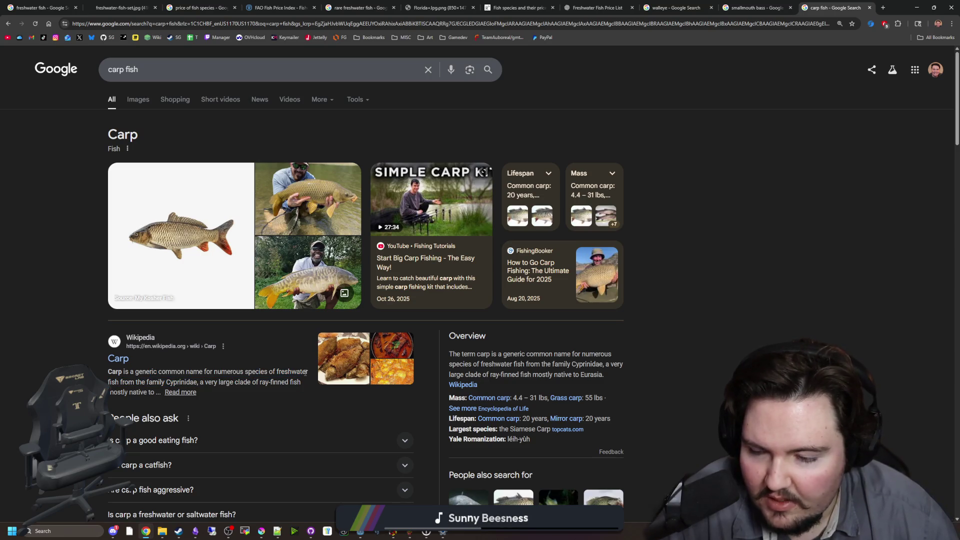
scroll(233, 379, "down", 2)
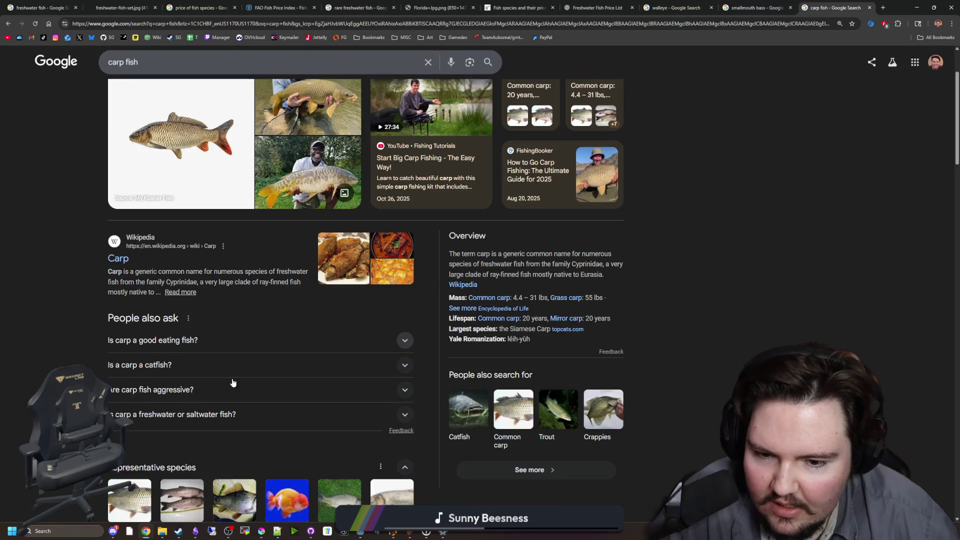
left_click(510, 431)
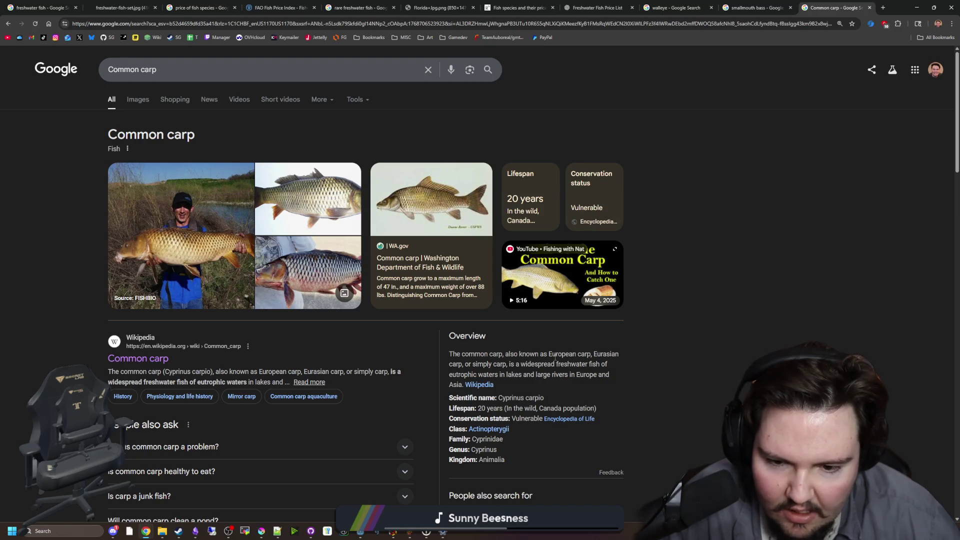
scroll(554, 357, "down", 3)
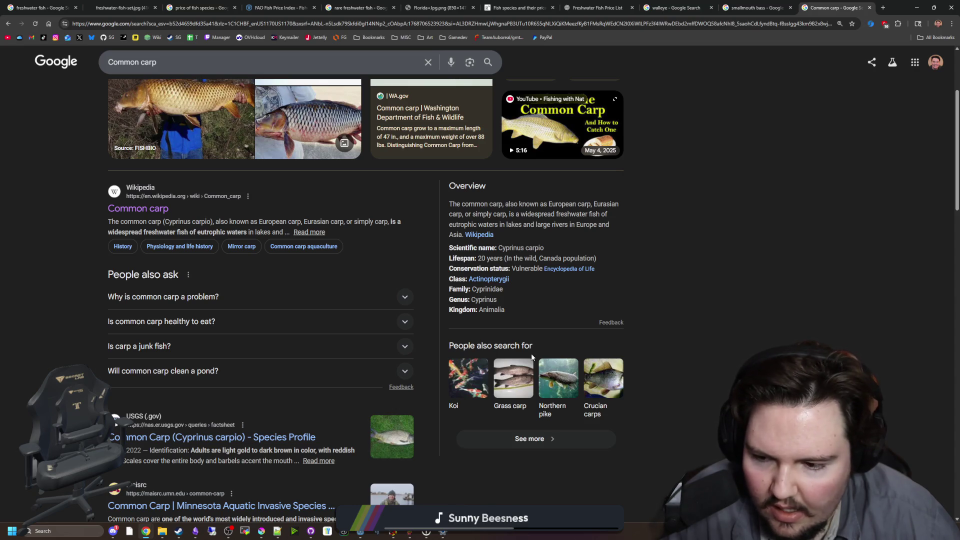
scroll(532, 357, "down", 2)
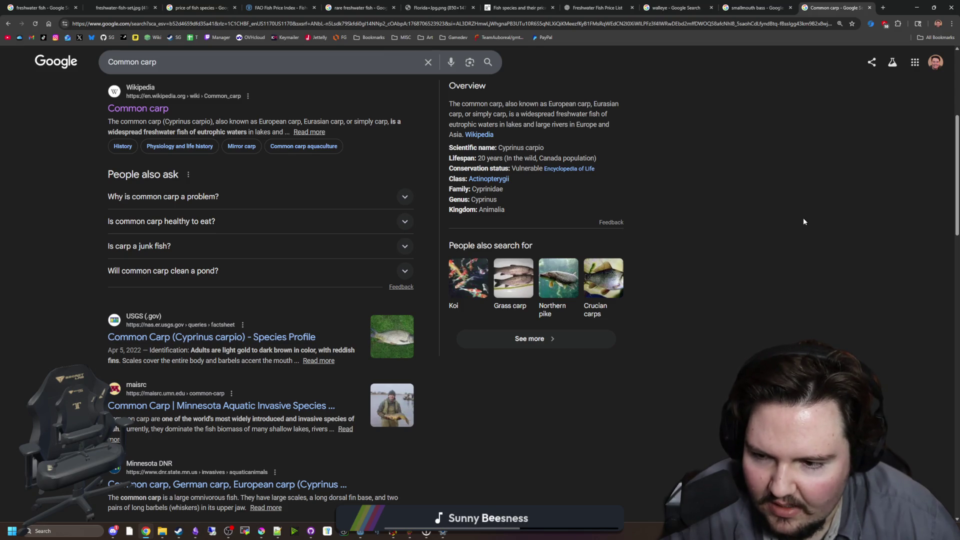
scroll(702, 270, "up", 5)
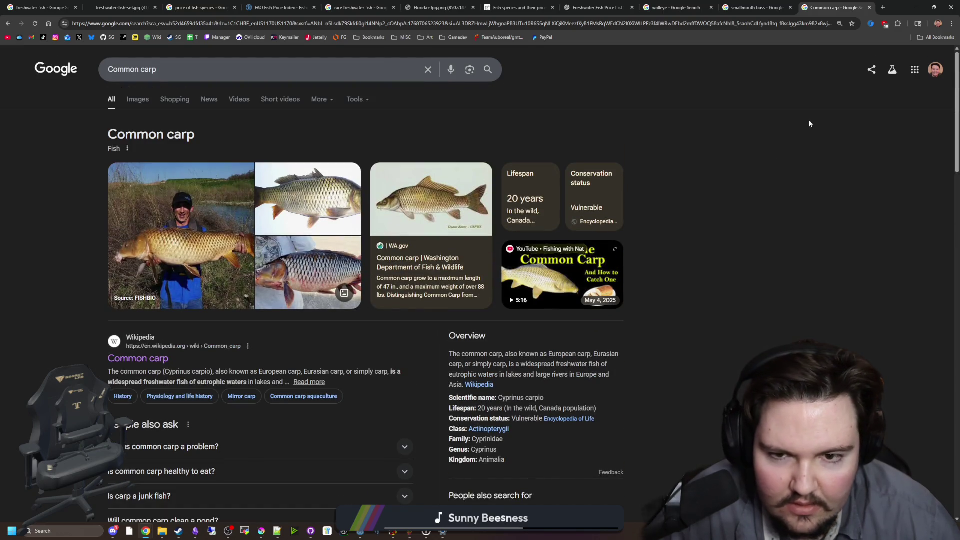
double_click(894, 7)
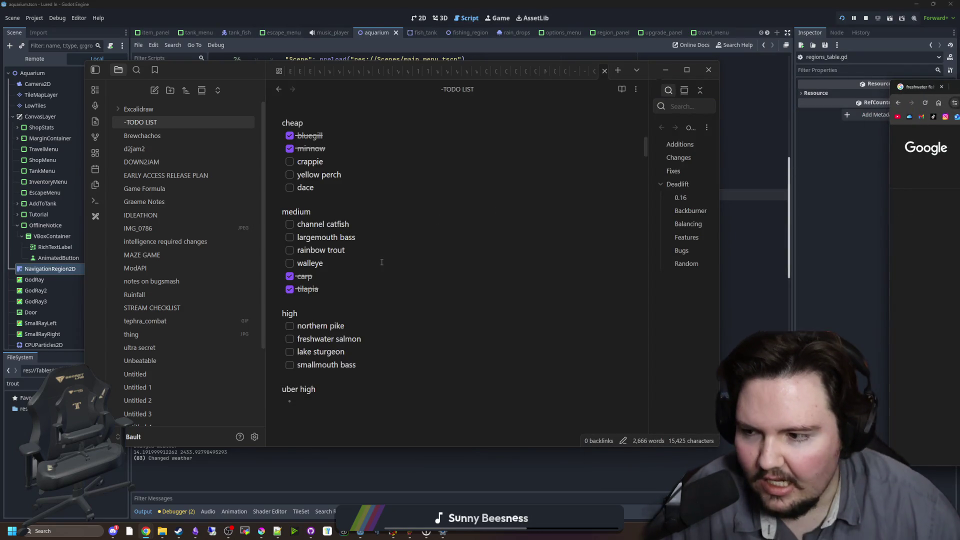
Glance over the fish TODO list, then scroll the Common carp (Cyprinus carpio) results.
left_click(343, 289)
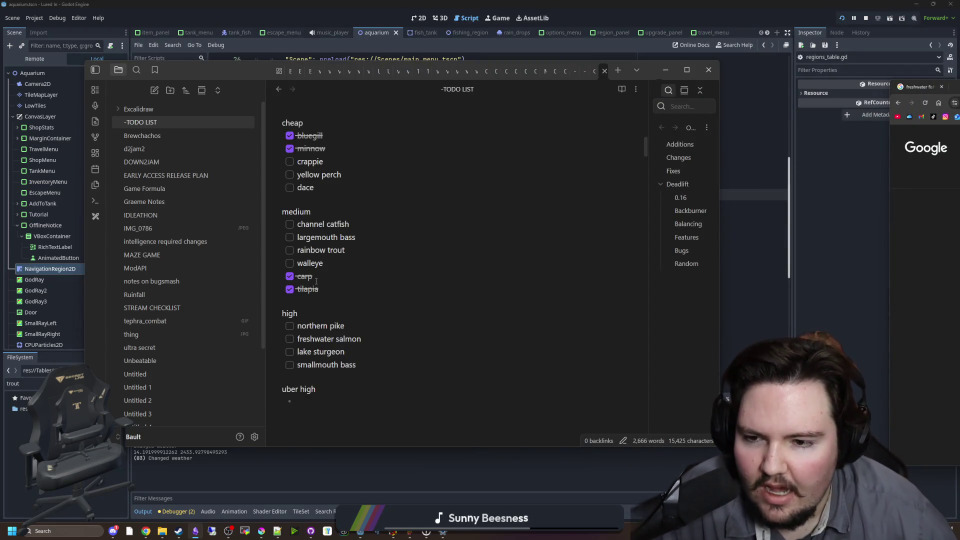
scroll(345, 264, "up", 2)
scroll(345, 264, "down", 2)
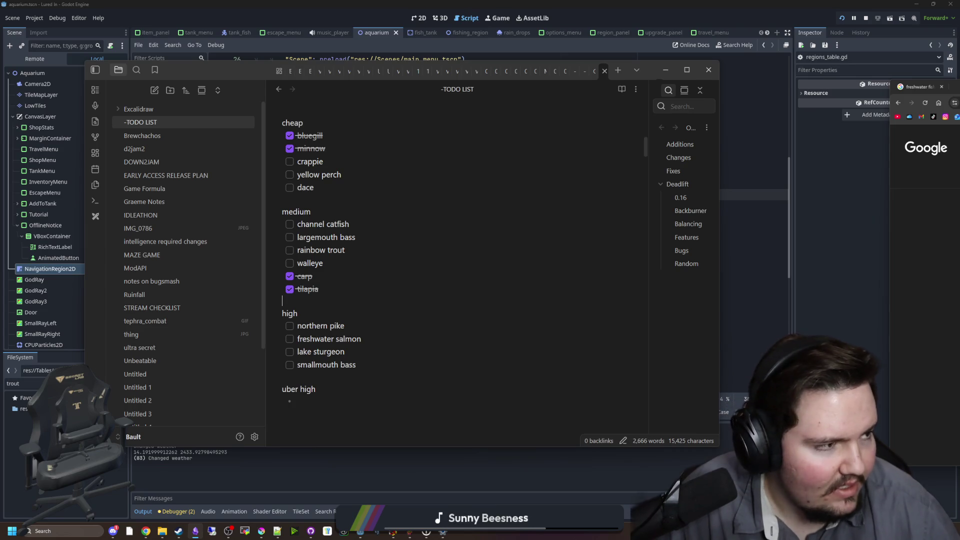
key("alt+Tab")
scroll(86, 353, "down", 3)
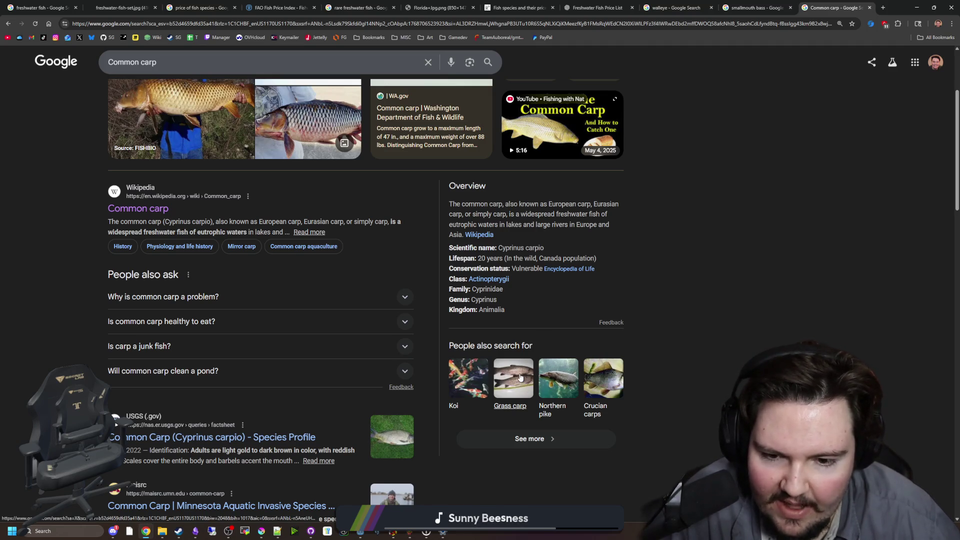
Look up Grass carp, Silver carp and Black carp in turn, then return to the TODO list.
left_click(520, 378)
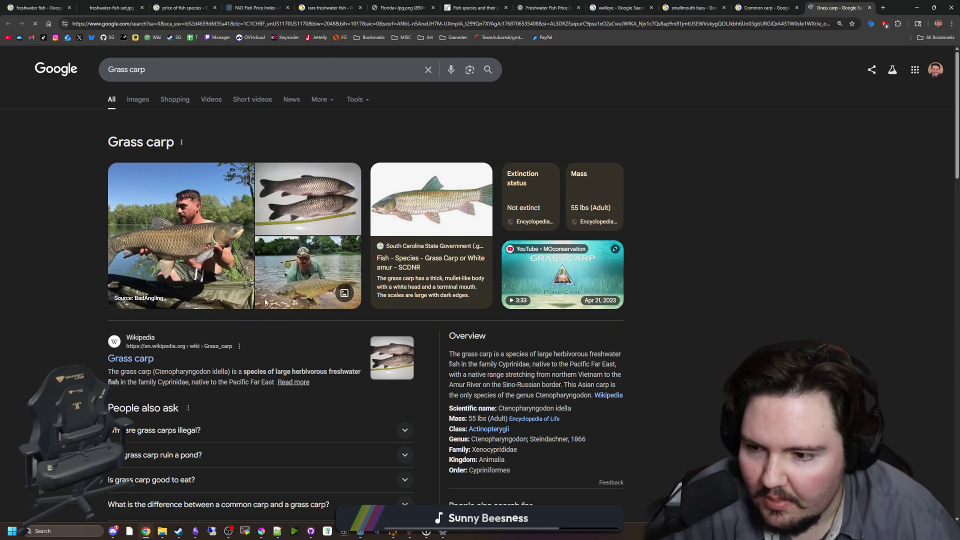
scroll(539, 379, "down", 1)
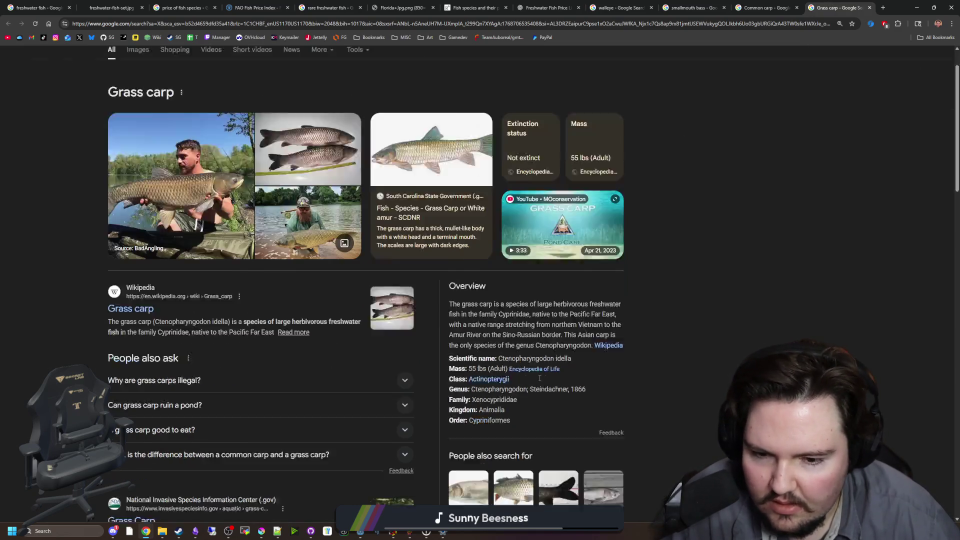
scroll(540, 378, "down", 2)
left_click(476, 396)
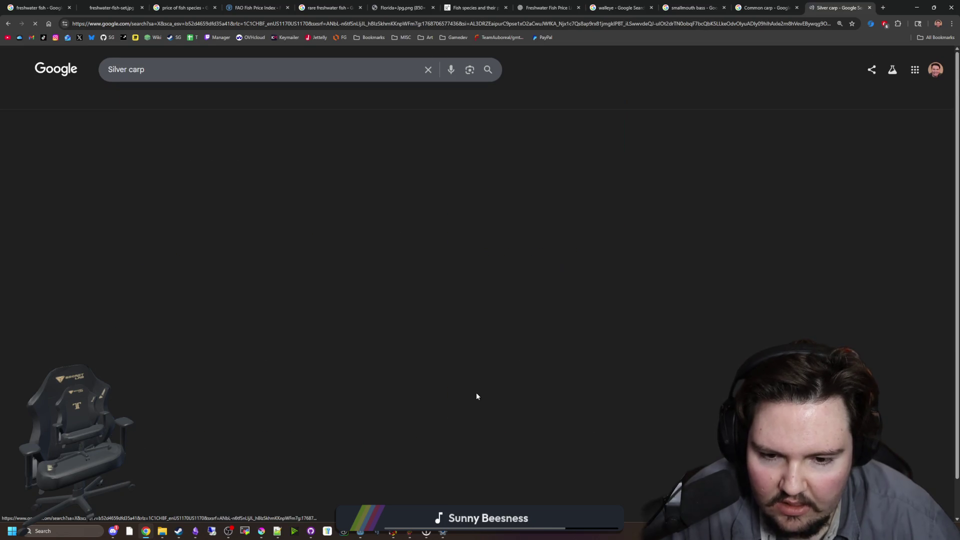
scroll(384, 311, "down", 4)
left_click(605, 348)
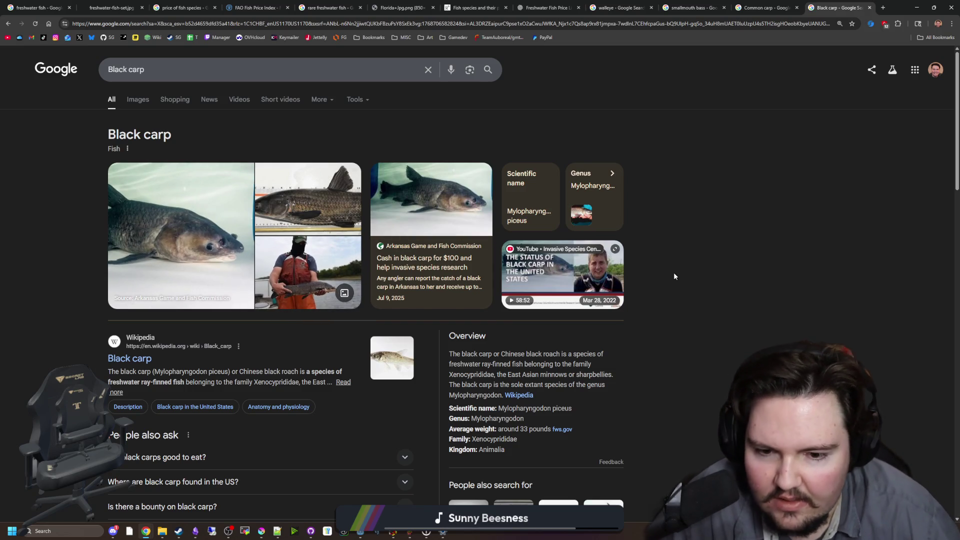
key("alt+Tab")
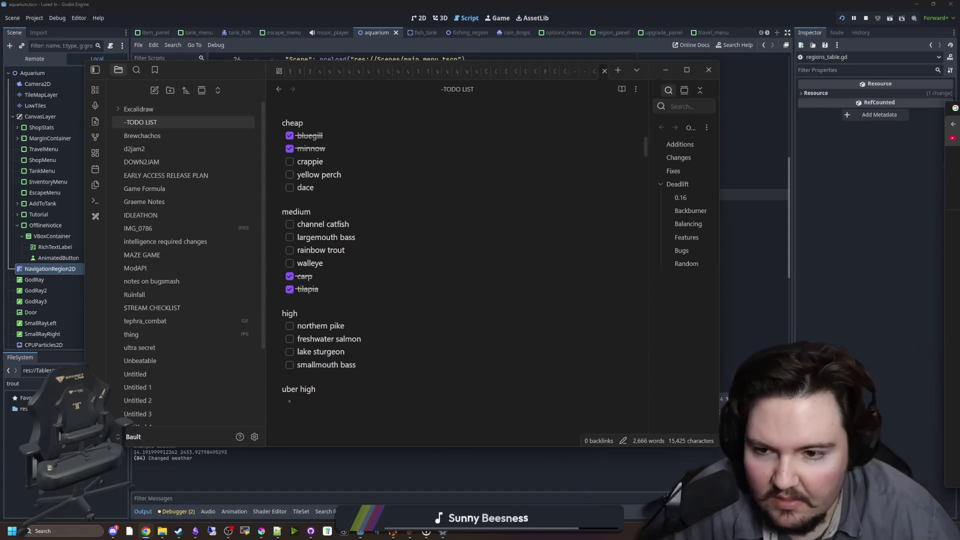
Inspect the 'channel catfish' entry in the medium tier of the TODO list.
scroll(331, 250, "up", 2)
scroll(332, 250, "down", 1)
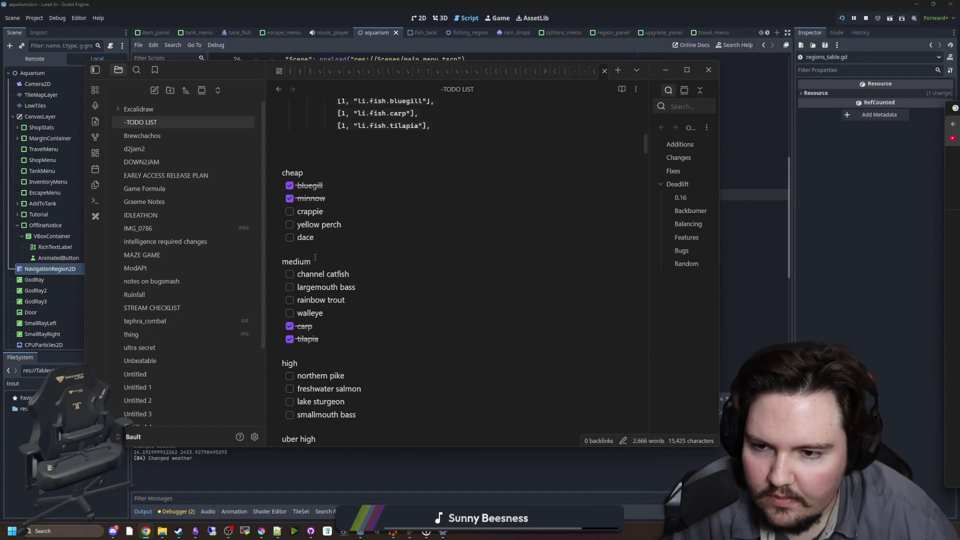
left_click(332, 250)
scroll(343, 263, "down", 2)
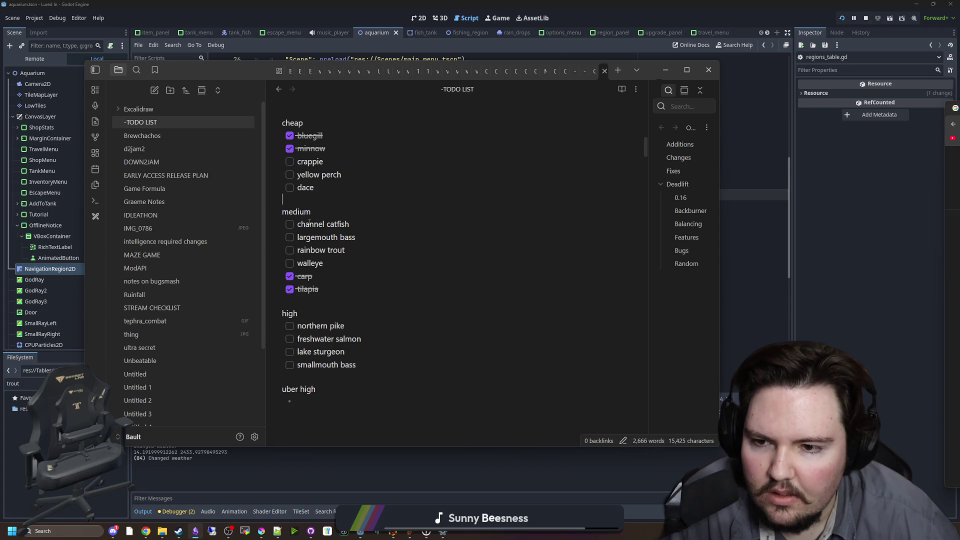
left_click_drag(328, 222, 298, 224)
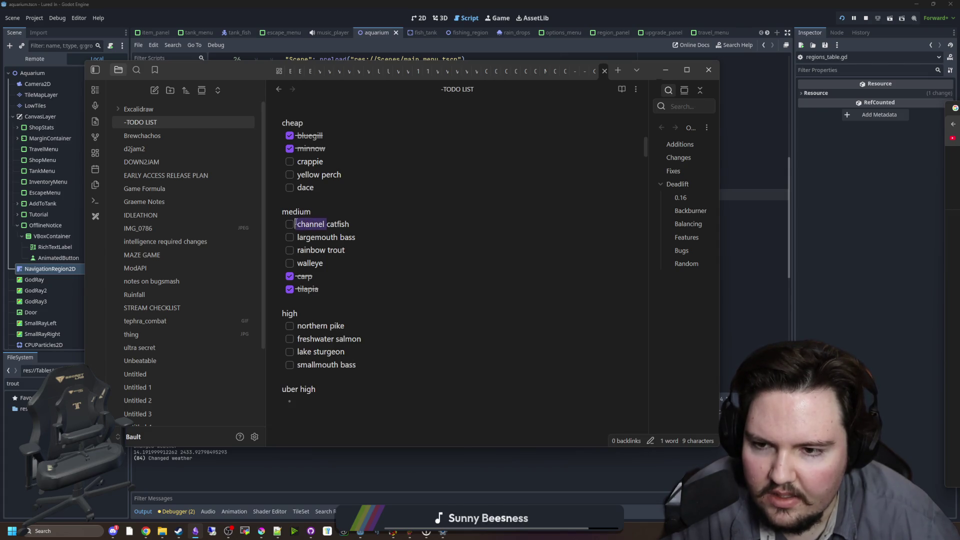
left_click(305, 224)
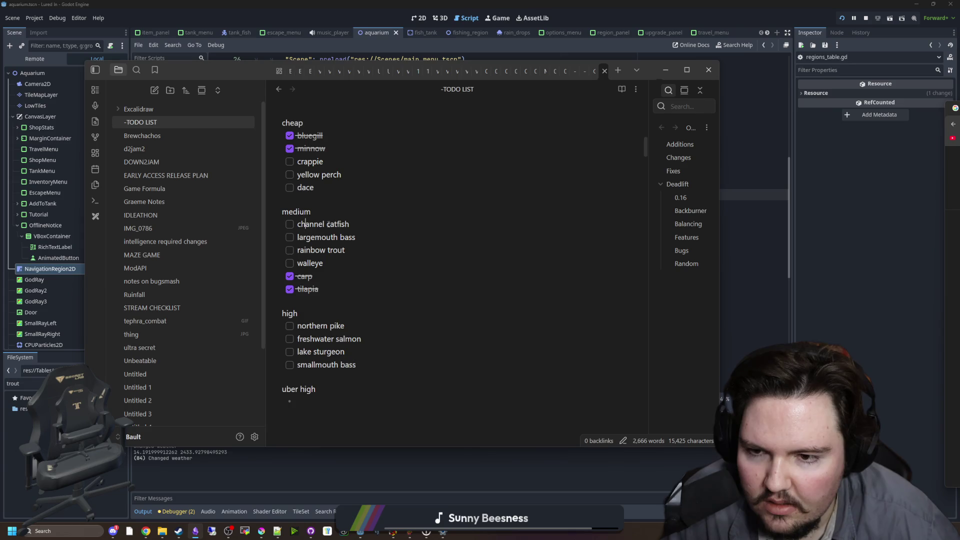
left_click_drag(321, 224, 301, 225)
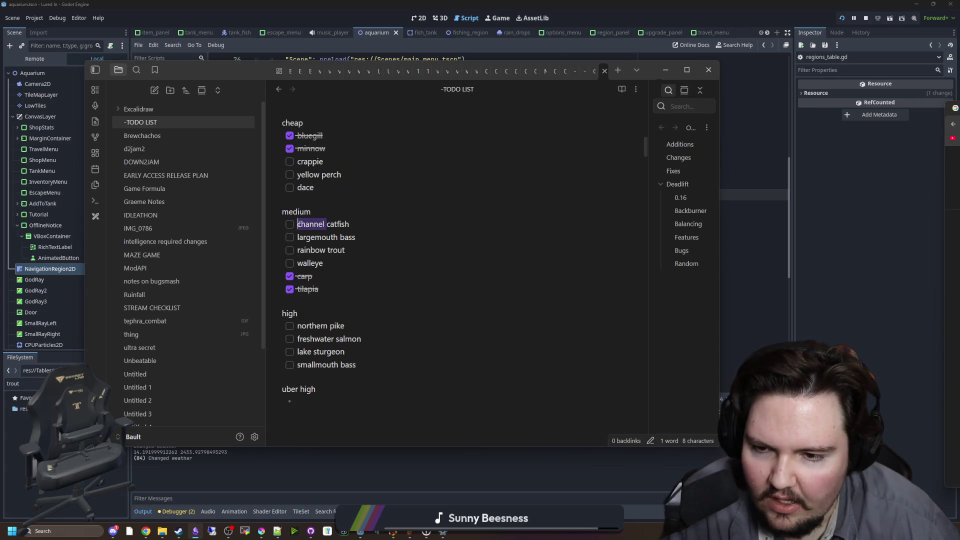
left_click_drag(328, 224, 298, 224)
left_click(321, 214)
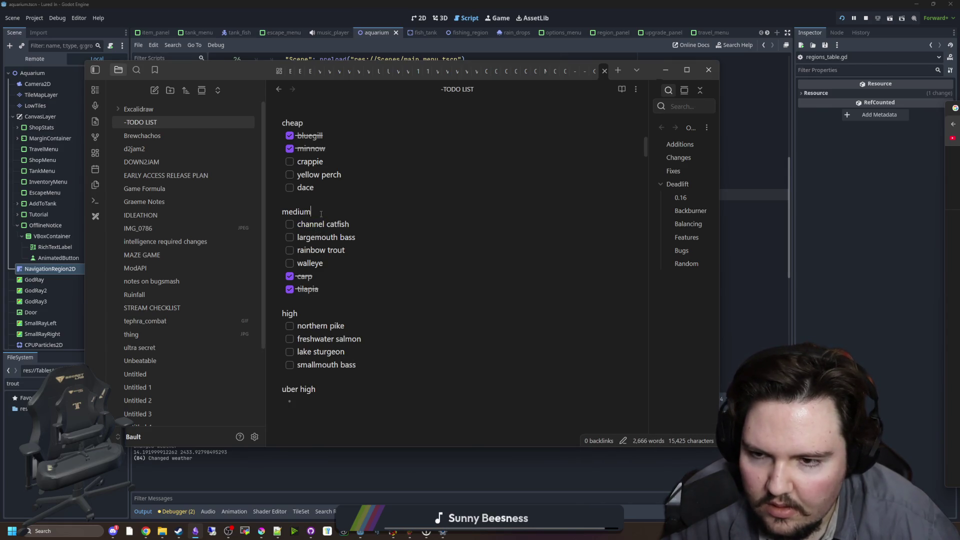
triple_click(300, 224)
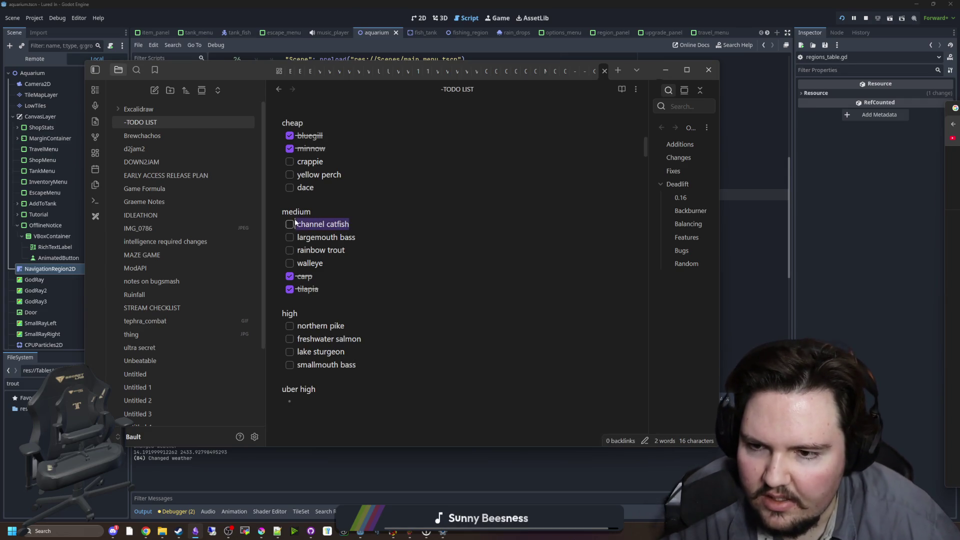
left_click(310, 224)
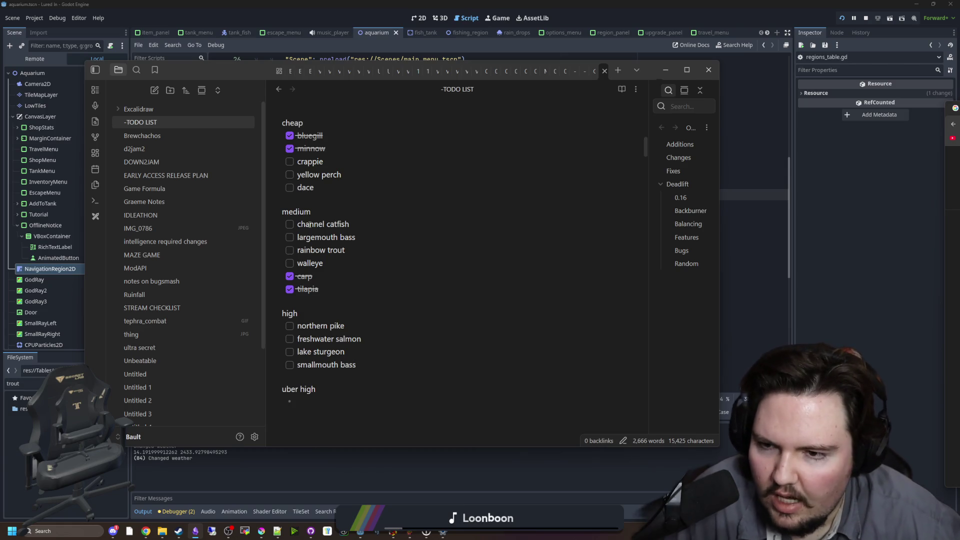
Review the fish entries from bluegill to smallmouth bass, then switch to Godot's regions_table.gd.
mouse_move(366, 365)
left_mouse_down()
mouse_move(350, 189)
mouse_move(325, 134)
left_mouse_up()
left_click(397, 190)
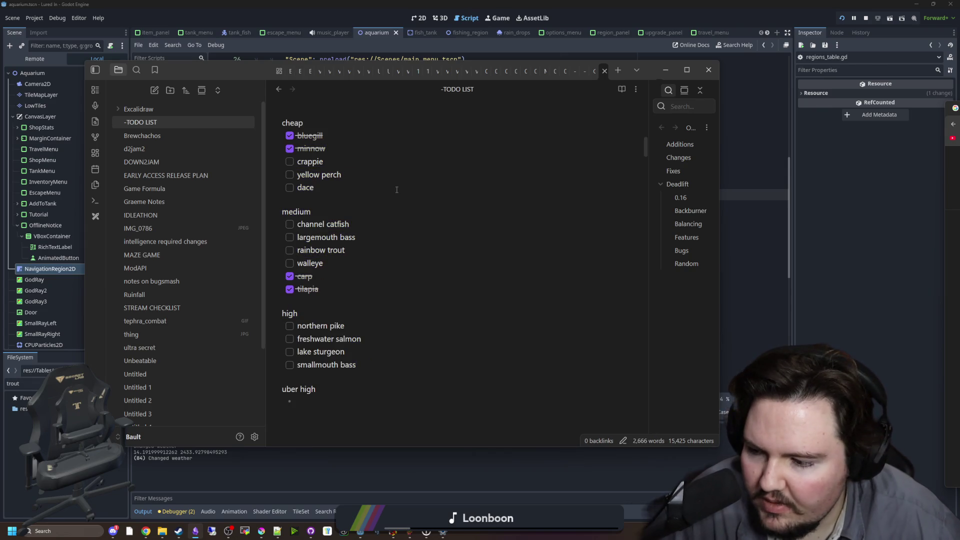
key("alt+Tab")
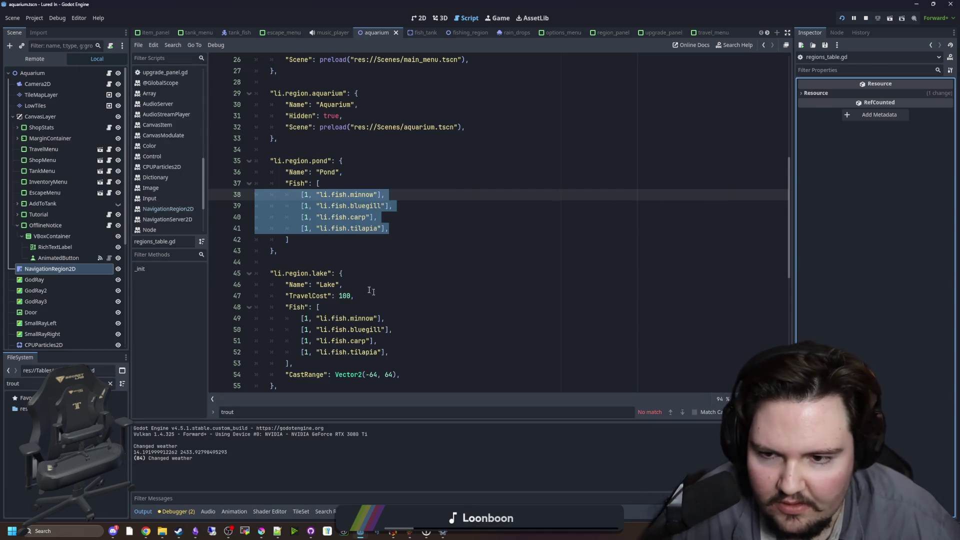
Launch a second Godot editor instance from the taskbar's Godot Engine entry.
left_click(368, 290)
mouse_move(360, 533)
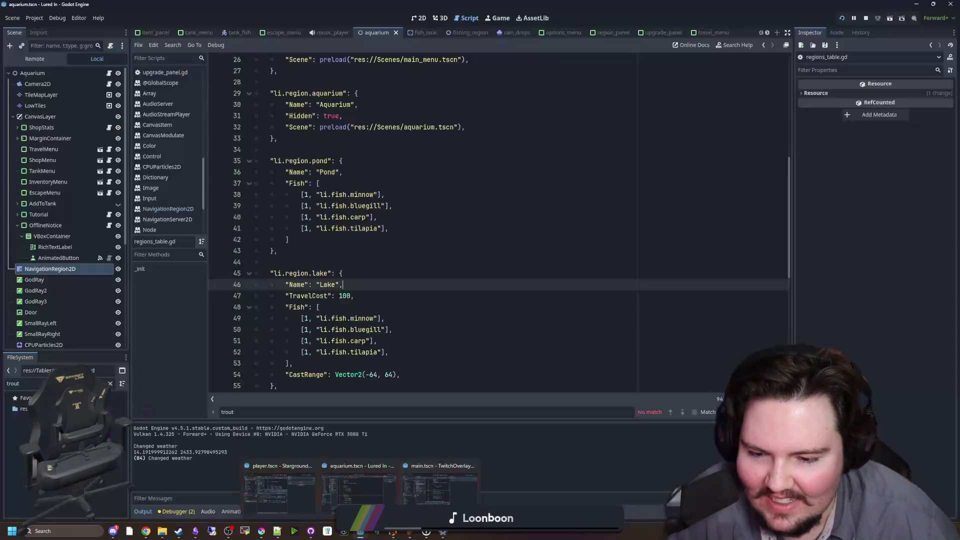
right_click(360, 531)
left_click(352, 476)
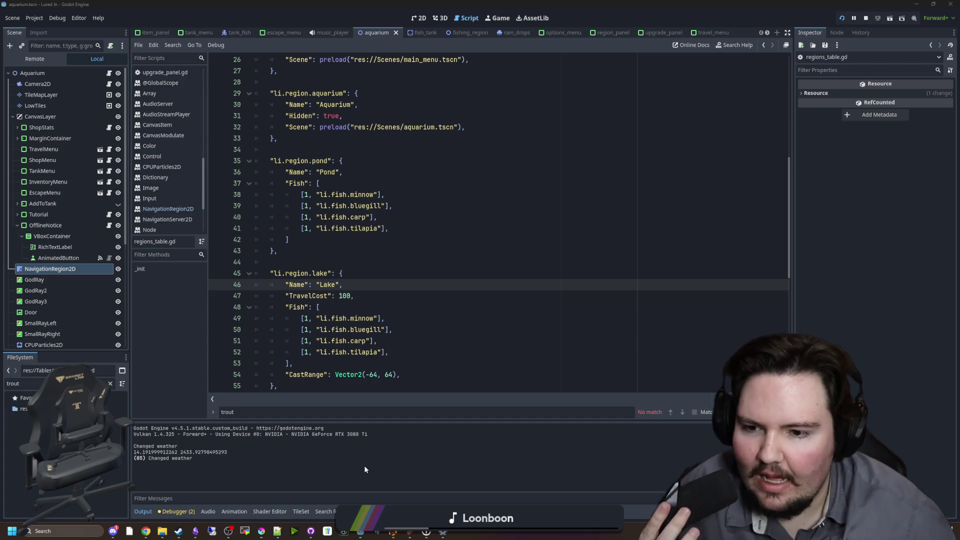
Review lines 62–77 of regions_table.gd, then bring the Plant Tycoon game window to the front.
scroll(519, 234, "down", 9)
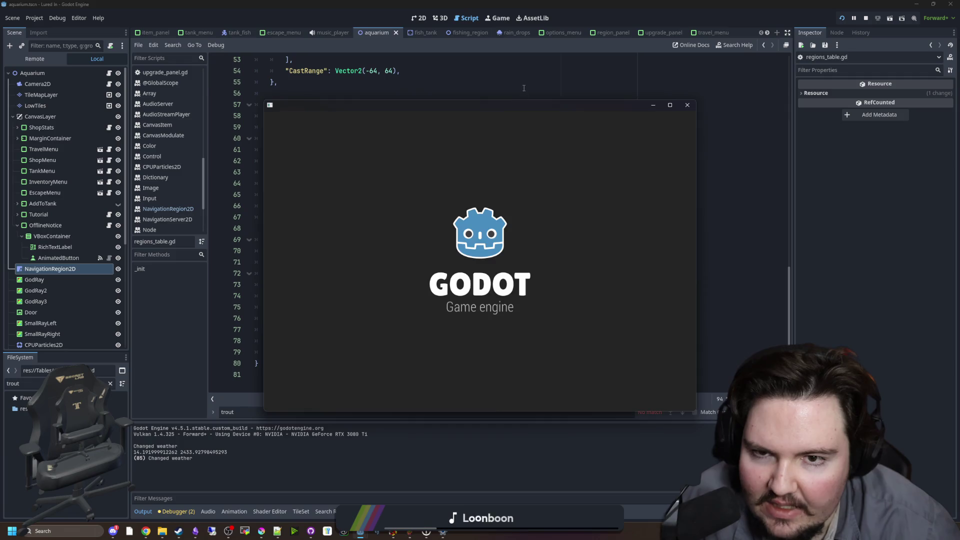
mouse_move(293, 329)
left_mouse_down()
mouse_move(265, 82)
mouse_move(246, 38)
mouse_move(352, 127)
left_mouse_up()
left_click(393, 232)
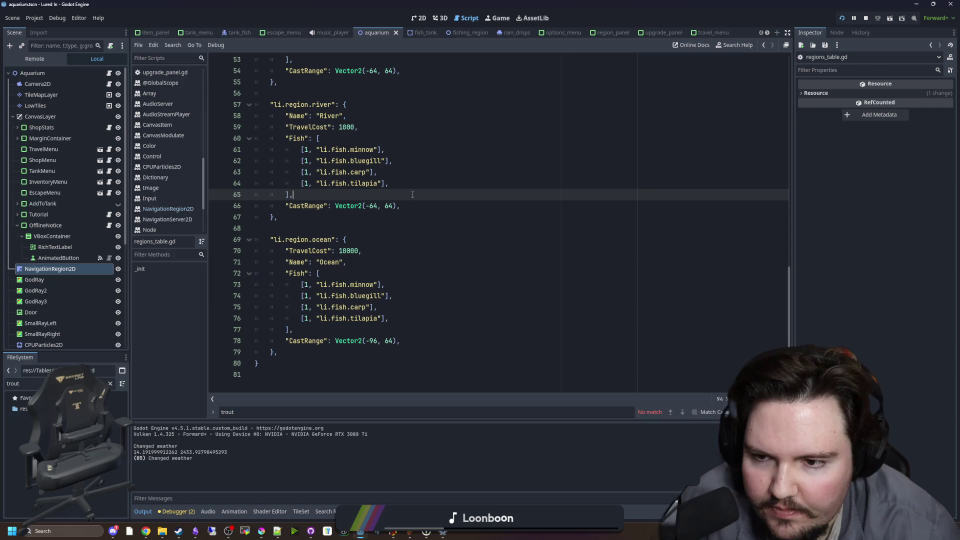
scroll(386, 256, "up", 7)
scroll(385, 256, "down", 7)
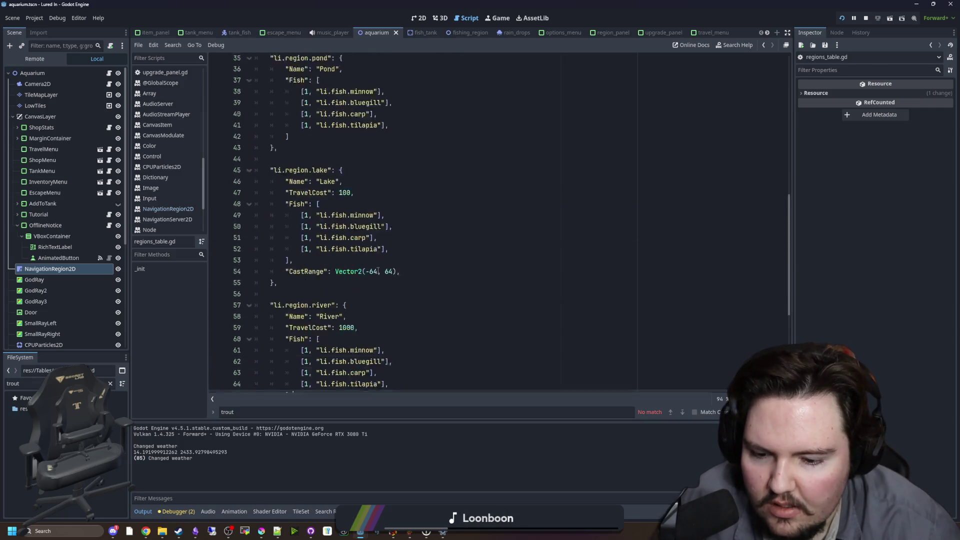
left_click(293, 195)
mouse_move(413, 533)
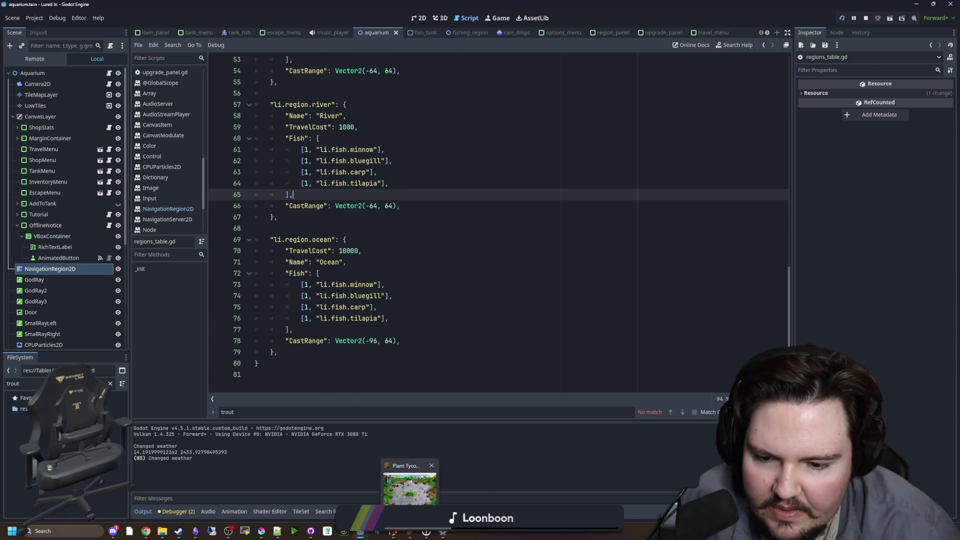
left_click(408, 481)
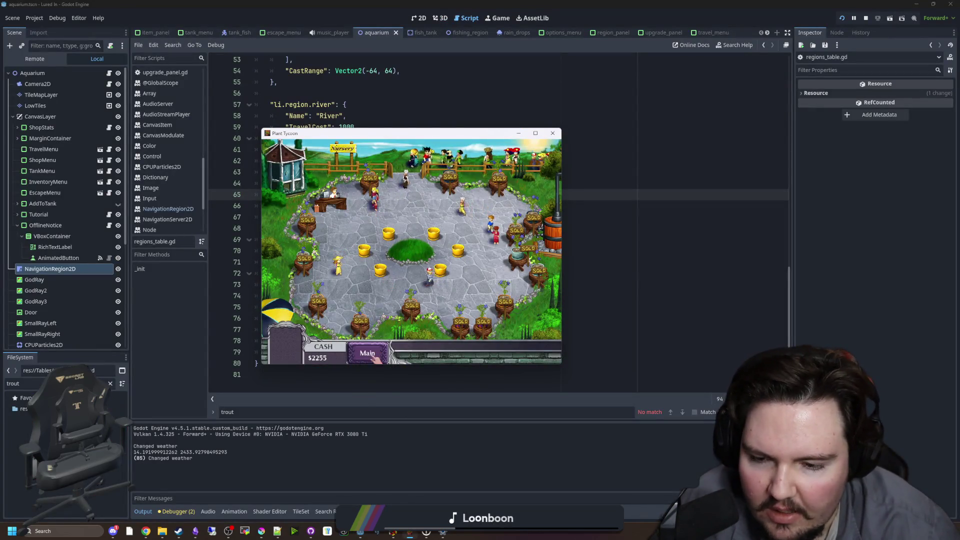
In the Main greenhouse view, fill all fifteen pots with soil from the soil bag.
left_click(372, 357)
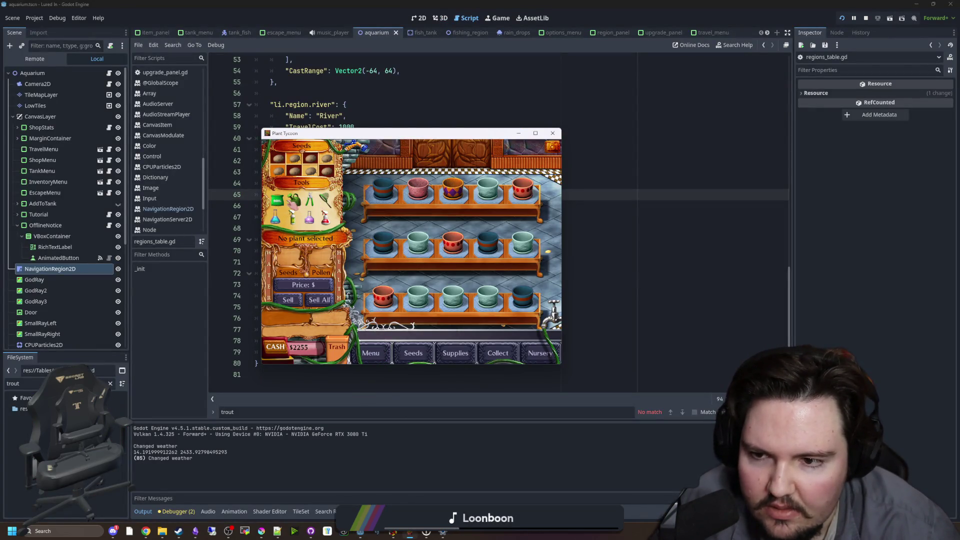
left_click(276, 201)
left_click(384, 188)
left_click(385, 242)
left_click(384, 296)
left_click(419, 296)
left_click(452, 296)
left_click(488, 296)
left_click(523, 296)
left_click(523, 243)
left_click(488, 242)
left_click(452, 242)
left_click(418, 243)
left_click(418, 188)
left_click(453, 187)
left_click(488, 188)
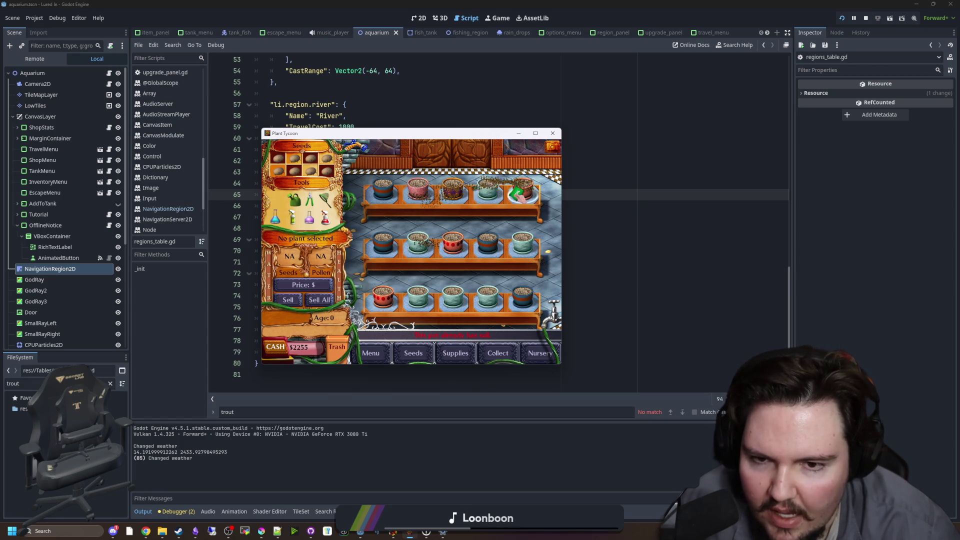
left_click(522, 188)
Water the first pot on the second and bottom shelves with the watering can.
left_click(294, 200)
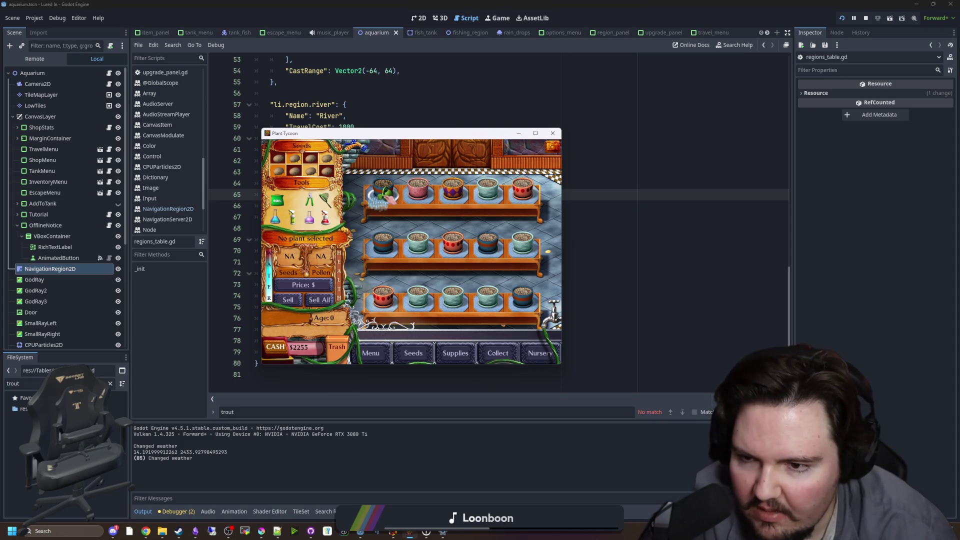
left_click(382, 253)
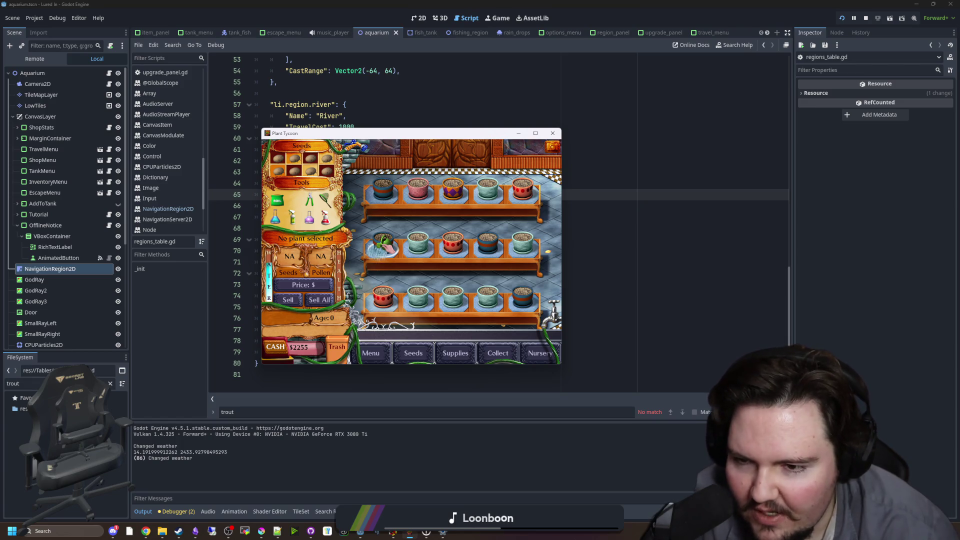
left_click_drag(382, 245, 384, 301)
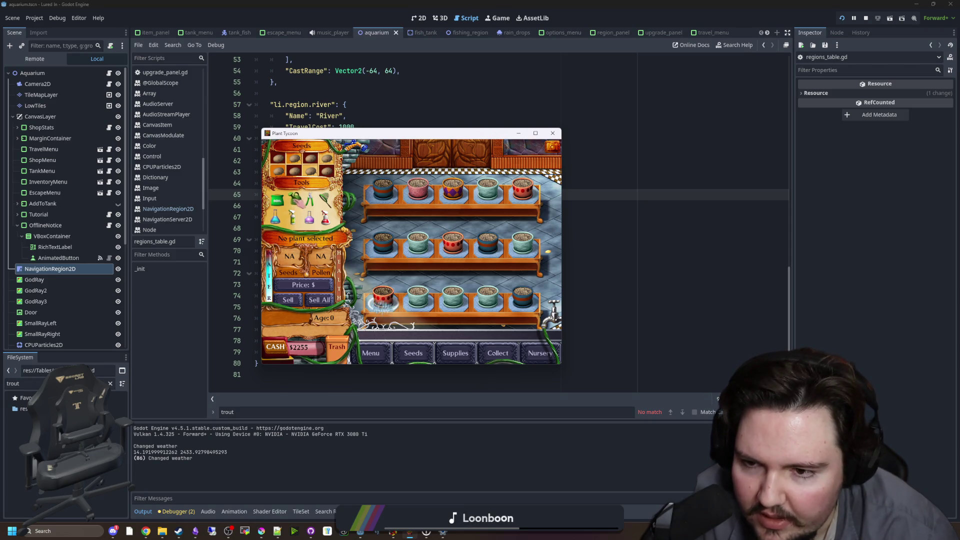
Open the Deadlift project from Godot's Project Manager.
left_click(606, 259)
key("Up")
key("Up")
key("Up")
mouse_move(360, 532)
left_click(385, 480)
double_click(345, 245)
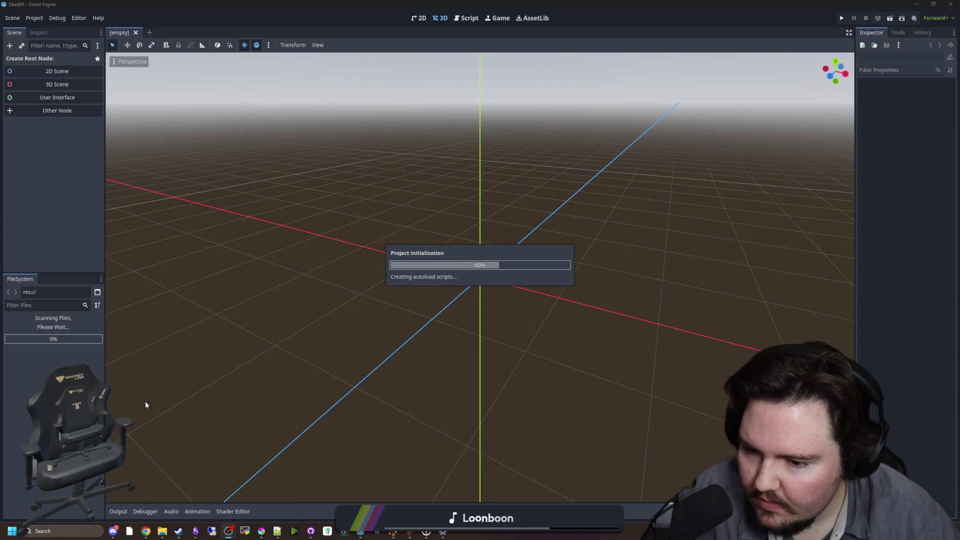
Delete the pasted four-line fish code block from the -TODO LIST note.
left_click(195, 531)
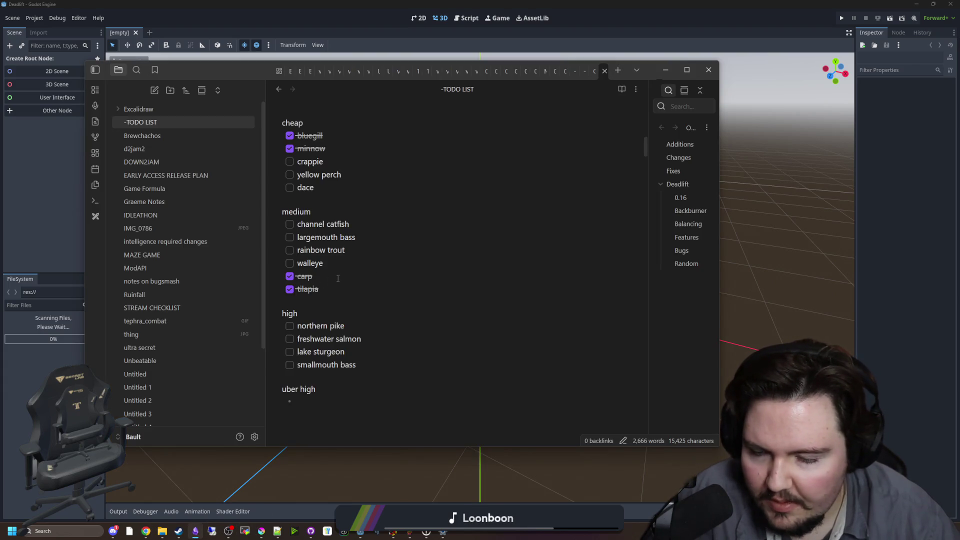
scroll(338, 279, "down", 4)
scroll(342, 278, "down", 1)
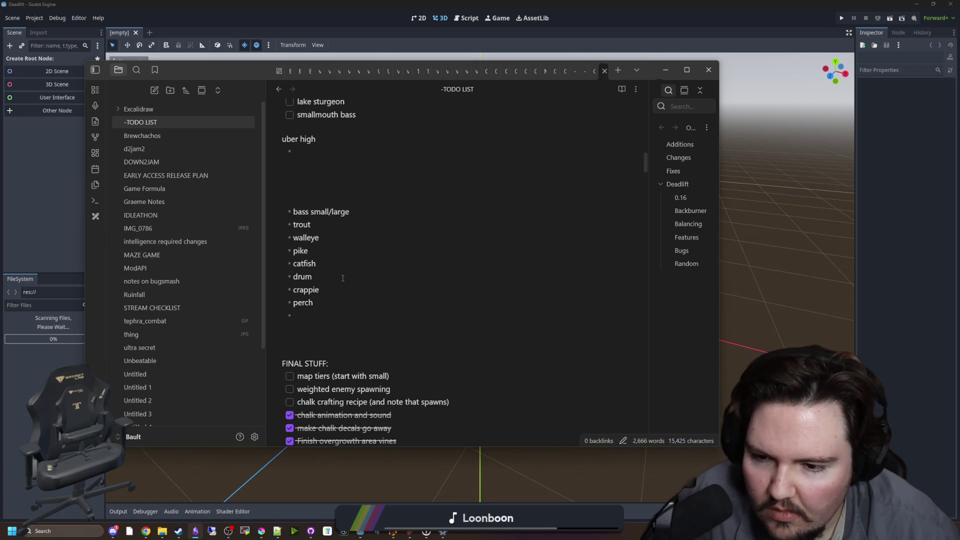
scroll(380, 263, "down", 1)
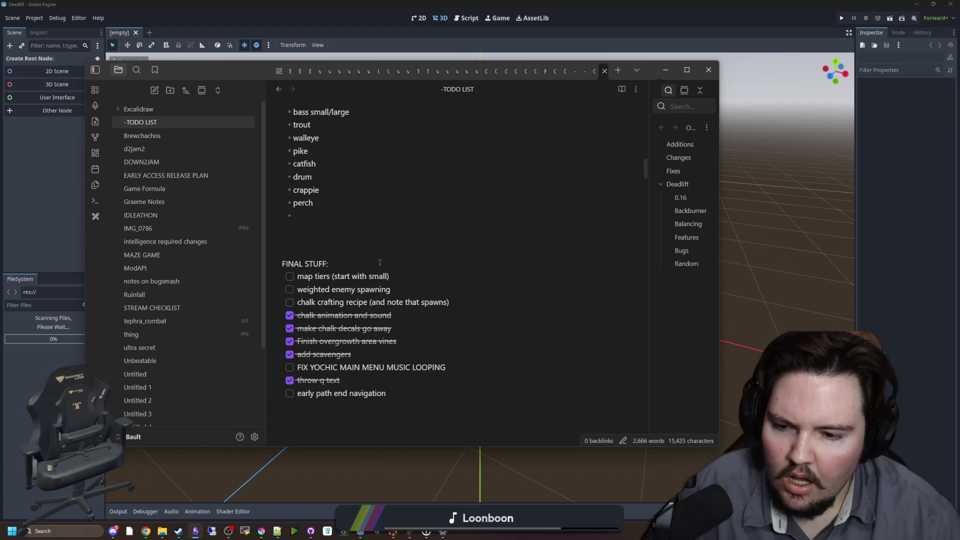
key("ctrl+z")
key("ctrl+z")
key("ctrl+z")
scroll(402, 268, "up", 5)
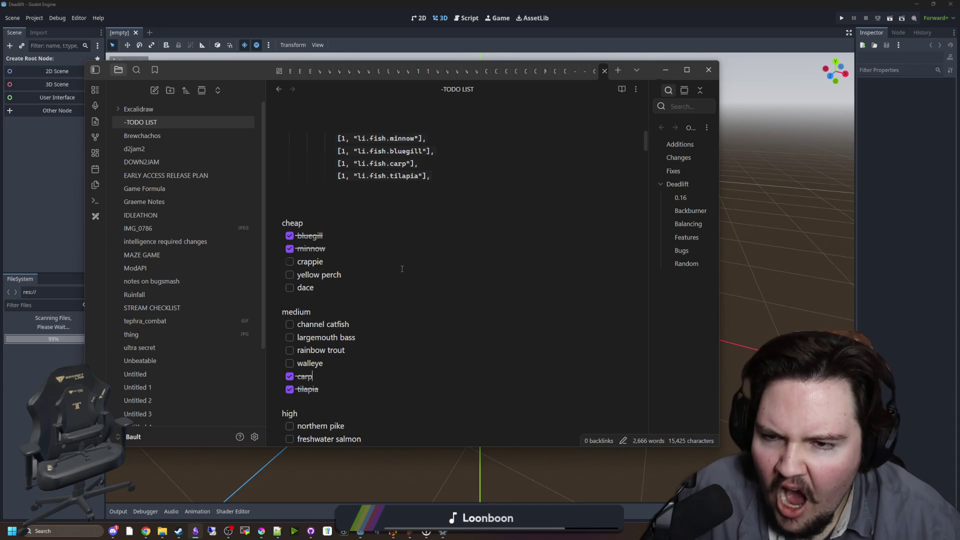
mouse_move(453, 380)
left_mouse_down()
mouse_move(370, 340)
mouse_move(358, 304)
left_mouse_up()
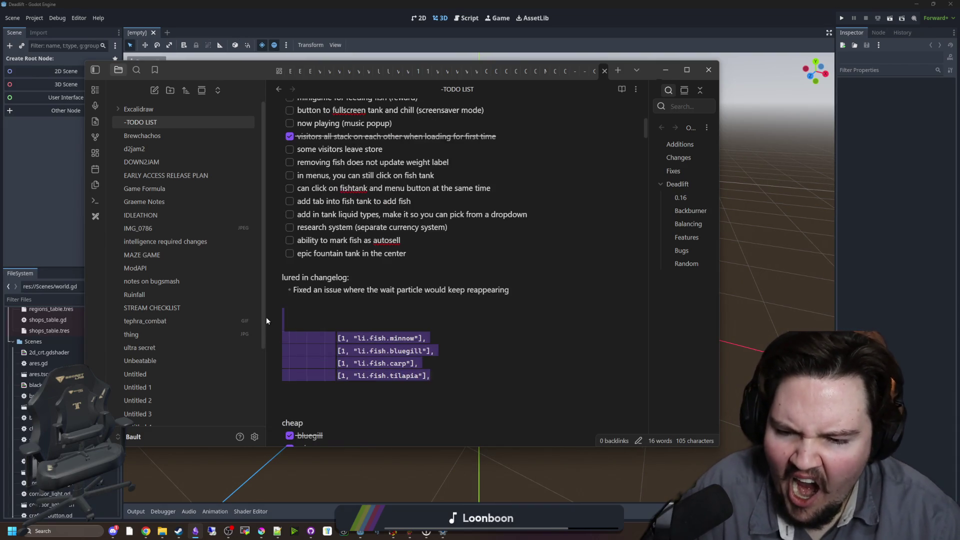
key("BackSpace")
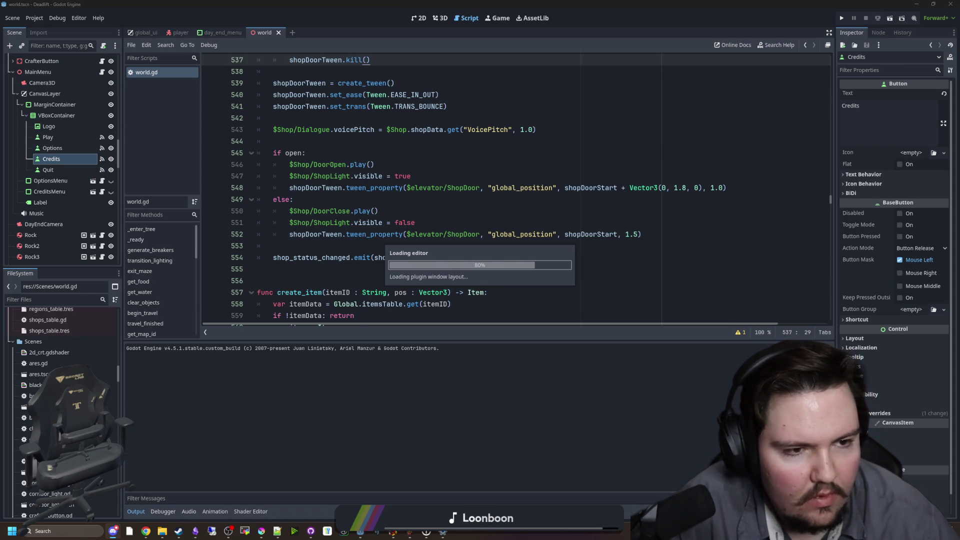
Check lines 546–552 of world.gd and collapse the Maps, Scenes and Builds folders.
left_click(472, 161)
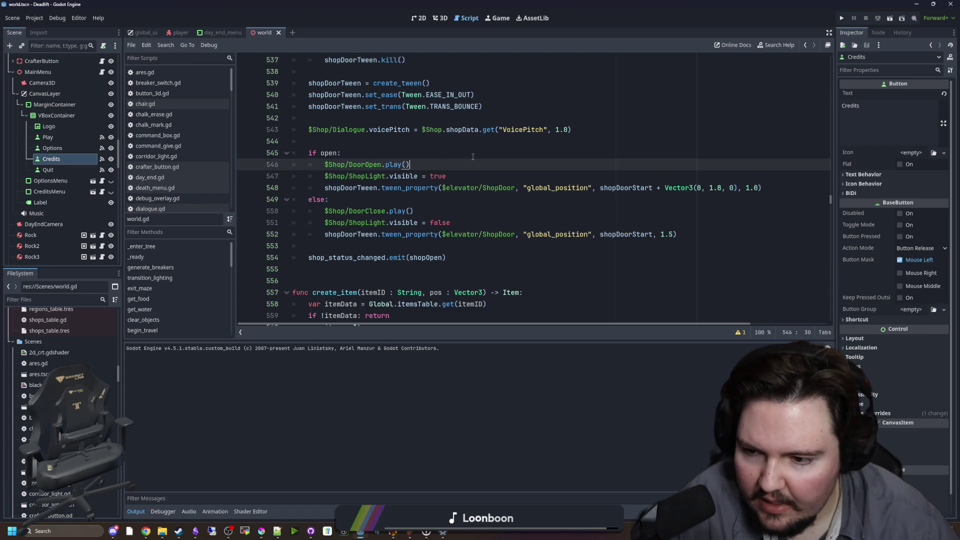
left_click(50, 299)
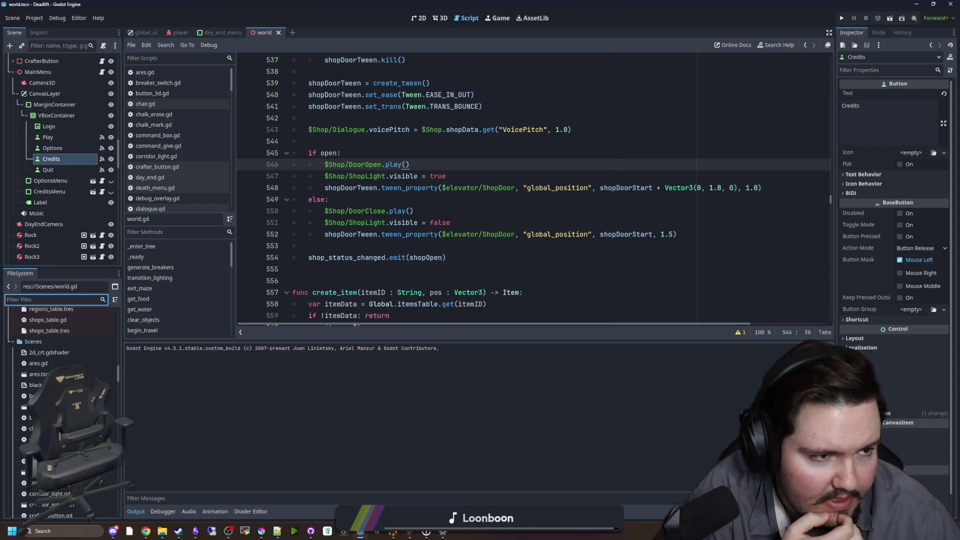
left_click(446, 234)
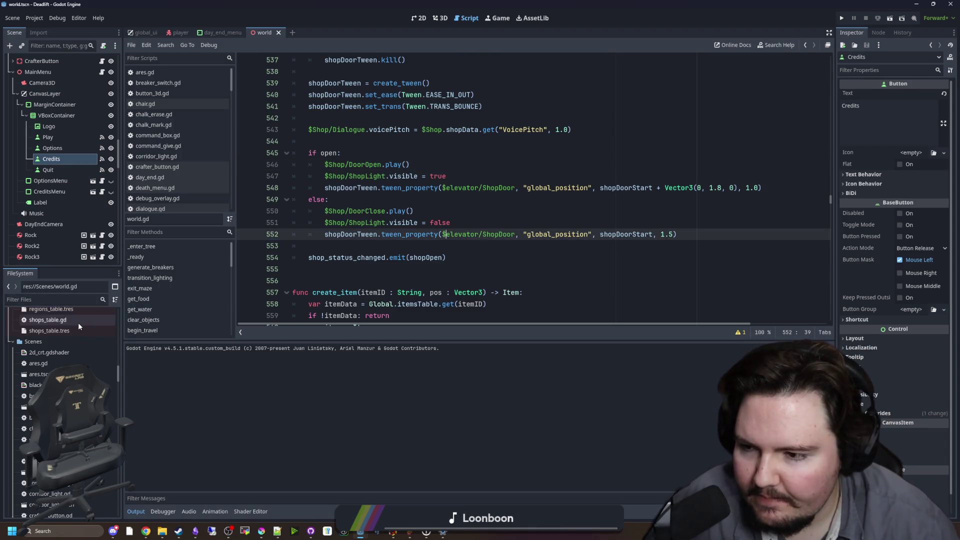
scroll(79, 350, "up", 5)
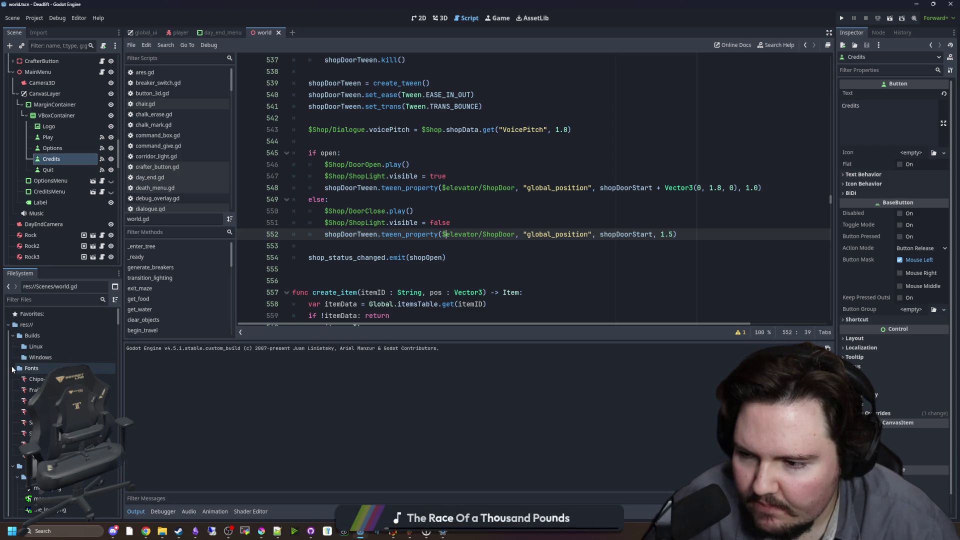
scroll(14, 379, "up", 5)
left_click(13, 379)
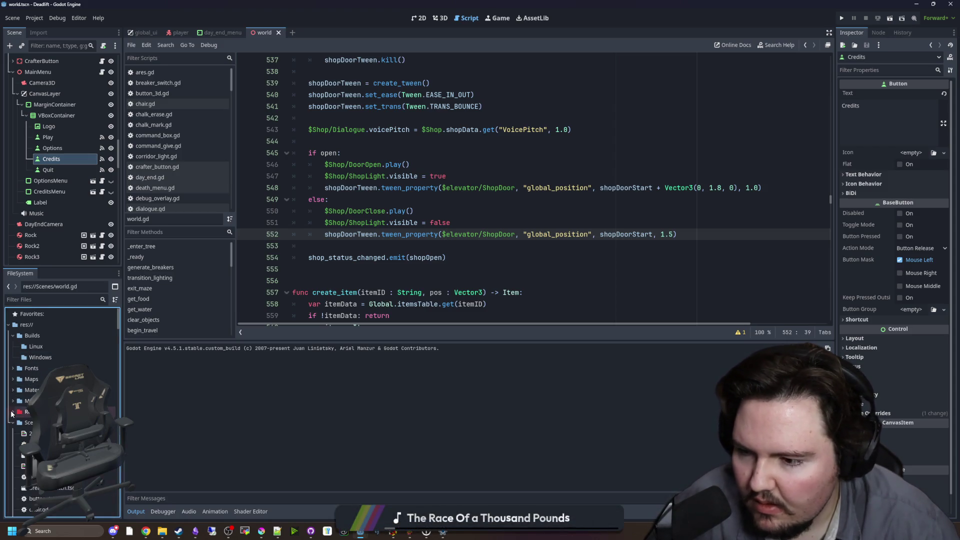
left_click(13, 422)
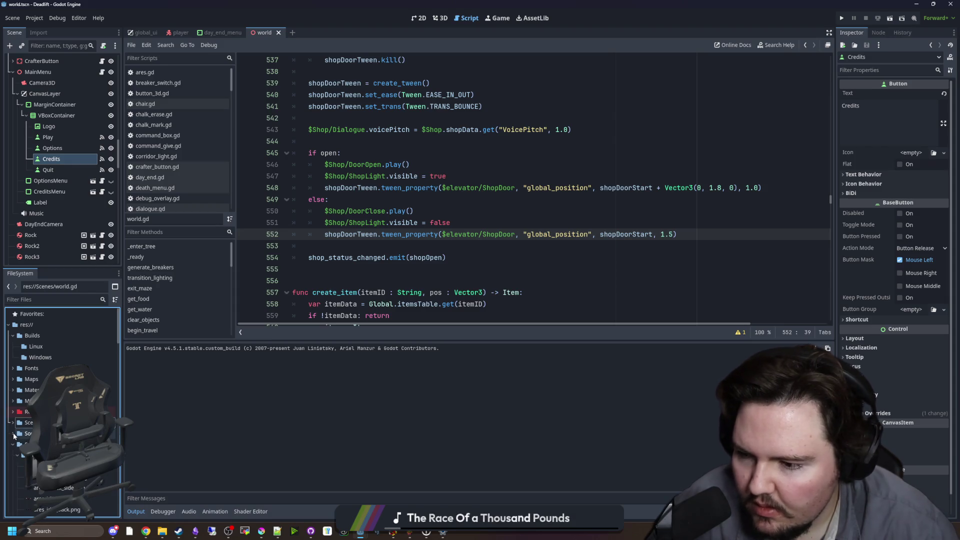
left_click(16, 444)
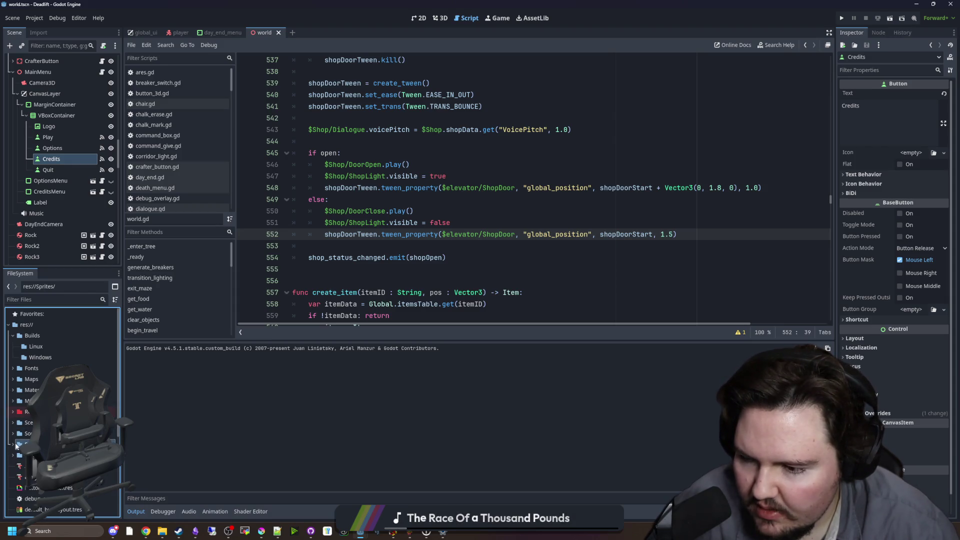
left_click(13, 336)
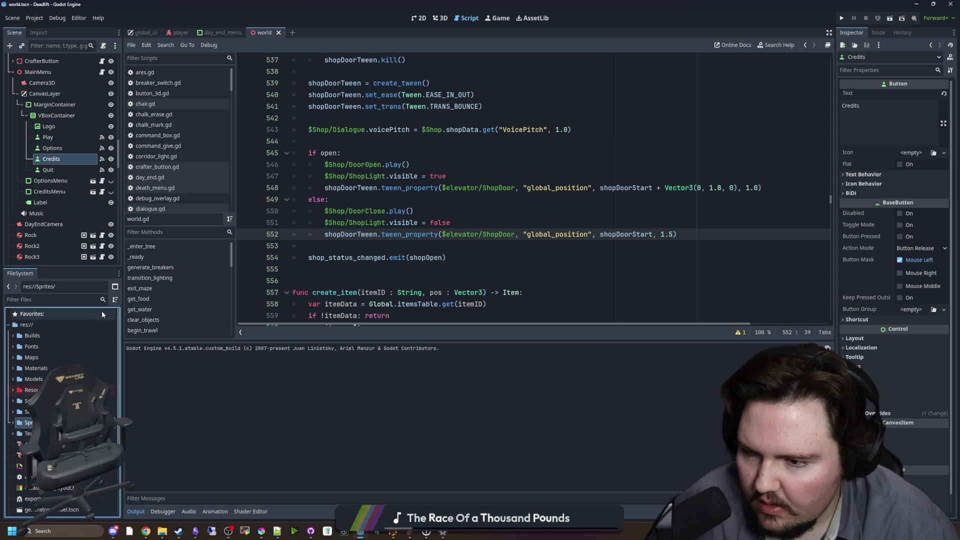
Filter the file tree for 'ares' and duplicate ares.tscn as doorman.tscn.
left_click(55, 299)
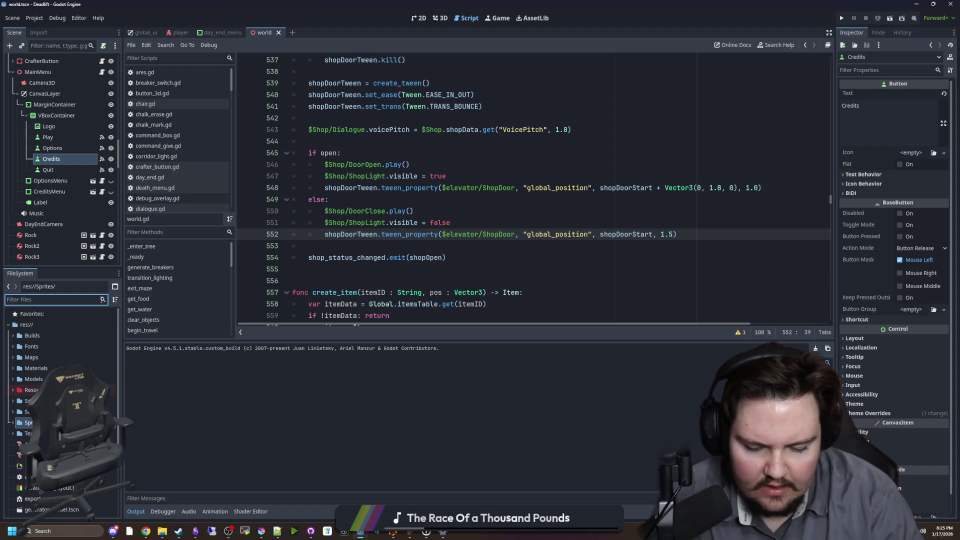
type("ares")
right_click(62, 361)
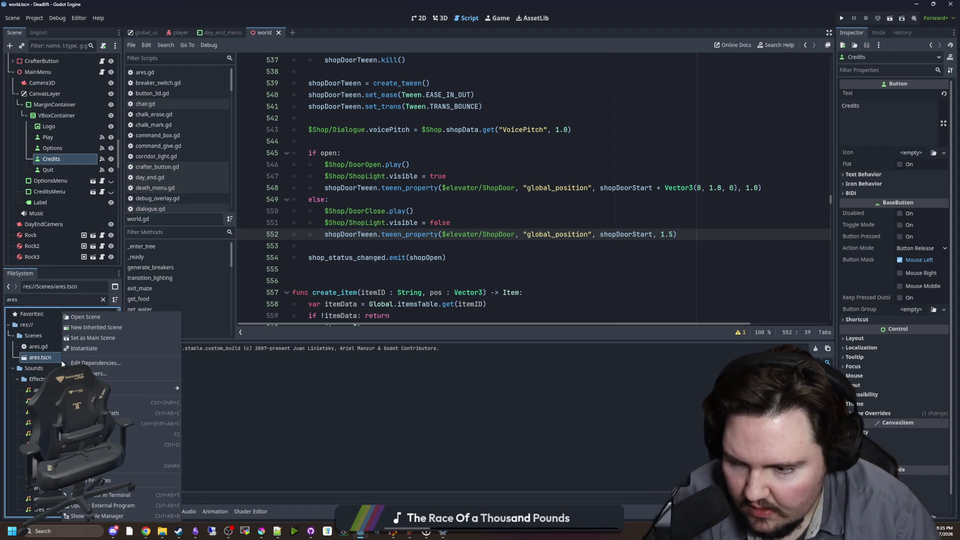
left_click(100, 444)
type("doorman.tscn")
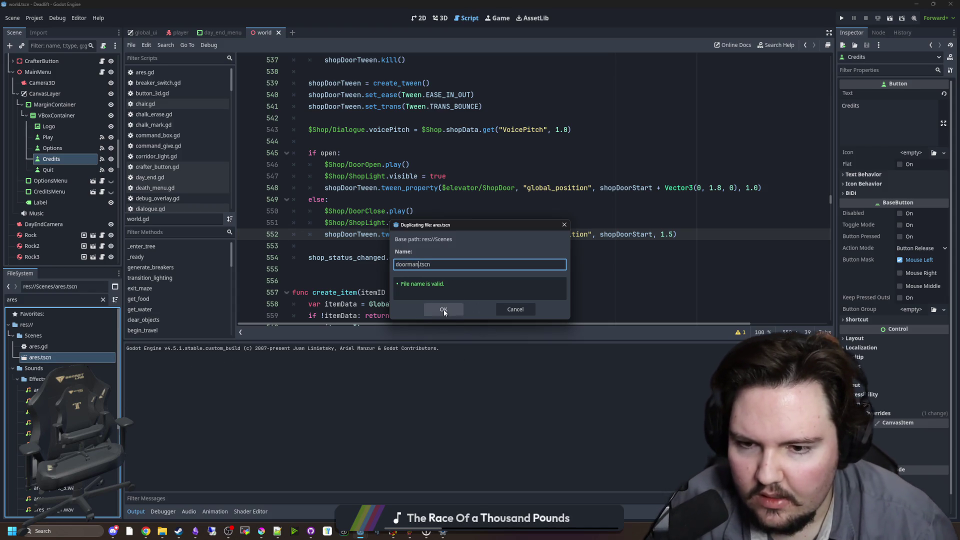
left_click(444, 310)
left_click(103, 299)
Open the doorman.tscn scene and the entities_table.gd script.
type("door")
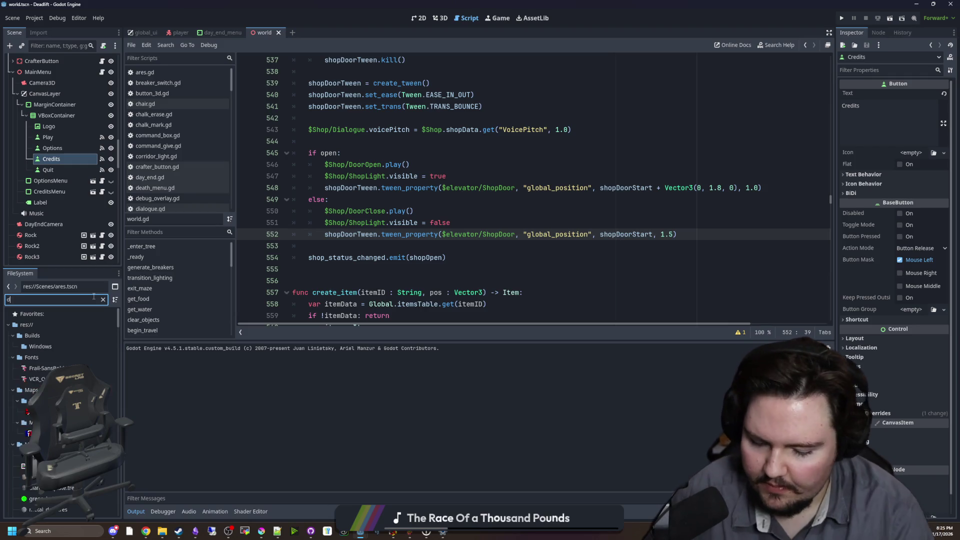
double_click(43, 368)
double_click(88, 299)
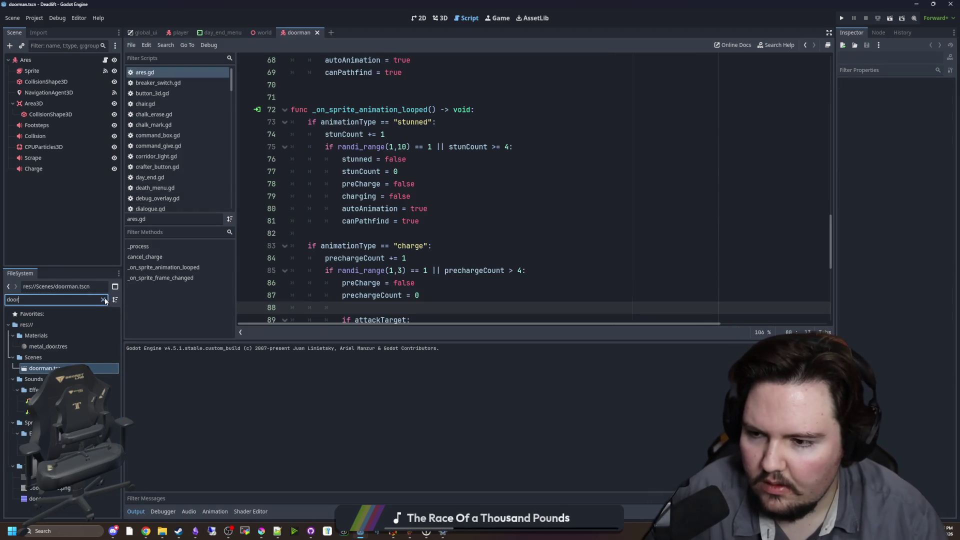
type("entities")
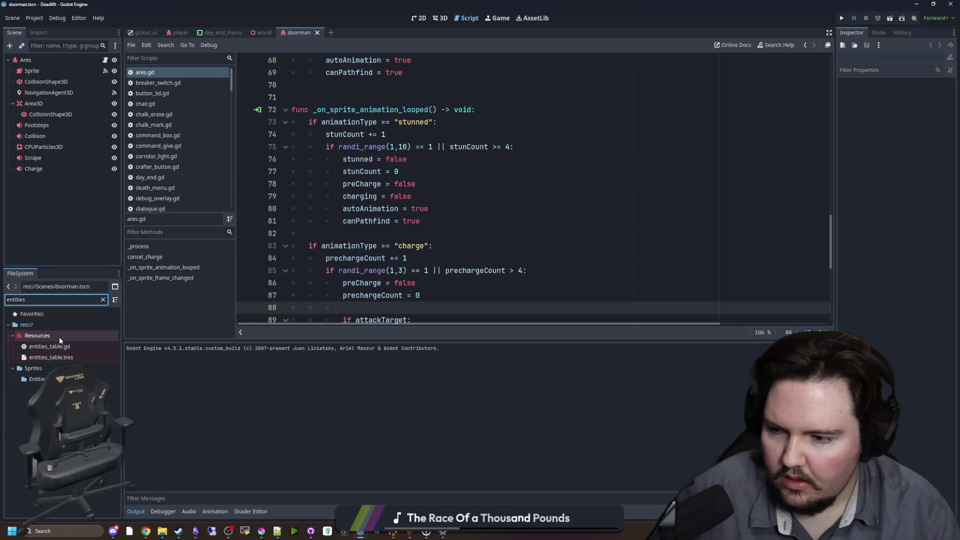
double_click(49, 346)
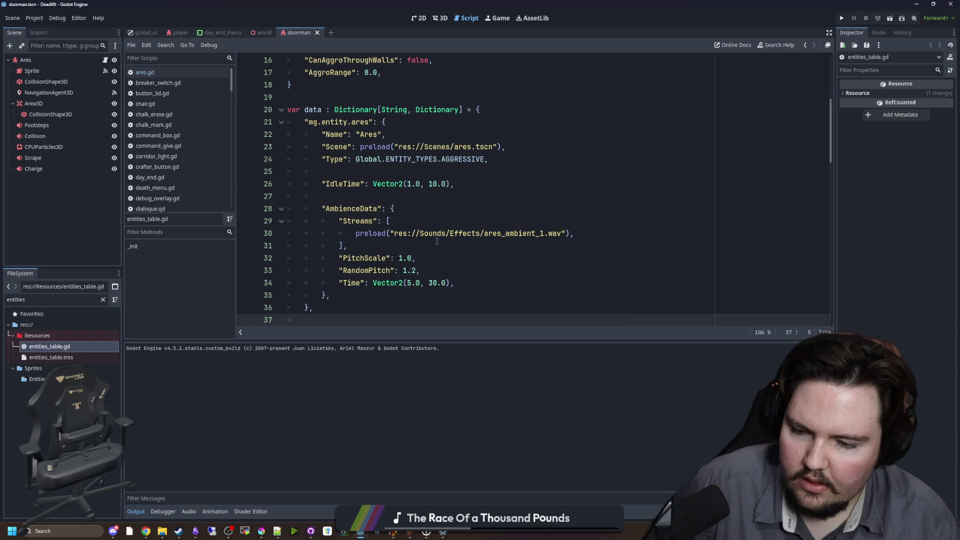
Copy the ares entry and paste a duplicate below it in entities_table.gd.
left_click(437, 241)
scroll(437, 241, "down", 4)
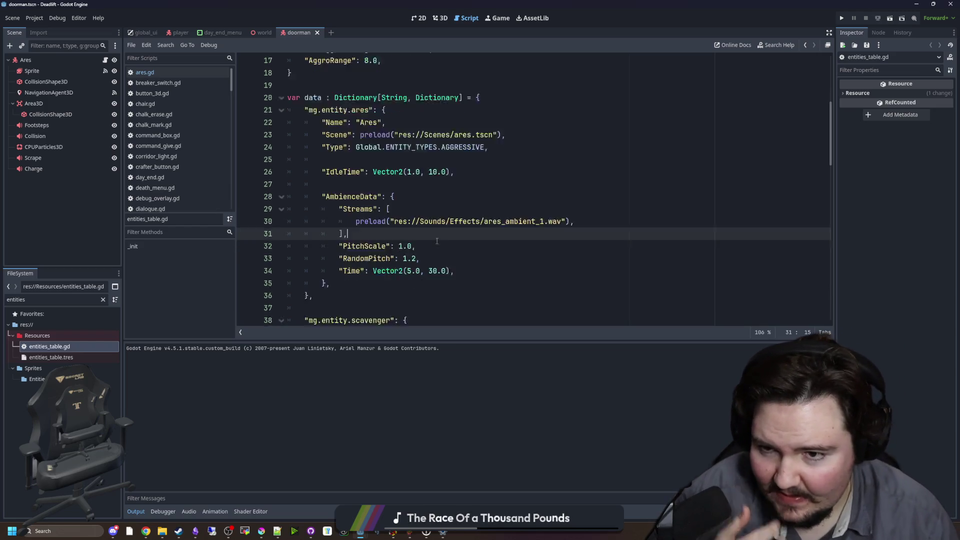
scroll(436, 241, "up", 3)
mouse_move(320, 270)
left_mouse_down()
mouse_move(244, 73)
mouse_move(228, 83)
left_mouse_up()
key("ctrl+c")
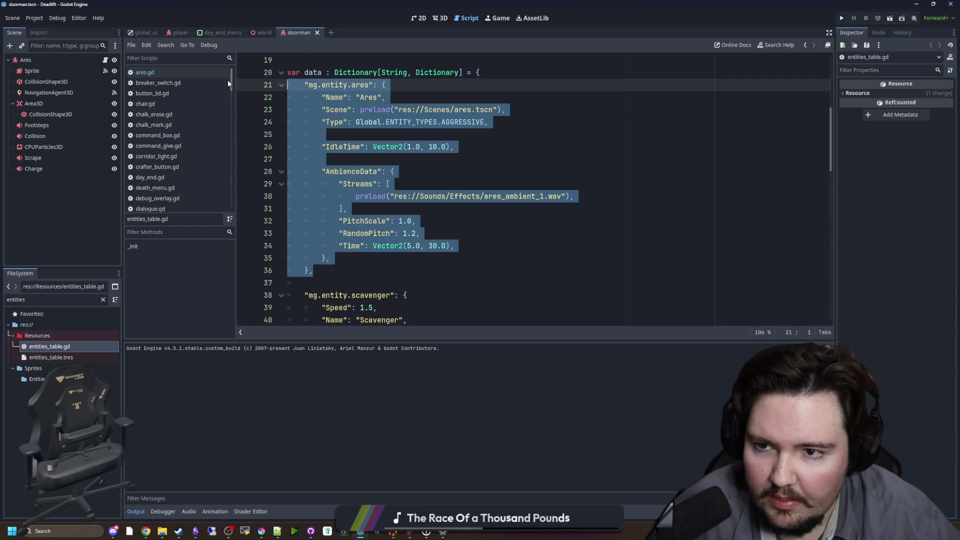
left_click(331, 269)
key("Return")
key("Return")
key("ctrl+v")
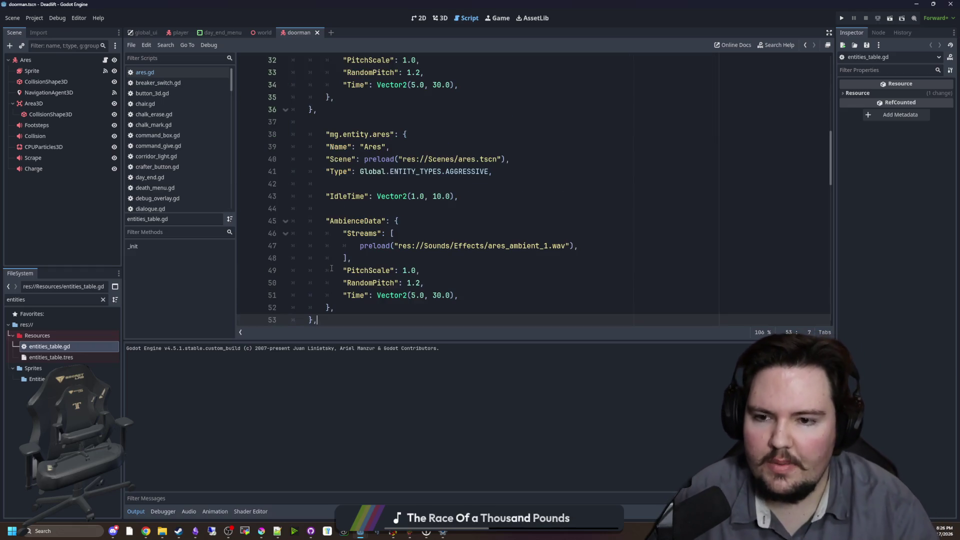
Change the copy's key to mg.entity.doorman, scene path to doorman.tscn, and Name to 'The Doorman'.
left_click(325, 135)
key("BackSpace")
double_click(365, 134)
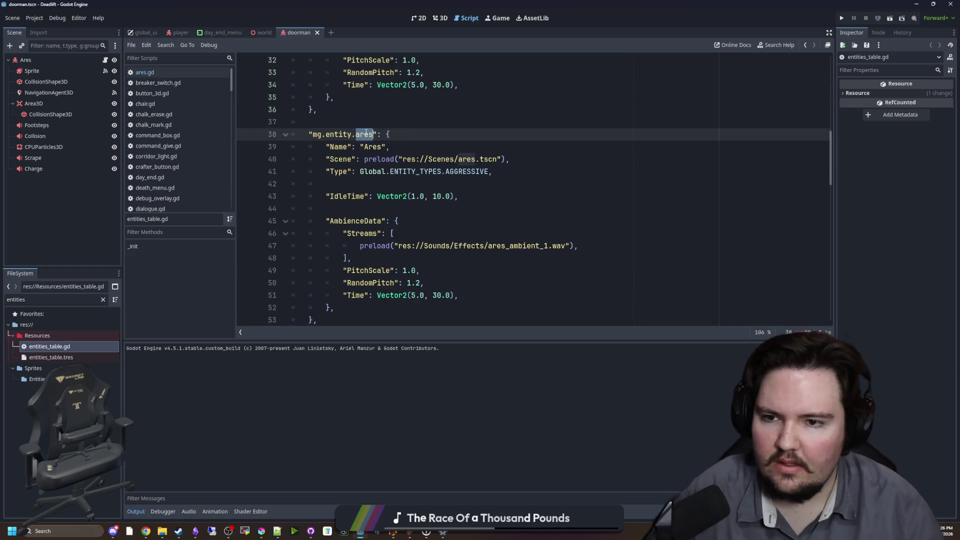
type("doorman")
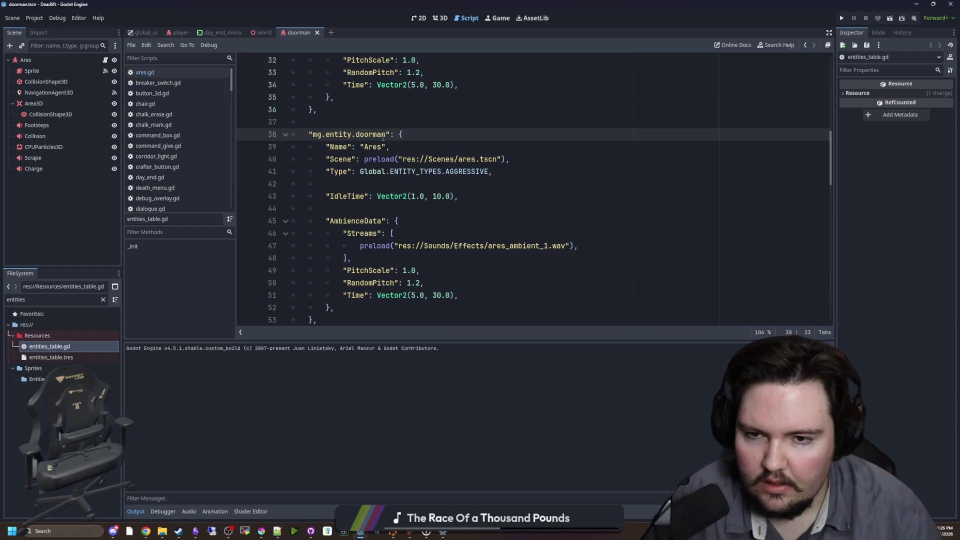
left_click(470, 126)
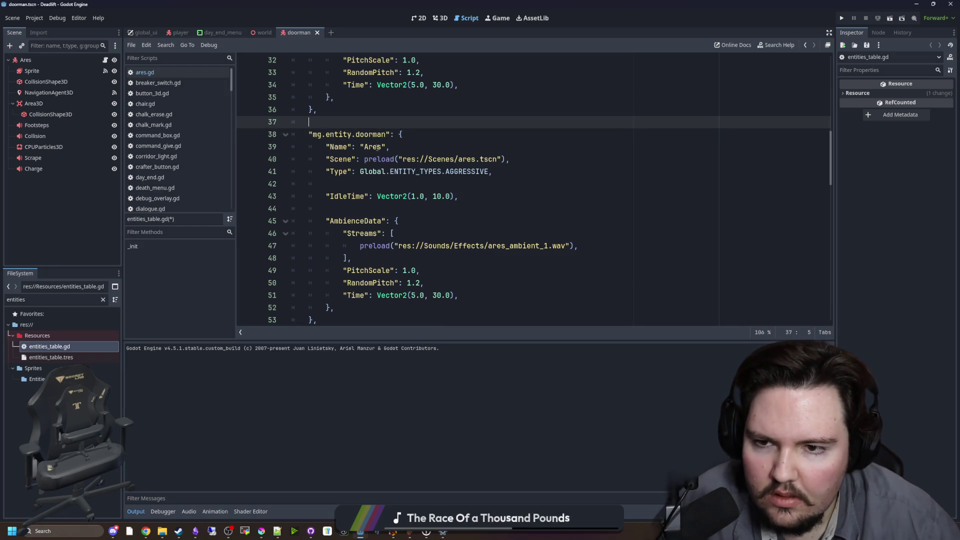
left_click(356, 134)
double_click(474, 160)
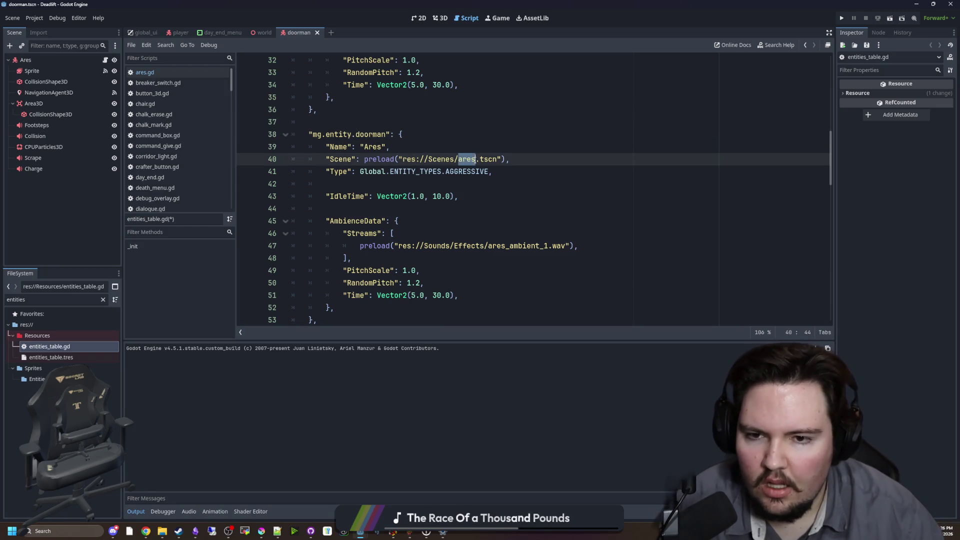
type("doorman")
left_click(523, 144)
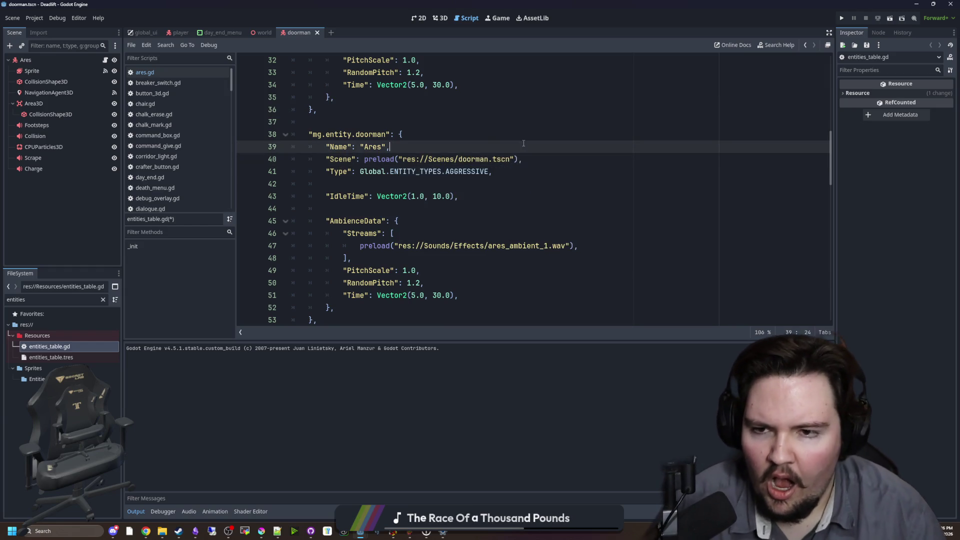
double_click(377, 146)
type("The Doorman")
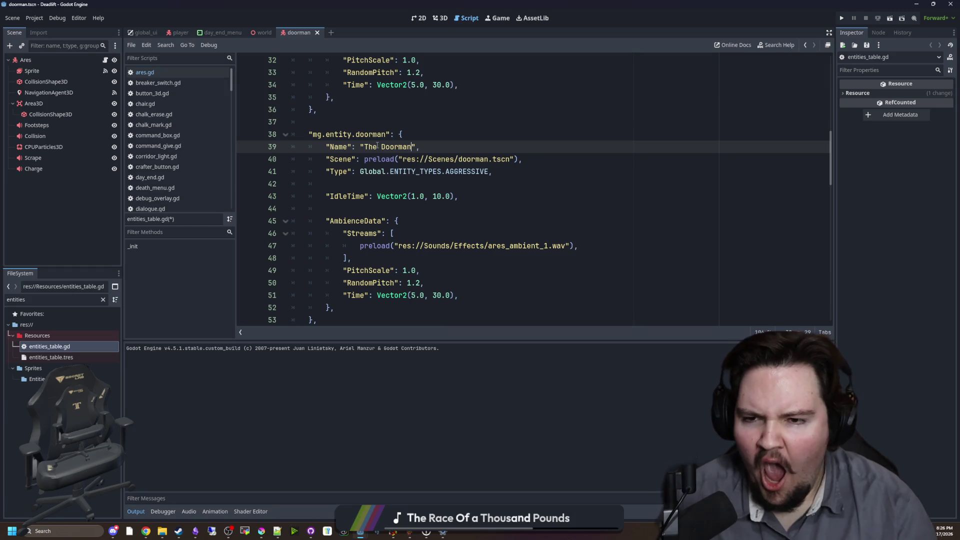
left_click(449, 109)
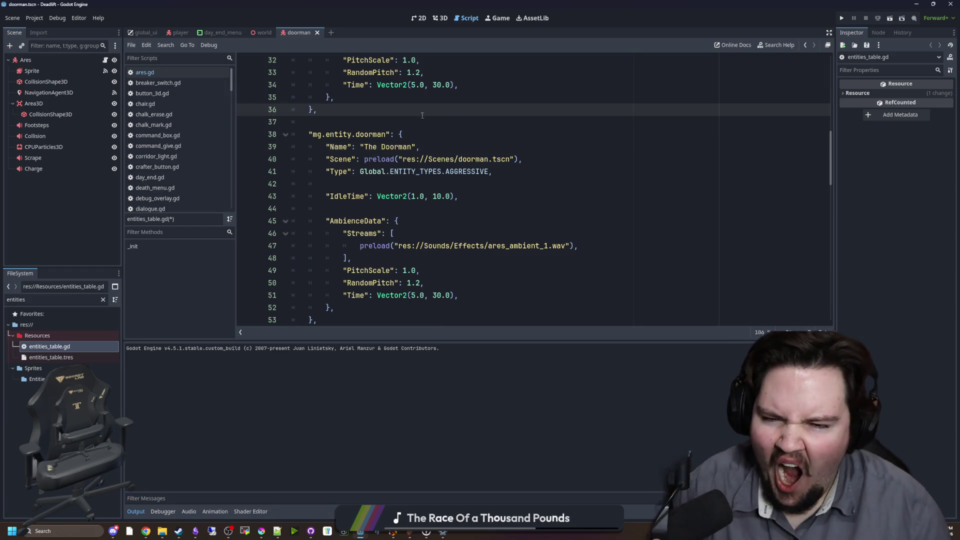
Look over the entry's IdleTime and PitchScale values, then save with Ctrl+S.
mouse_move(420, 173)
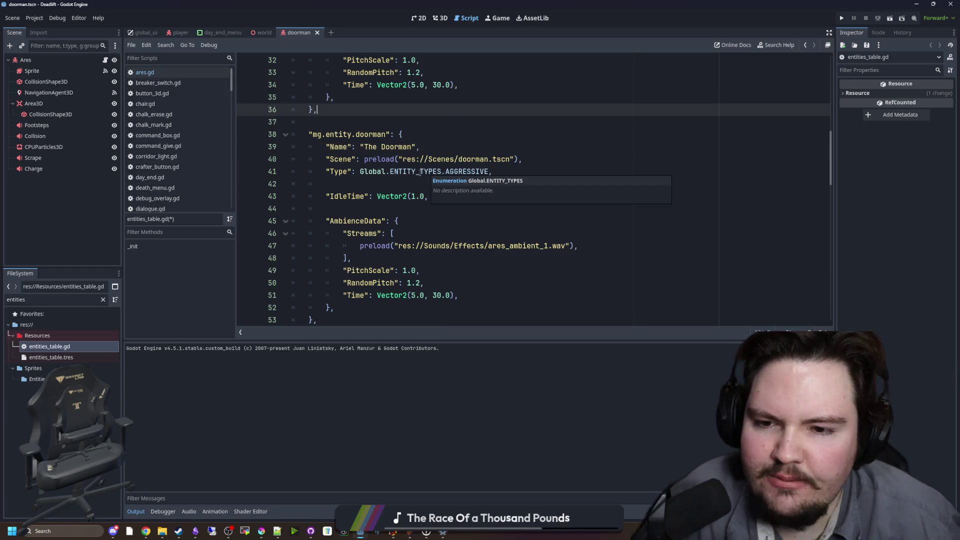
left_click(386, 213)
scroll(386, 214, "down", 1)
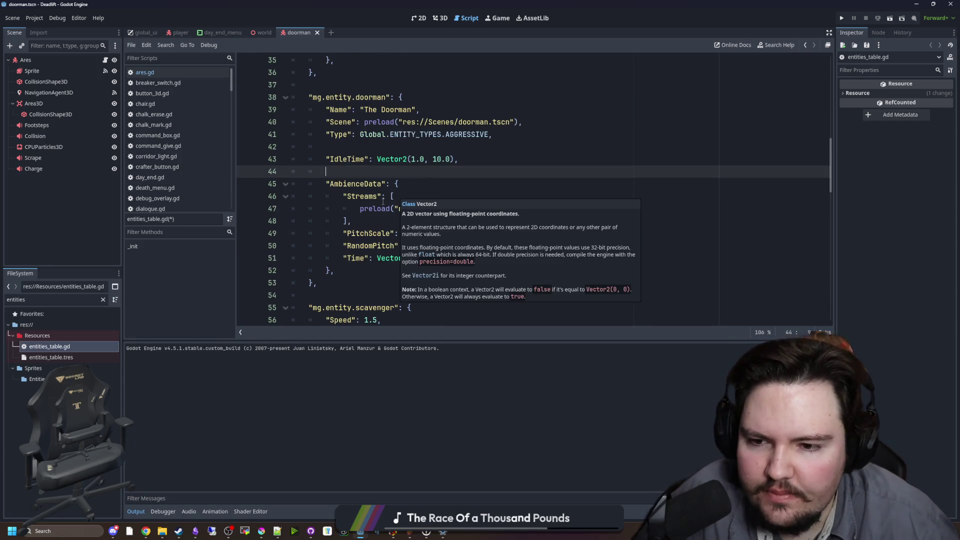
left_click(374, 233)
left_click(415, 159)
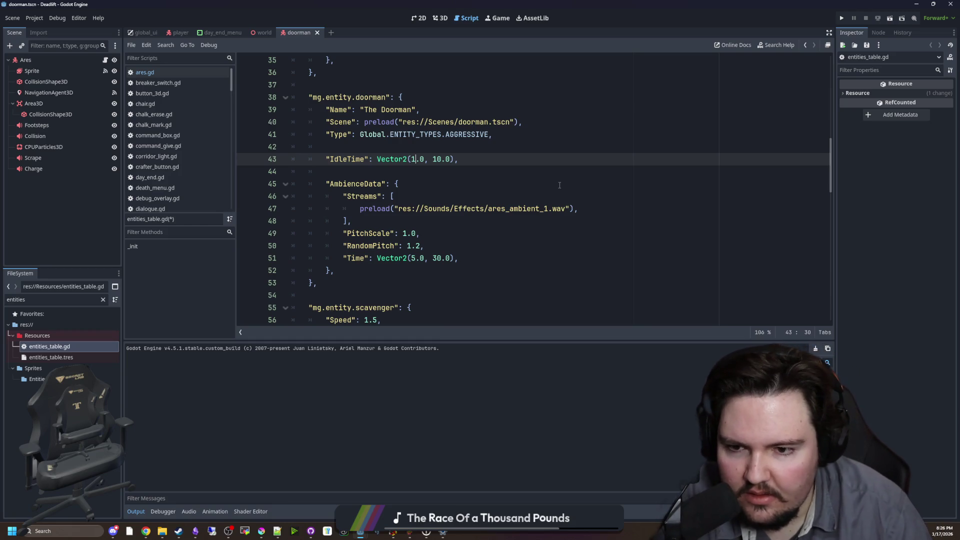
left_click(470, 182)
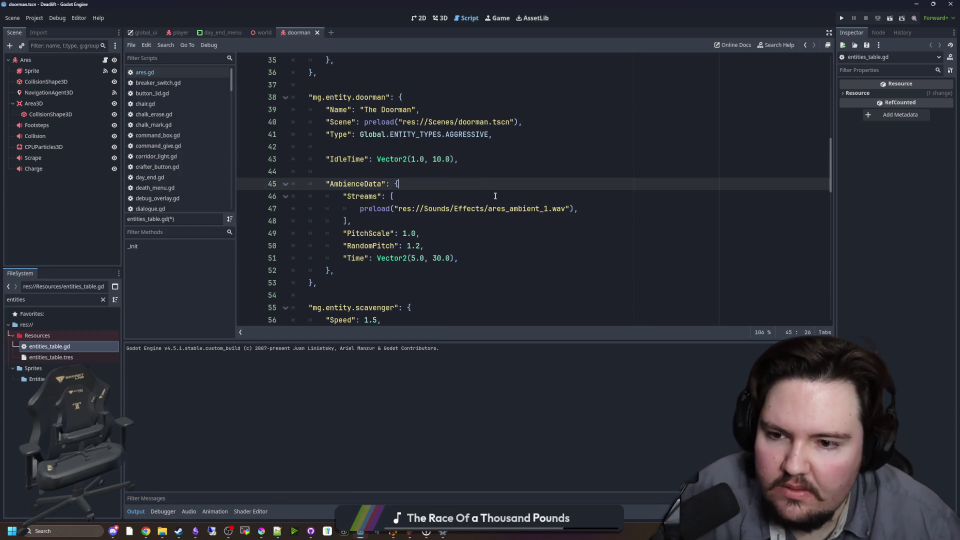
left_click(370, 229)
key("Up")
key("Up")
key("Up")
key("ctrl+s")
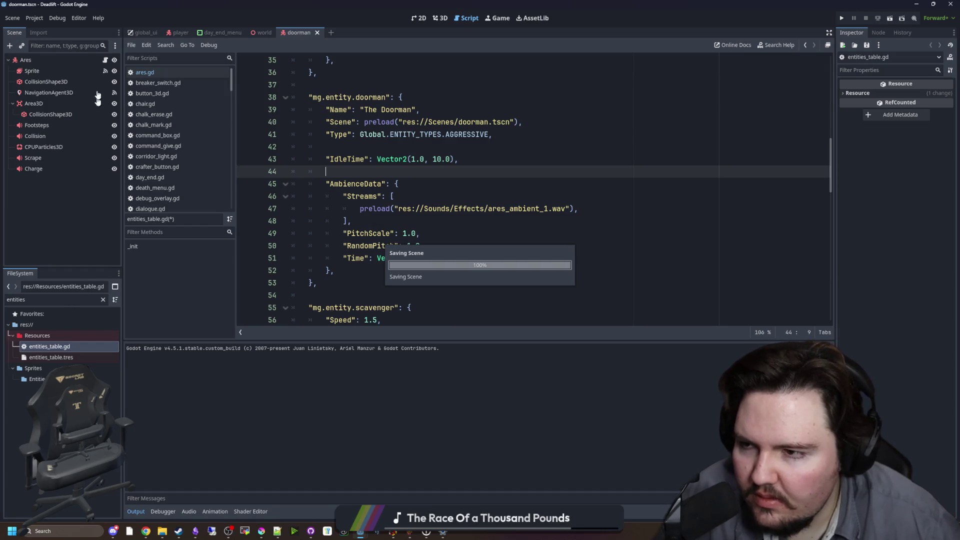
In the 3D view, rename the scene's root node from Ares to Doorman.
left_click(436, 20)
double_click(44, 60)
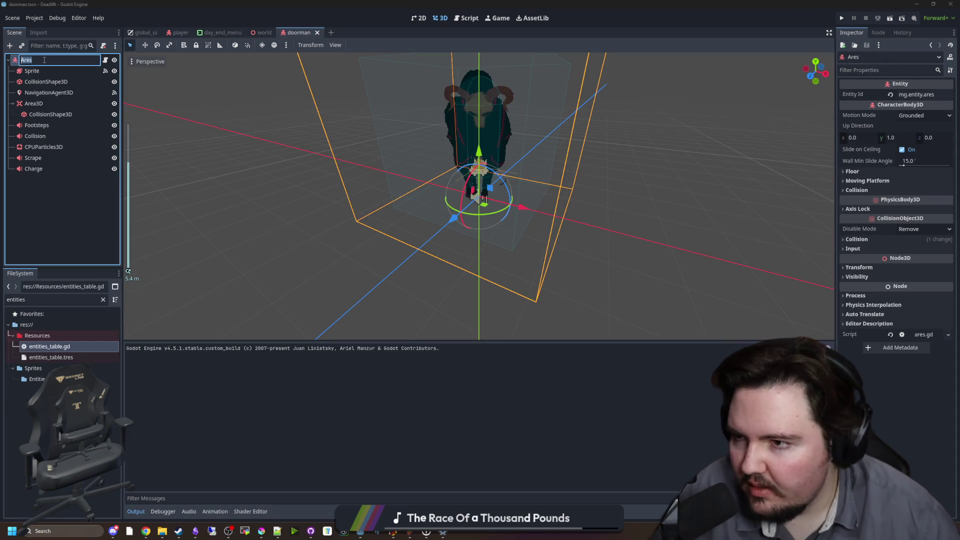
type("Doorman")
key("Return")
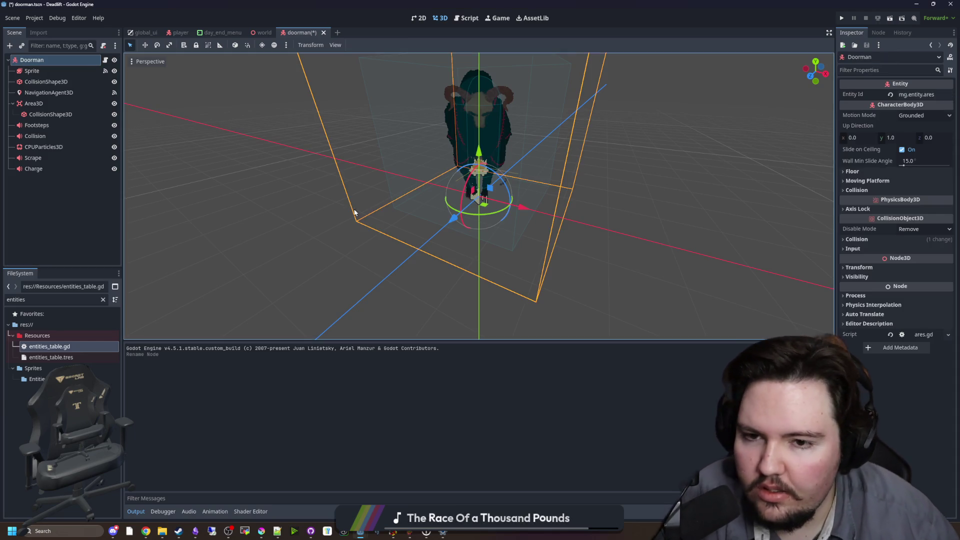
Select the Sprite node and preview its attack_back and attack_front animations.
left_click(31, 70)
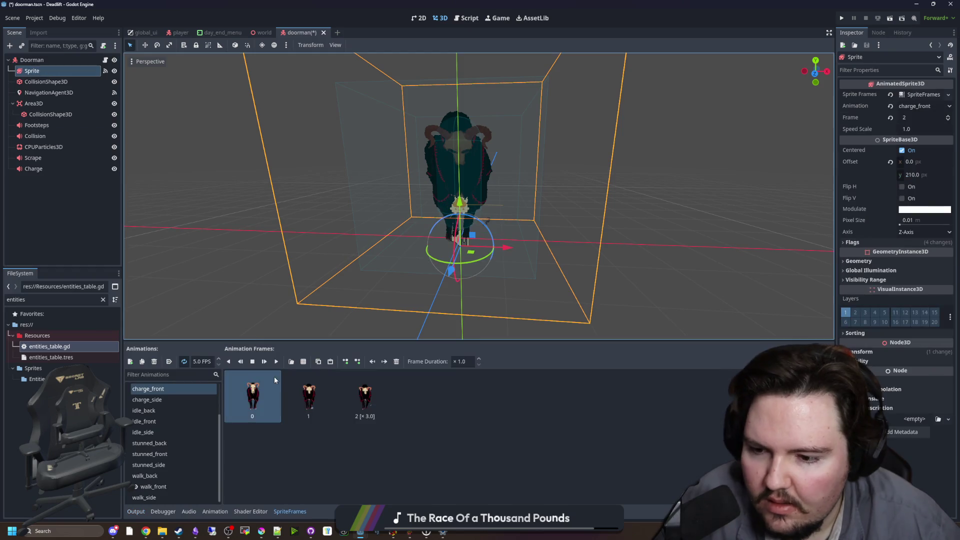
scroll(175, 414, "up", 3)
left_click(166, 386)
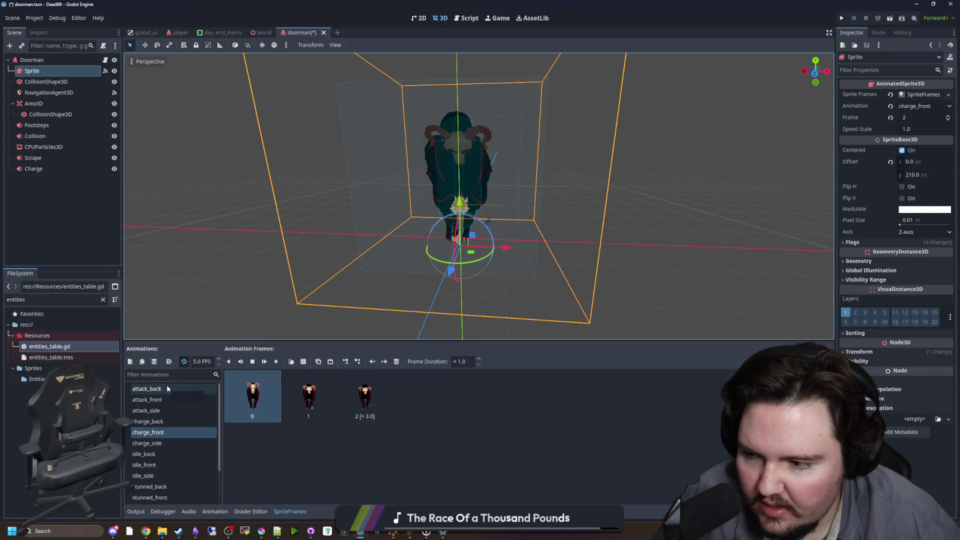
left_click(168, 402)
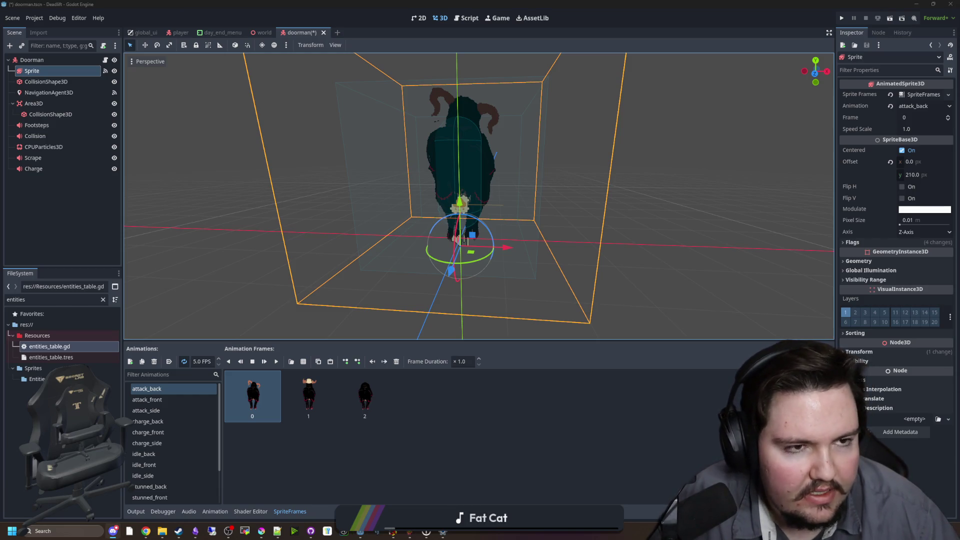
key("alt+Tab")
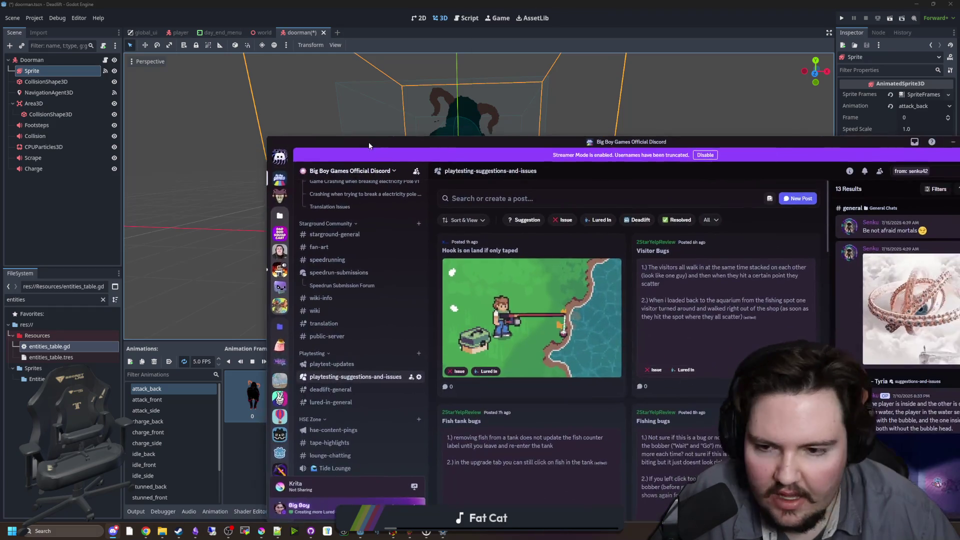
Alt-Tab away from Discord back to Godot's doorman.tscn scene.
key("alt+Tab")
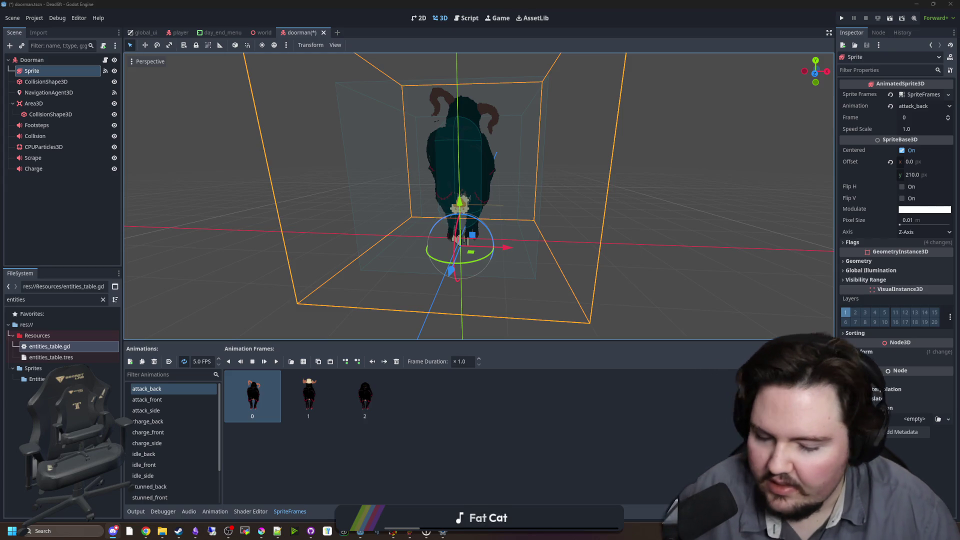
Save the doorman_walk_back and doorman_walk_left sprite sheets as PNG files in Sprites/Entities.
key("ctrl+shift+s")
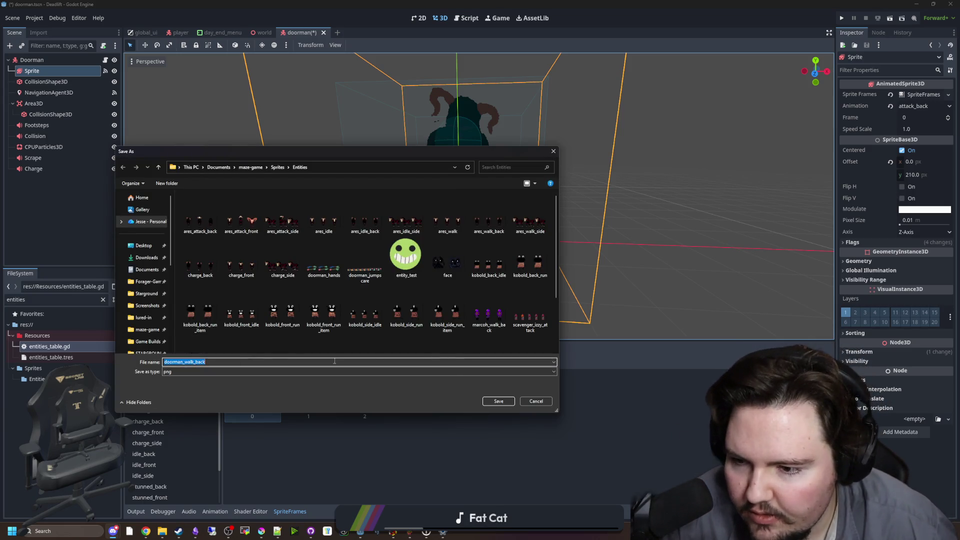
left_click(510, 401)
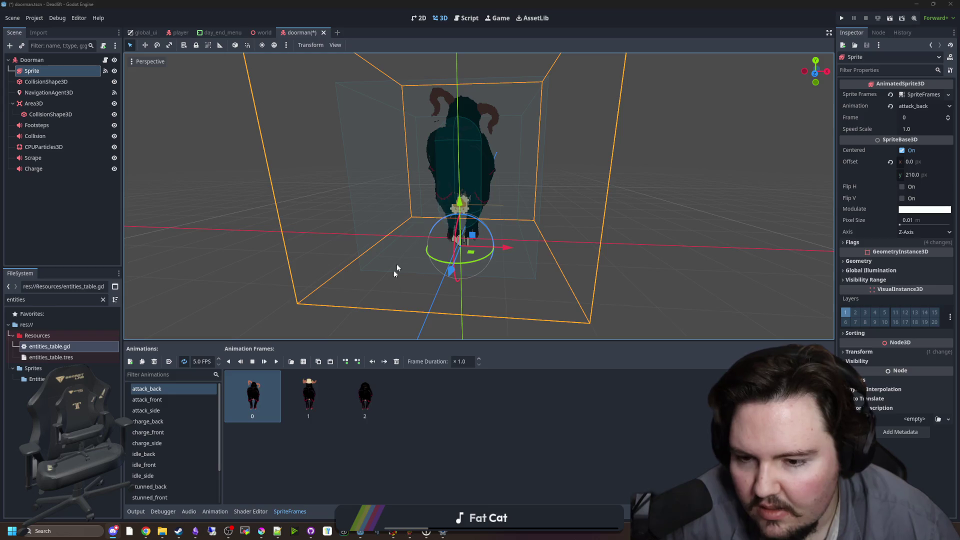
key("ctrl+shift+s")
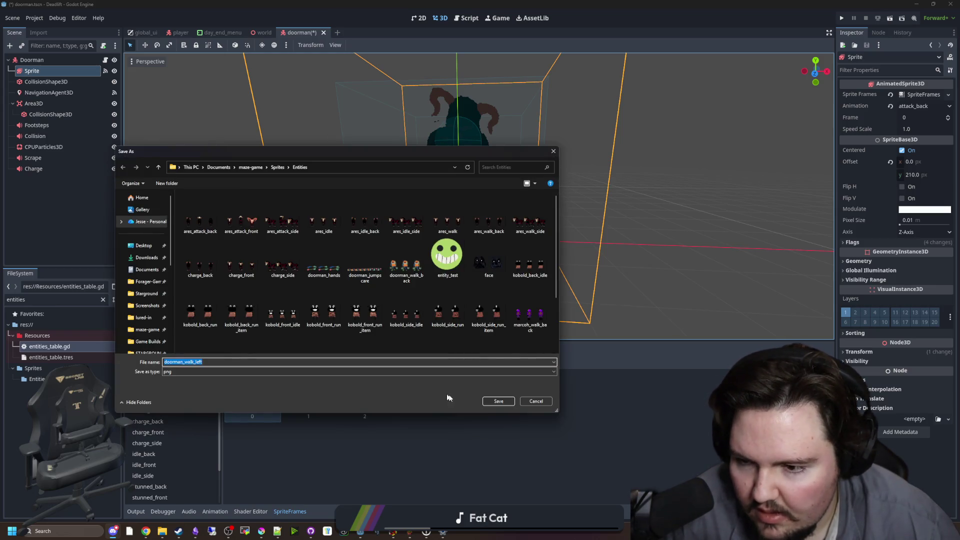
left_click(500, 403)
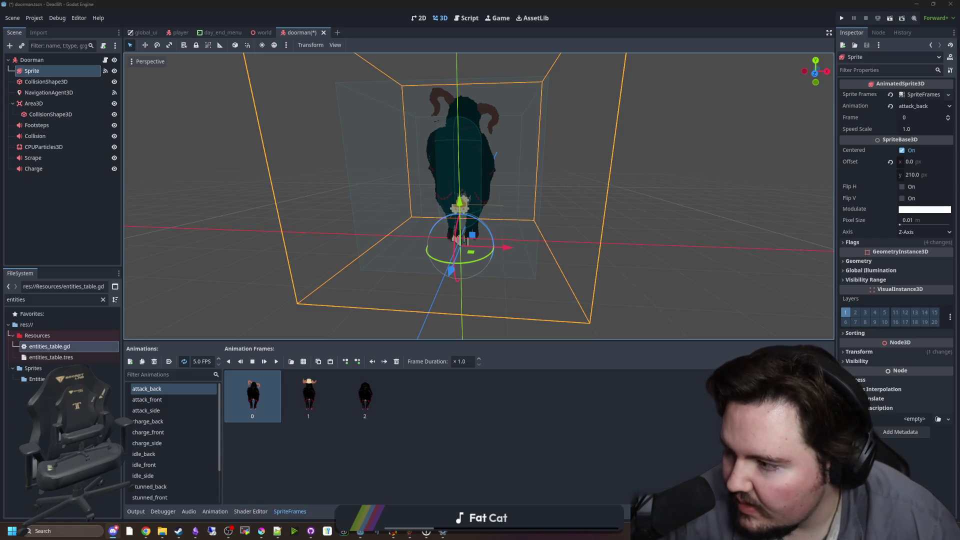
Save the next sprite sheet as doorman_attack.png, correcting the file name first.
key("ctrl+shift+s")
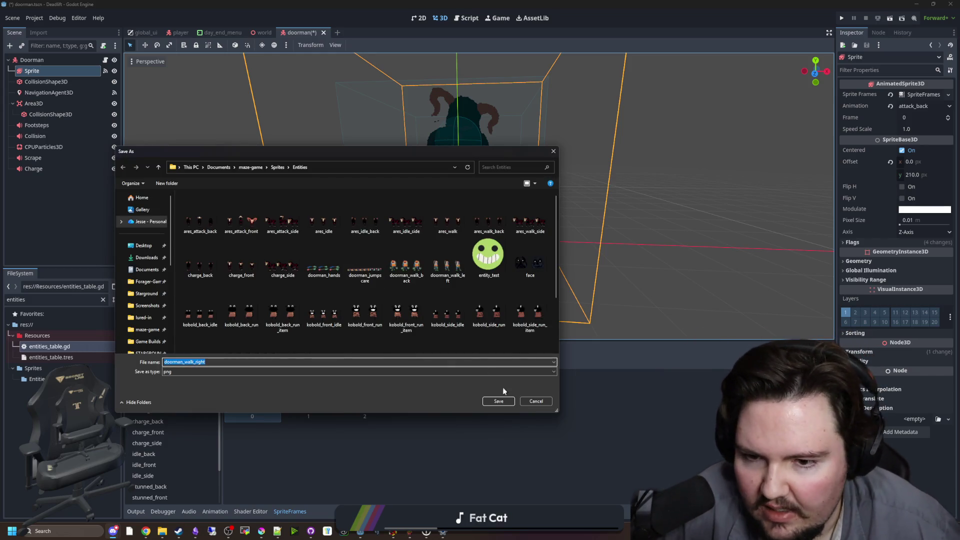
left_click(501, 402)
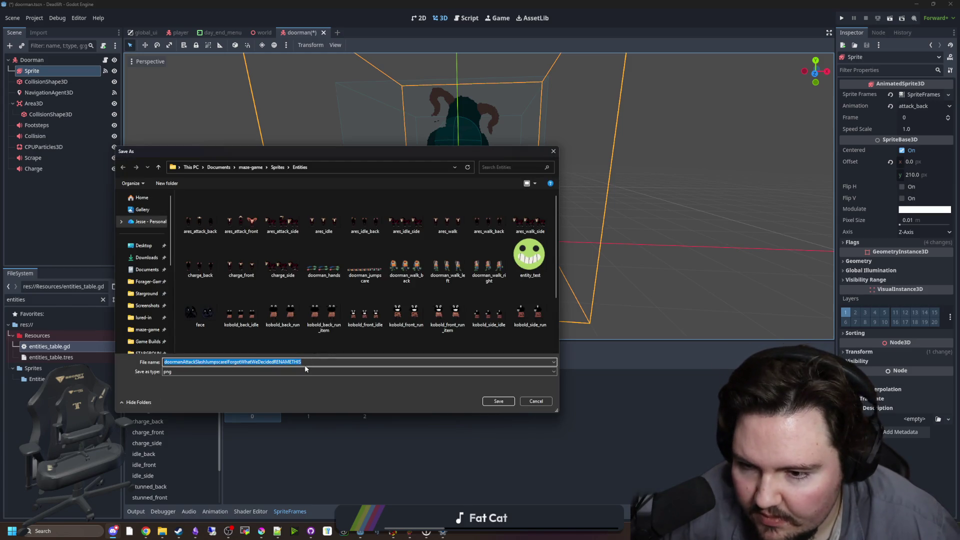
left_click(307, 364)
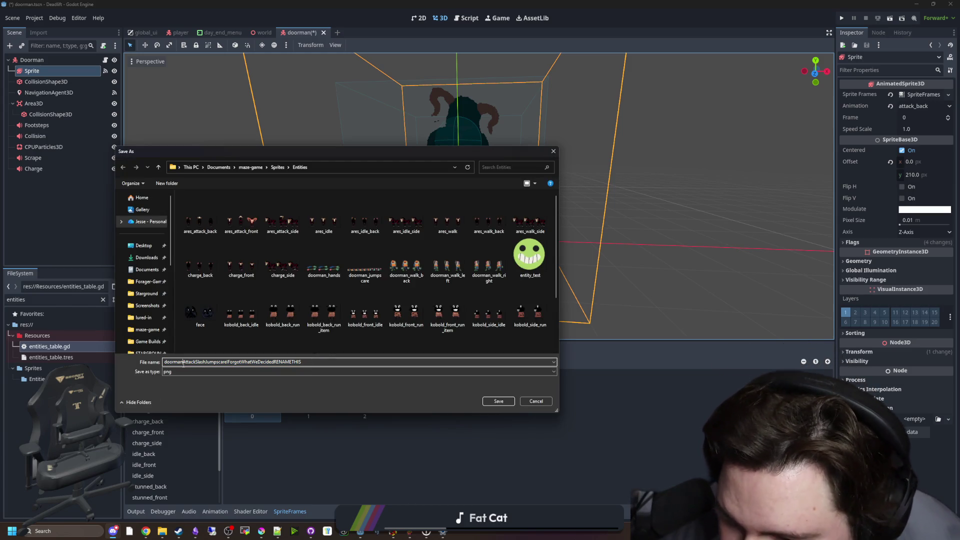
key("BackSpace")
type("_a")
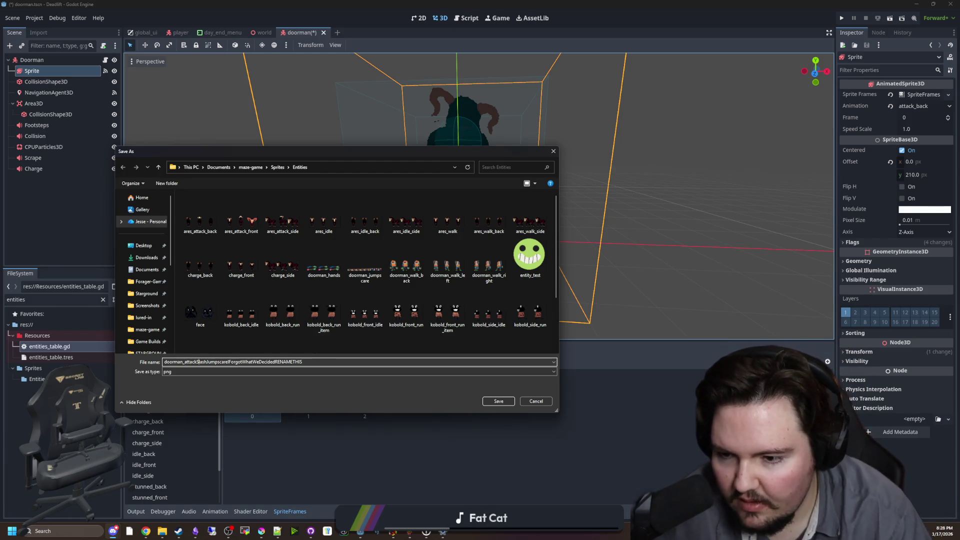
left_click_drag(322, 364, 198, 362)
key("BackSpace")
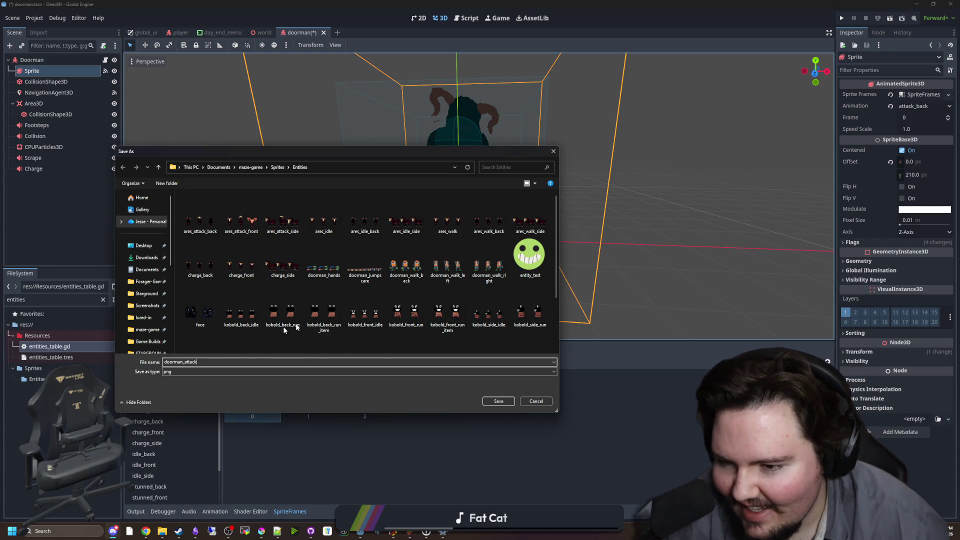
left_click(499, 401)
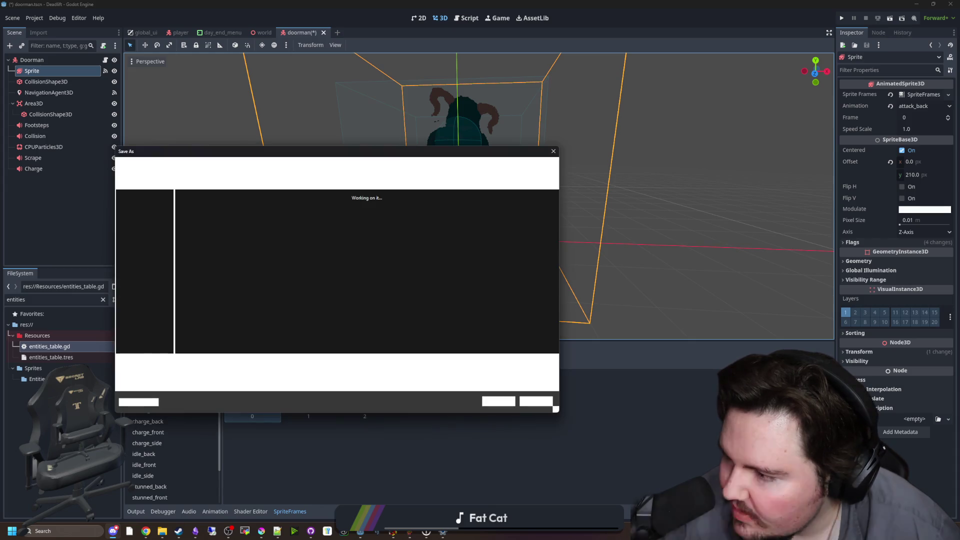
Resave doorman_walk_back.png and doorman_walk_left.png, replacing the existing files.
left_click(499, 401)
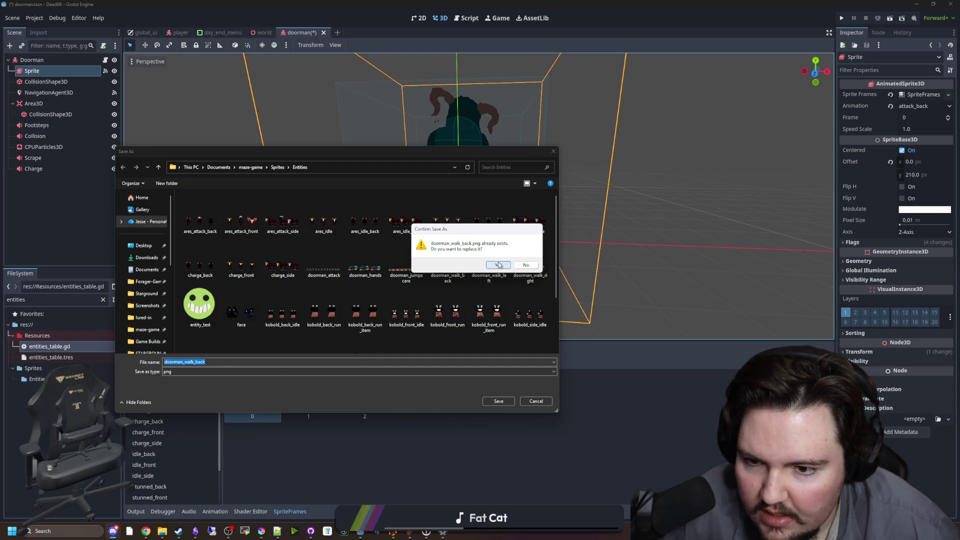
left_click(498, 265)
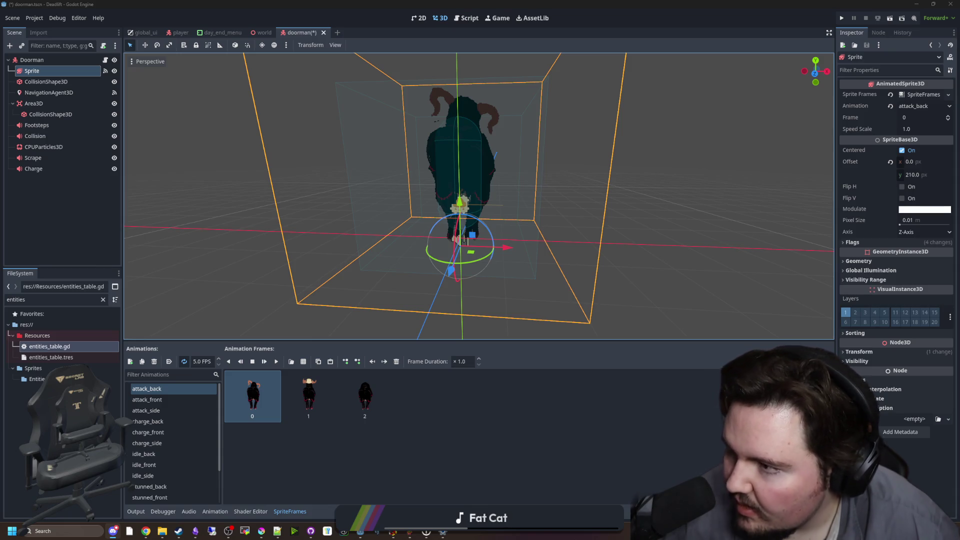
key("ctrl+shift+s")
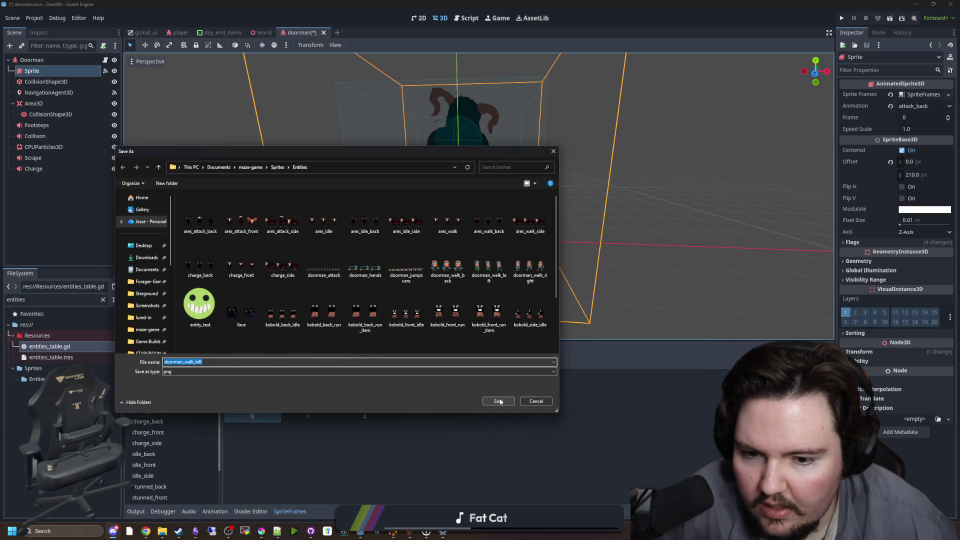
left_click(498, 401)
left_click(499, 265)
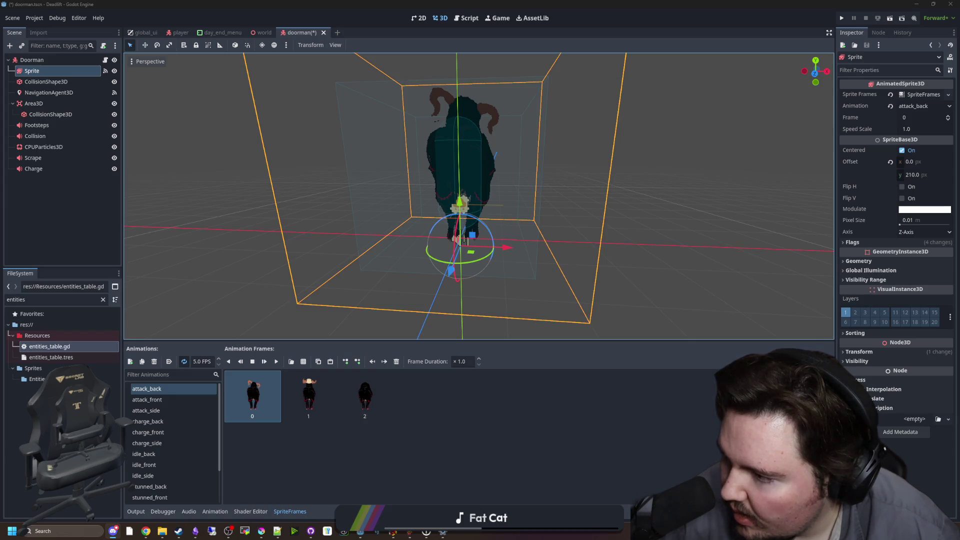
left_click(344, 426)
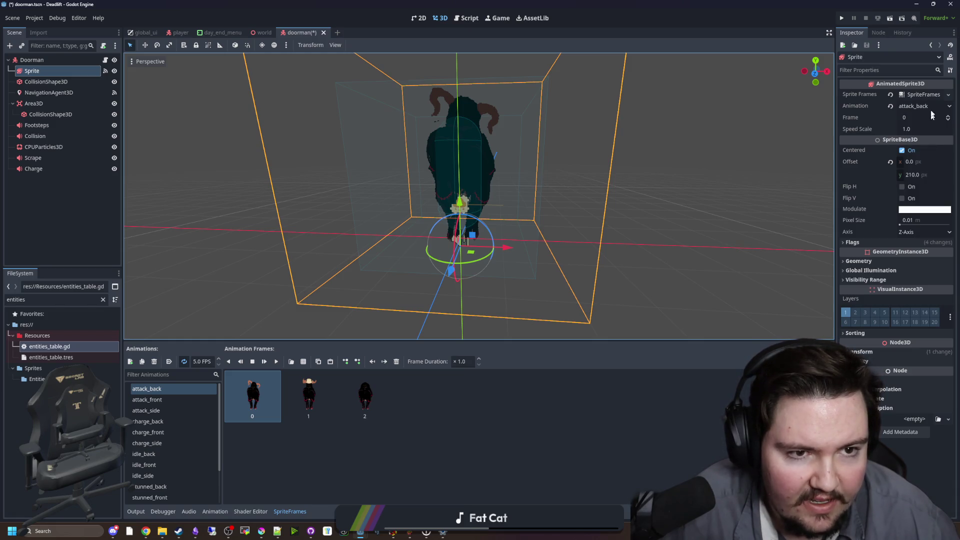
Delete the attack_back, attack_front, attack_side, charge_back, charge_front and charge_side animations.
left_click(924, 95)
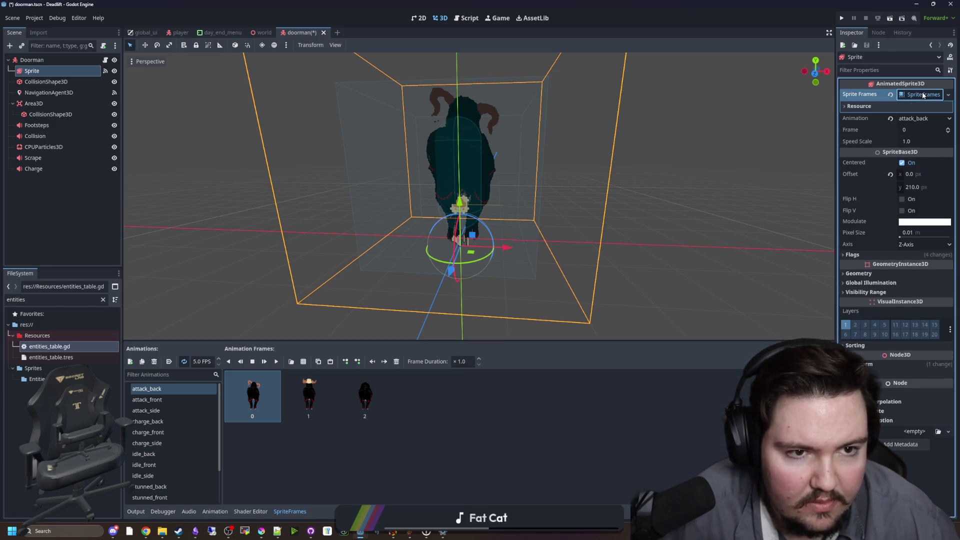
left_click(155, 361)
key("Return")
left_click(155, 362)
left_click(457, 280)
left_click(154, 361)
left_click(457, 279)
left_click(154, 362)
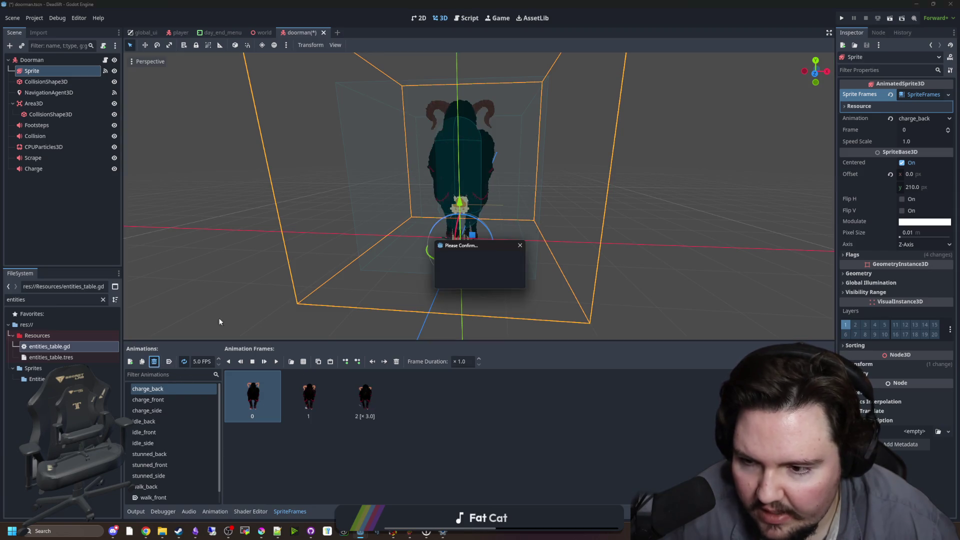
key("Return")
key("Delete")
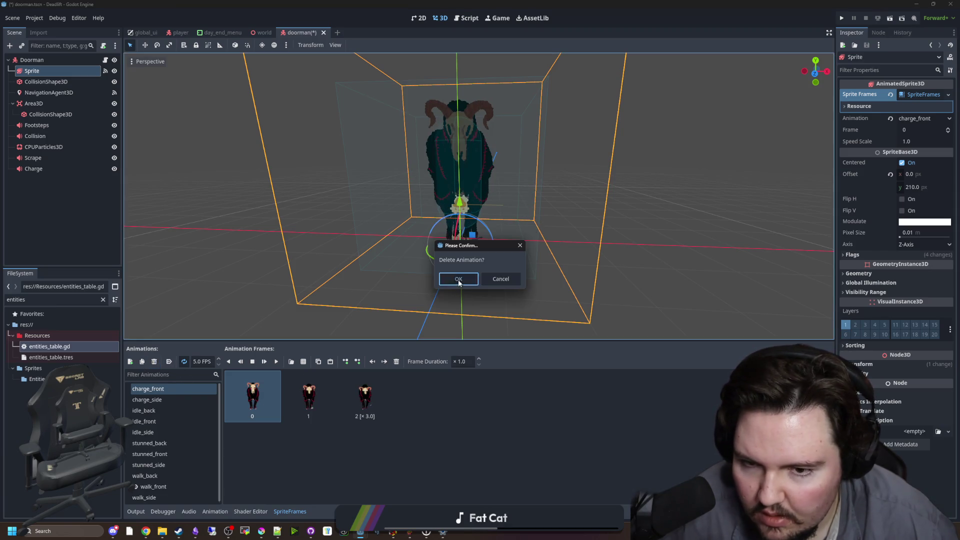
left_click(458, 280)
left_click(154, 362)
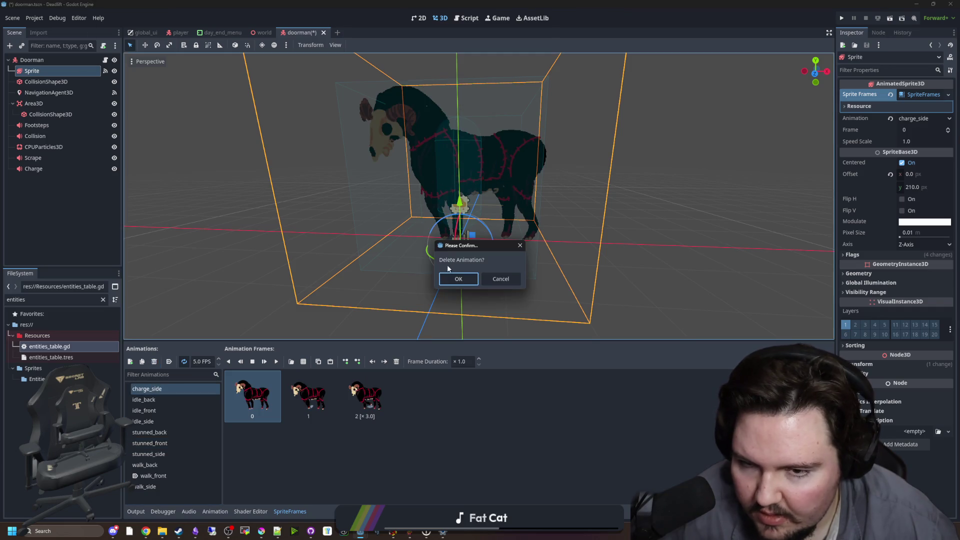
left_click(455, 280)
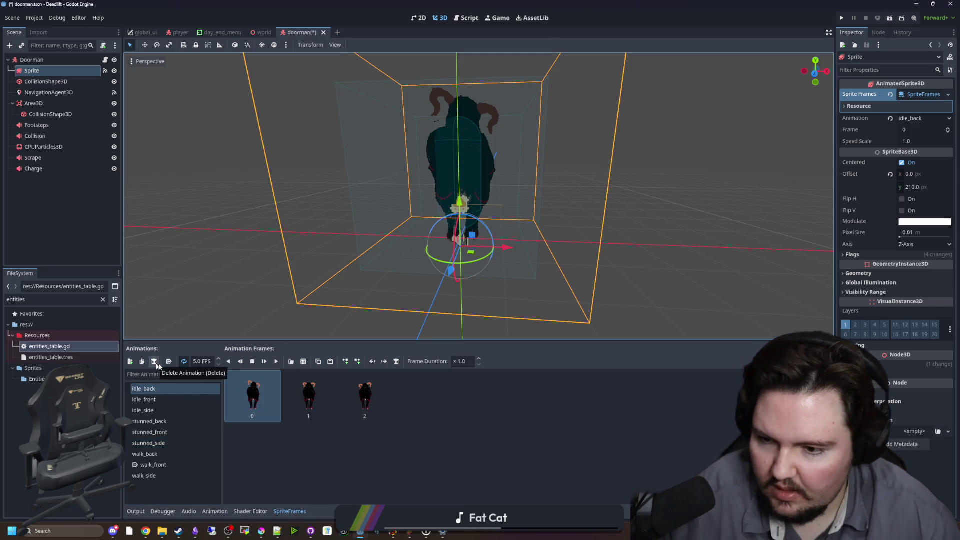
Delete the idle_back, idle_front and stray new_animation entries, restoring the accidentally removed Sprite node.
left_click(159, 392)
key("ctrl+z")
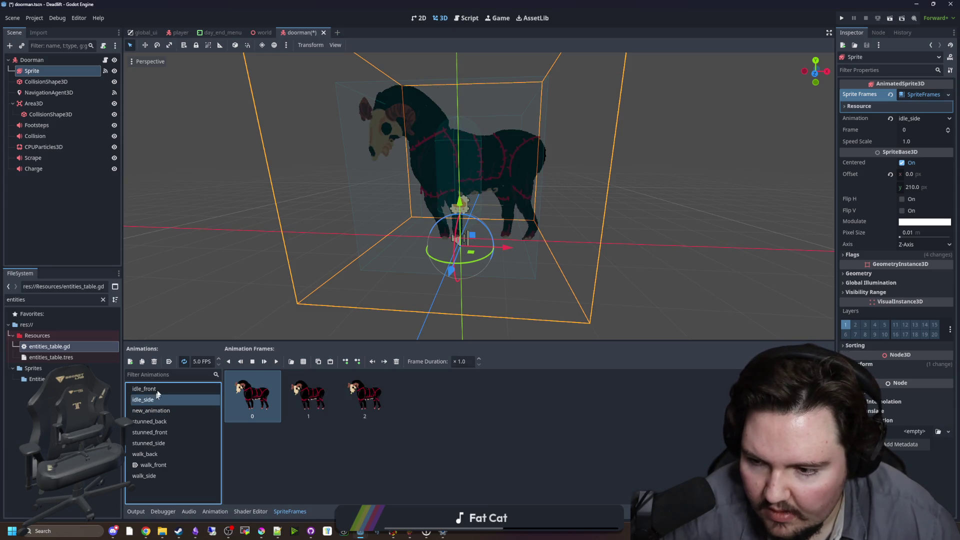
left_click(143, 388)
left_click(154, 362)
left_click(458, 278)
key("Delete")
left_click(457, 278)
key("ctrl+z")
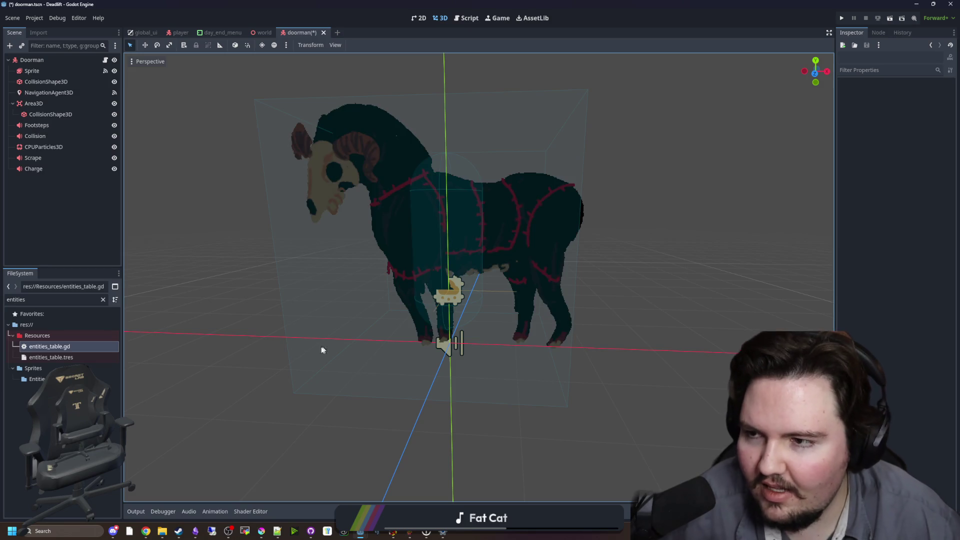
left_click(45, 71)
left_click(151, 400)
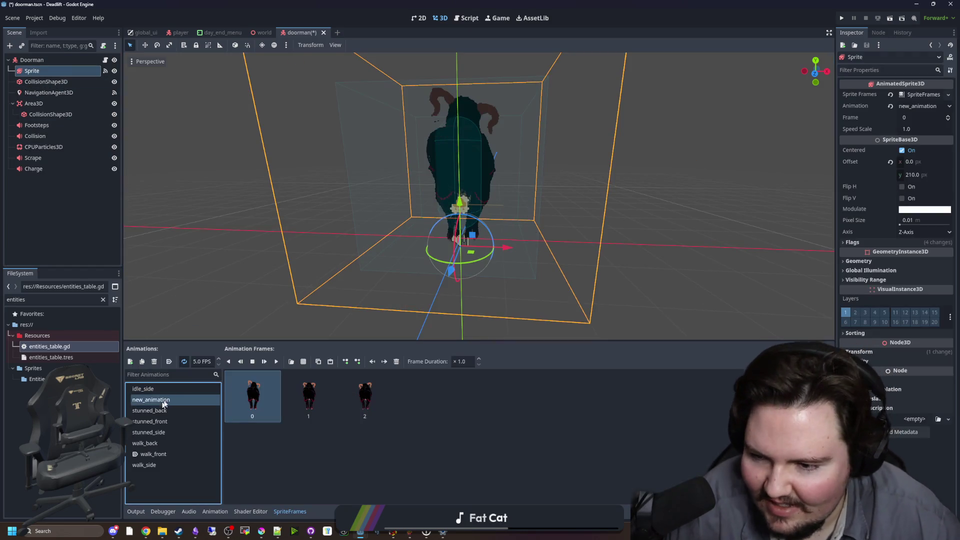
left_click(154, 361)
left_click(458, 279)
Delete the remaining stunned, idle_side, walk_back, walk_front and walk_side animations.
left_click(150, 411)
left_click(154, 361)
key("Return")
left_click(163, 399)
left_click(154, 362)
key("Return")
left_click(162, 389)
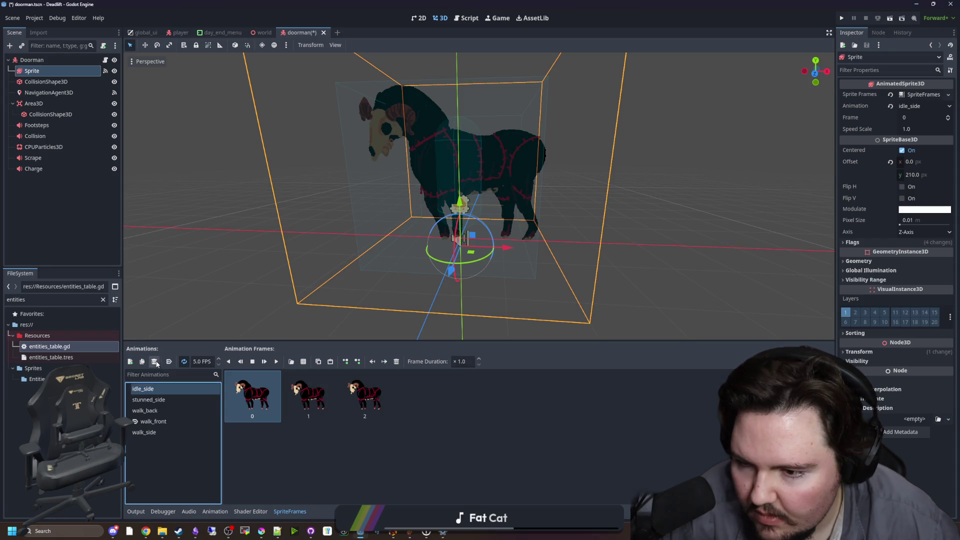
left_click(154, 361)
key("Return")
left_click(154, 361)
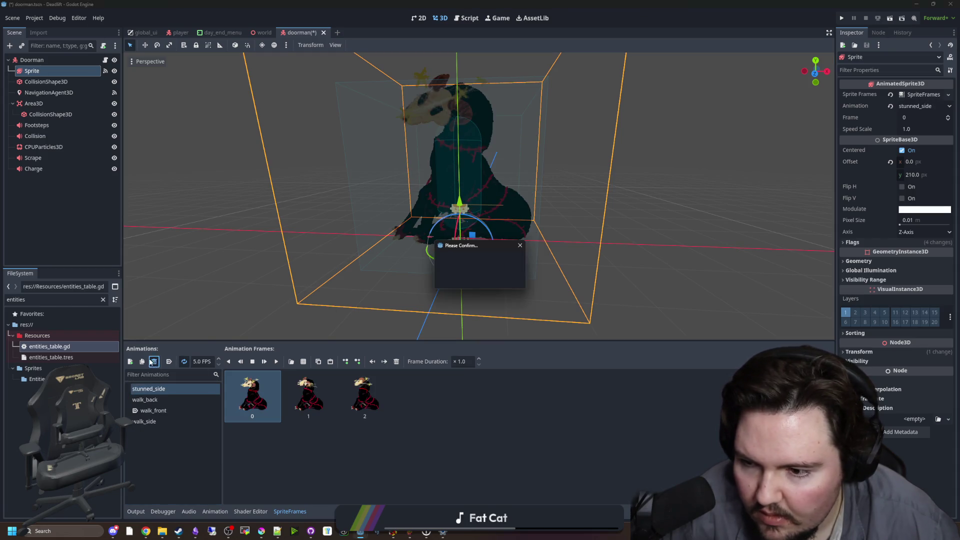
left_click(458, 278)
left_click(154, 362)
left_click(456, 281)
left_click(154, 361)
key("Return")
left_click(154, 362)
key("Return")
Add a new empty animation named walk_front.
left_click(130, 361)
left_click(181, 394)
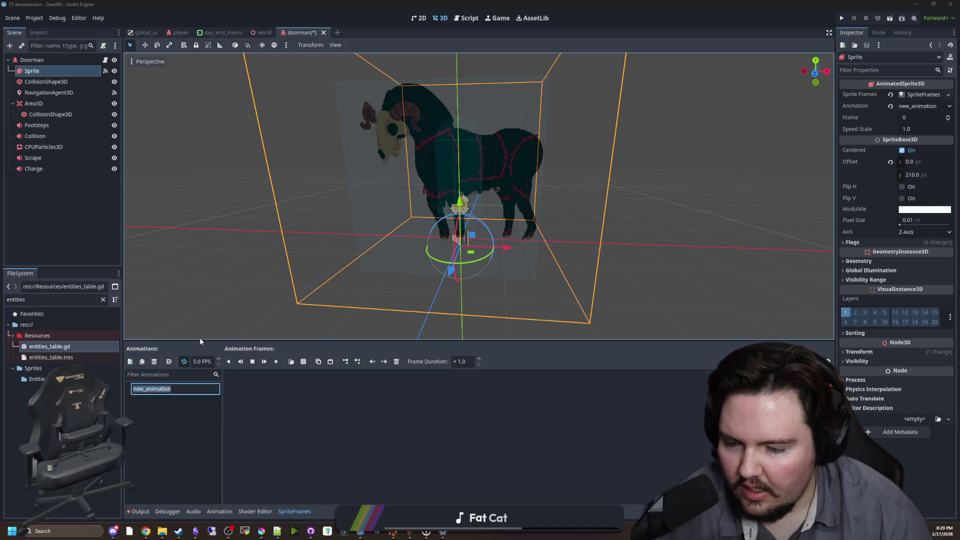
type("walk_front")
key("Return")
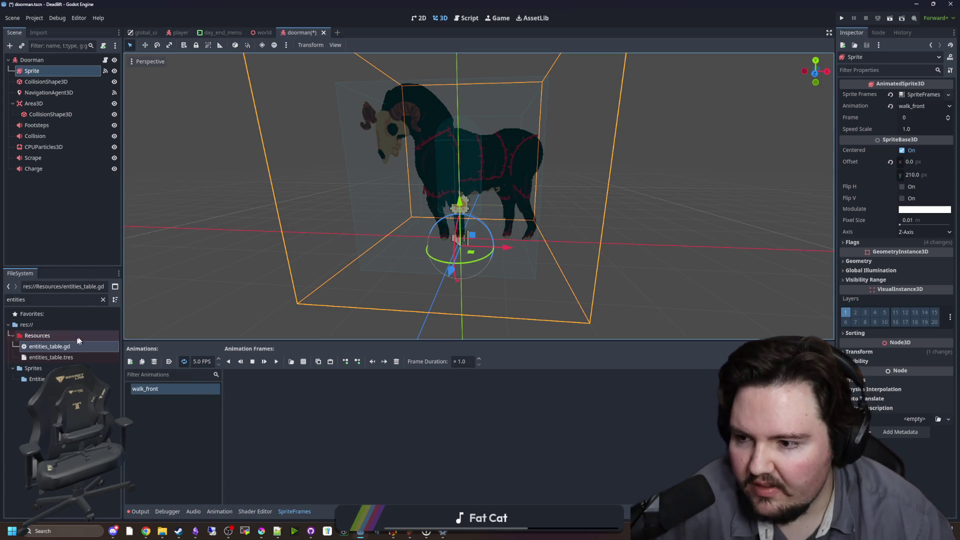
Open the Ares scene to inspect its sprite animations, then return to the doorman scene.
left_click(104, 299)
type("ares")
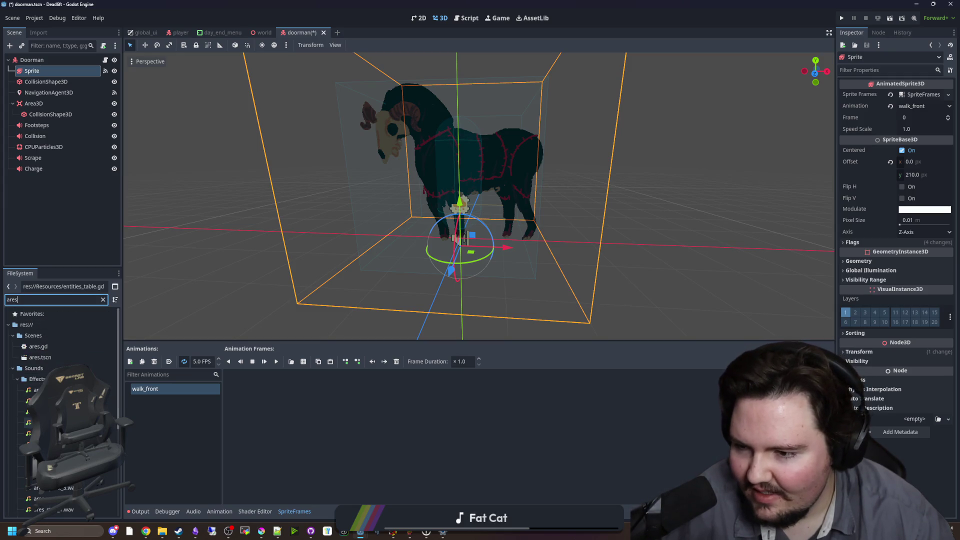
scroll(55, 350, "up", 3)
double_click(55, 330)
left_click(45, 82)
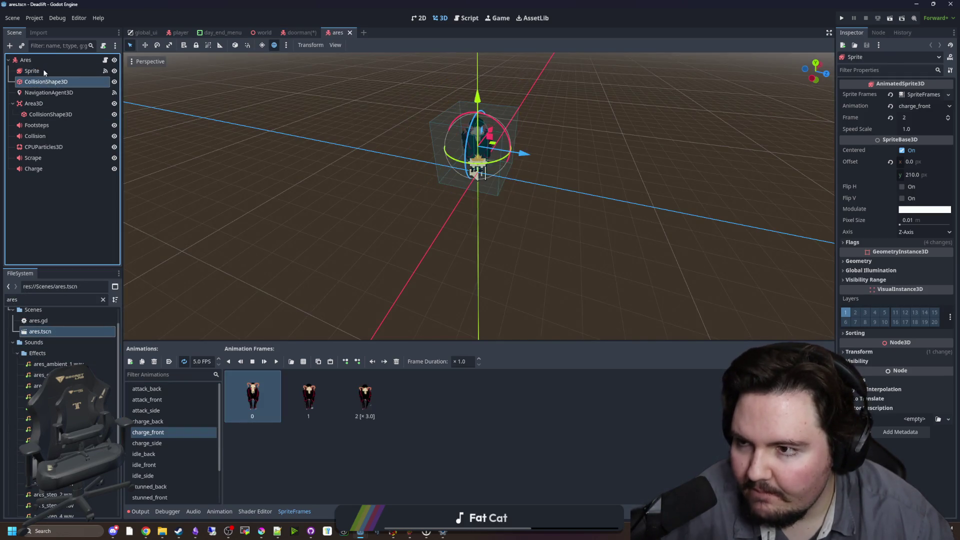
left_click(31, 70)
scroll(166, 439, "down", 3)
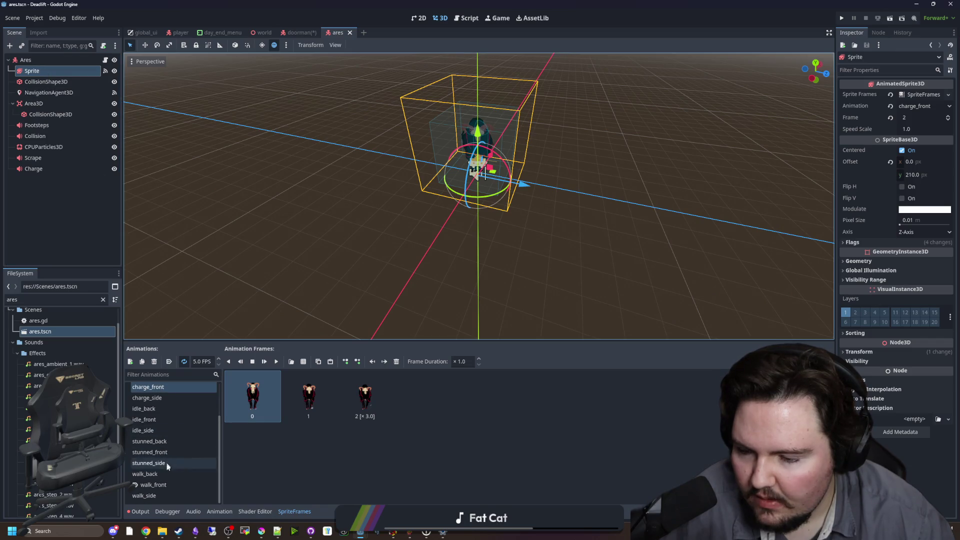
left_click(301, 31)
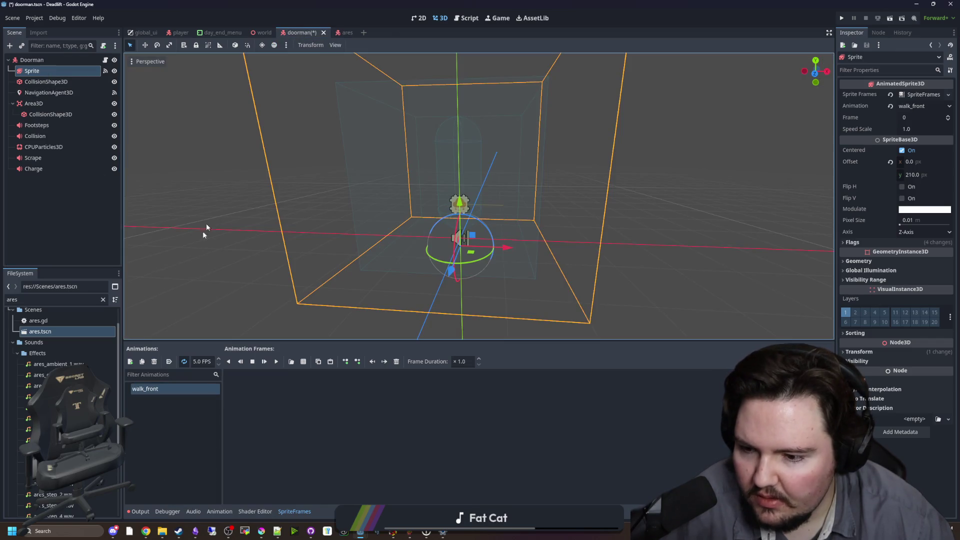
Add empty walk_side and walk_back animations, then select walk_front.
left_click(130, 361)
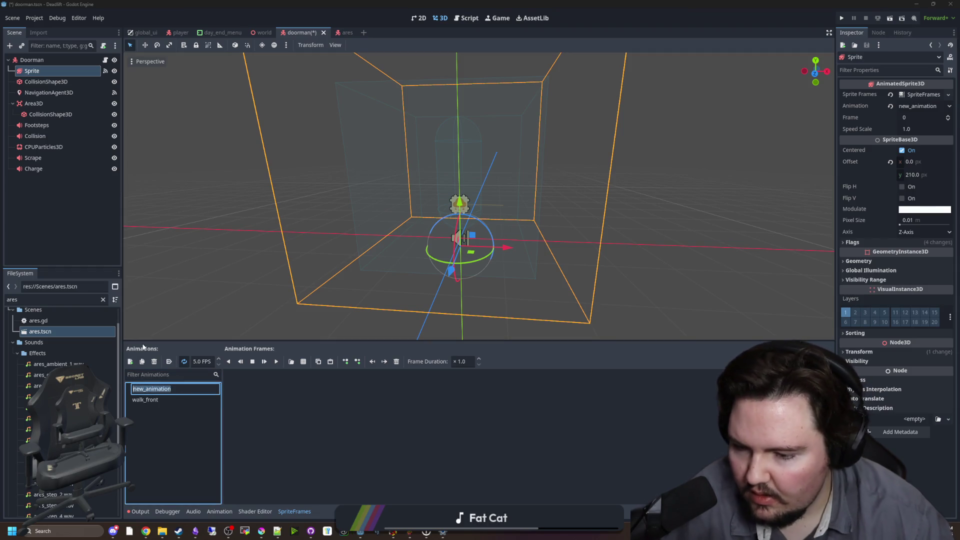
type("walk_side")
key("Return")
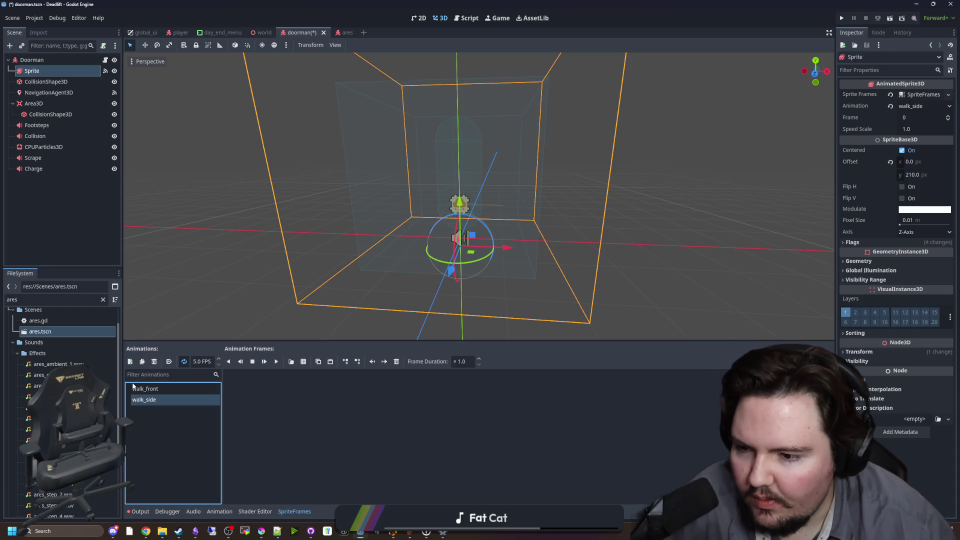
left_click(130, 362)
type("walk_b")
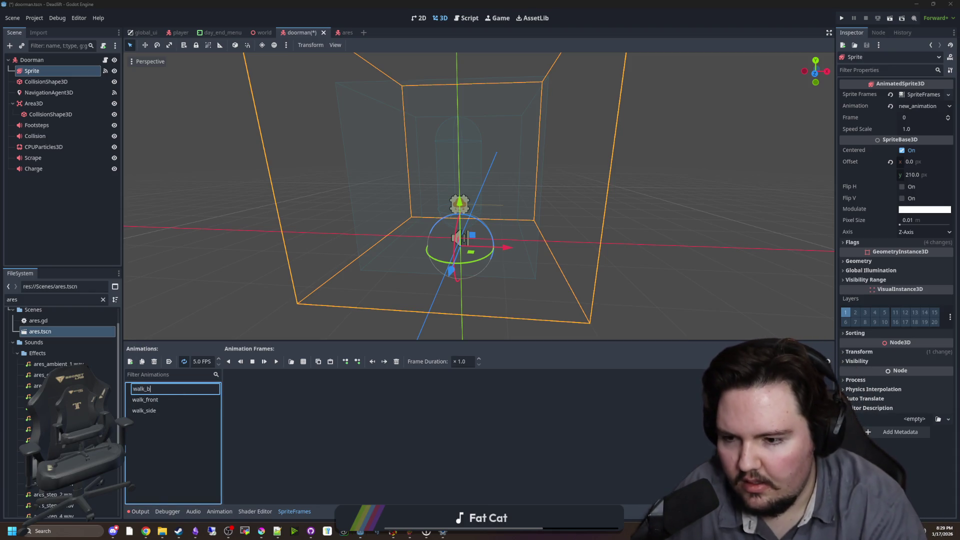
key("Return")
type("walk_back")
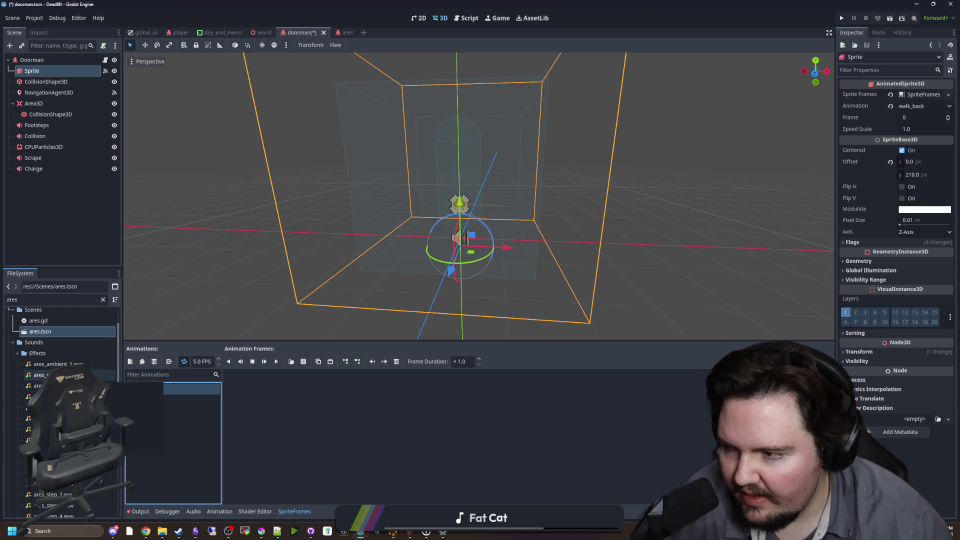
key("Return")
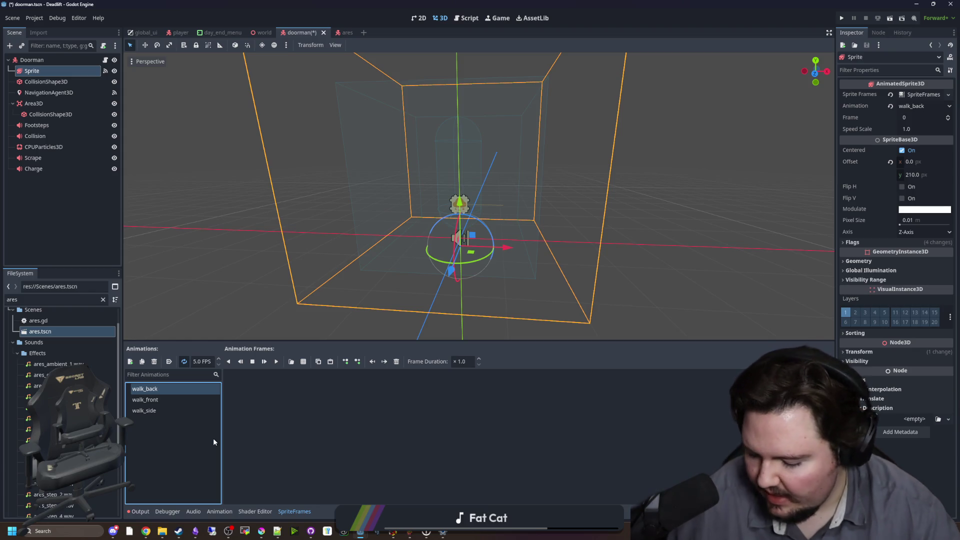
left_click(150, 399)
left_click(292, 362)
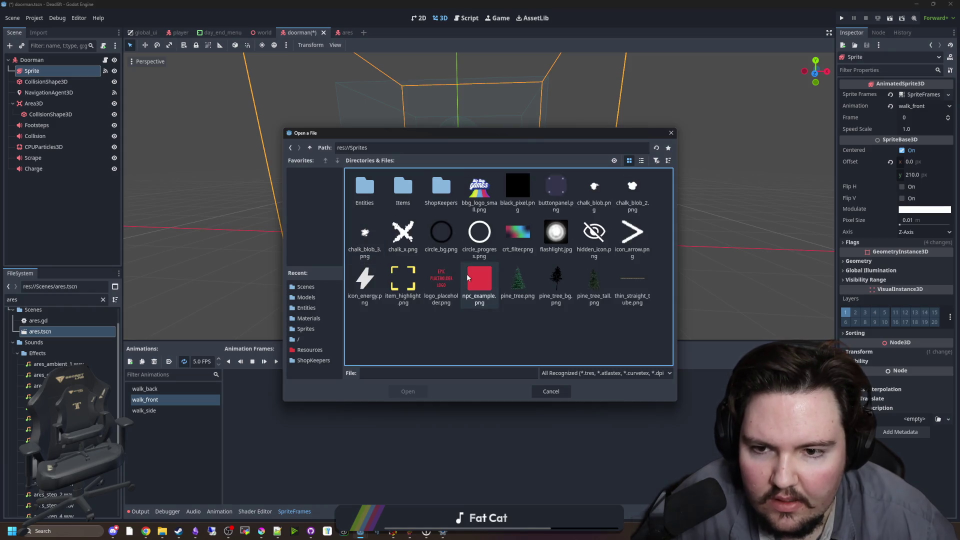
Browse the Entities sprites folder, then cancel without picking a sheet.
double_click(365, 187)
scroll(520, 278, "down", 2)
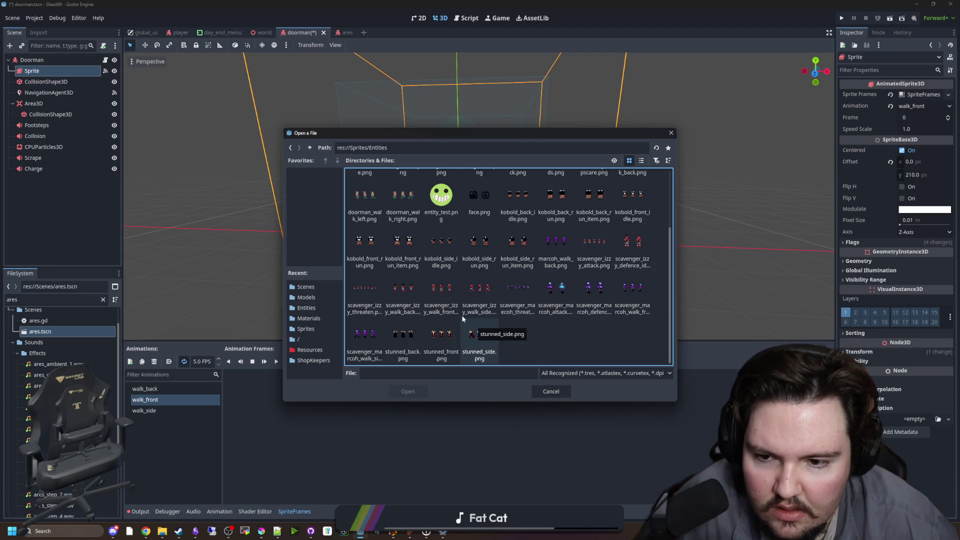
scroll(425, 300, "up", 2)
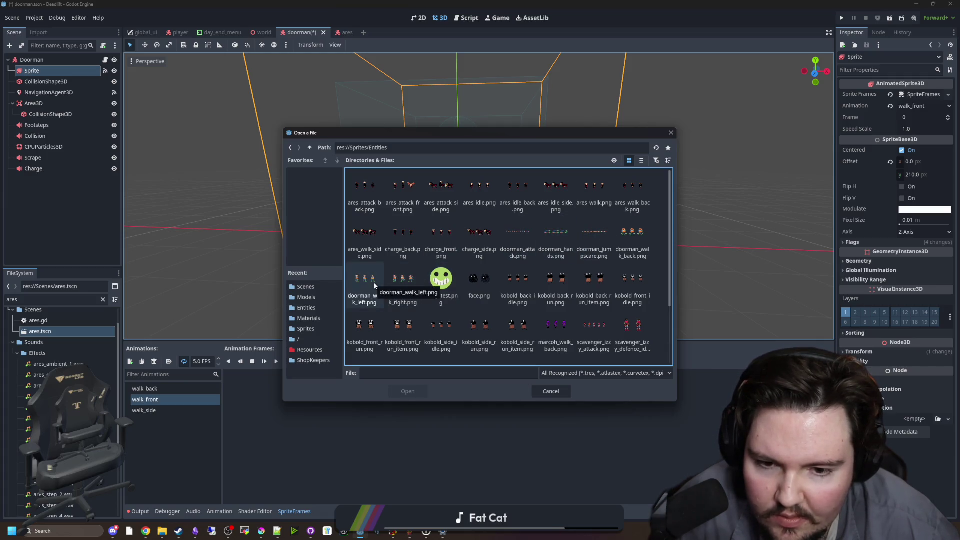
scroll(531, 306, "down", 1)
scroll(531, 295, "down", 1)
scroll(459, 325, "up", 2)
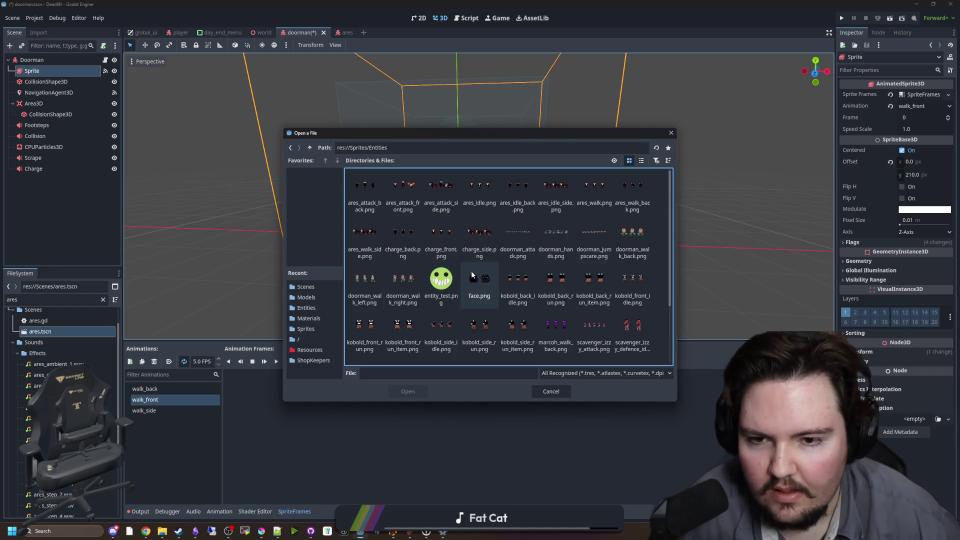
left_click(552, 392)
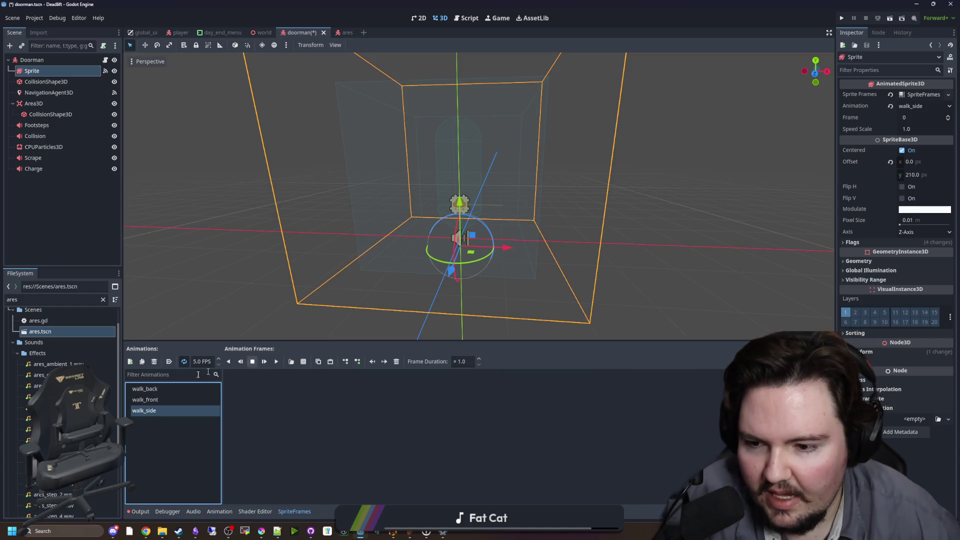
Load doorman_walk_back.png as the sprite sheet for the walk_back animation.
left_click(145, 389)
left_click(304, 361)
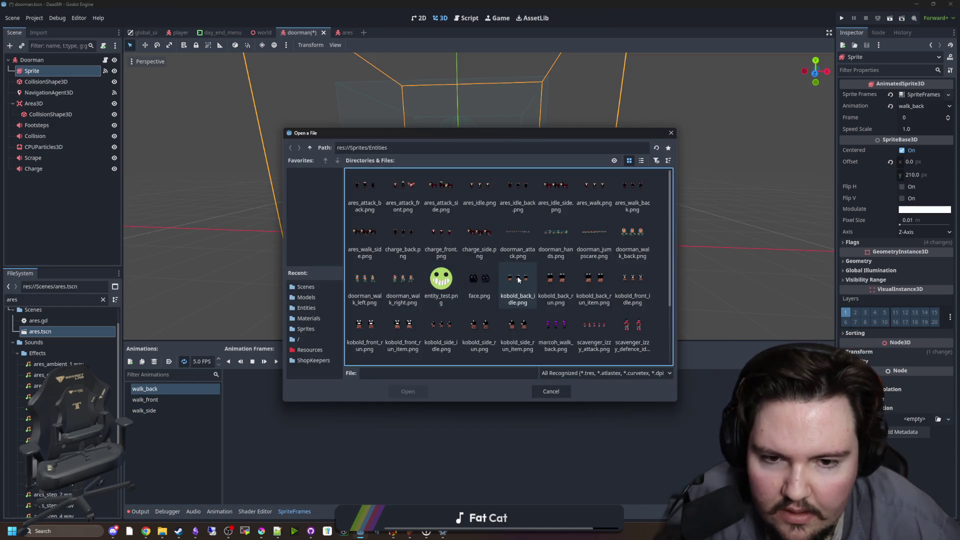
scroll(520, 328, "down", 3)
scroll(419, 269, "up", 2)
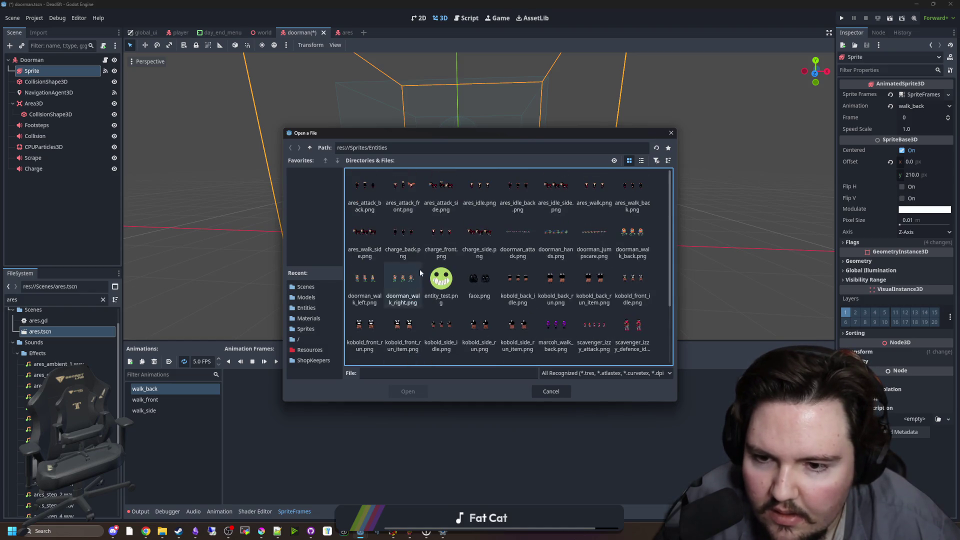
double_click(632, 231)
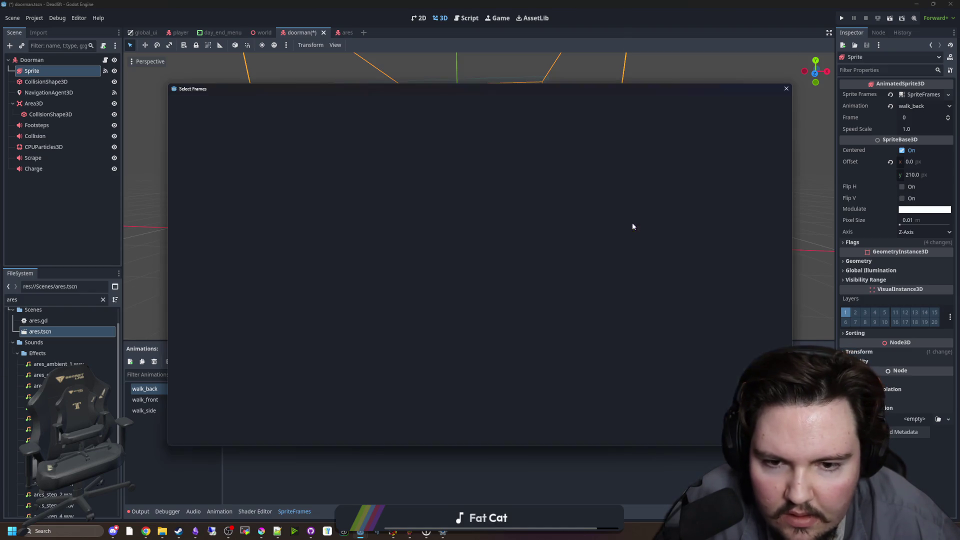
Slice the sheet into a 3×1 grid and add all three frames to walk_back.
left_click(769, 104)
type("3")
key("Tab")
type("1")
key("shift+Tab")
left_click_drag(336, 273, 514, 272)
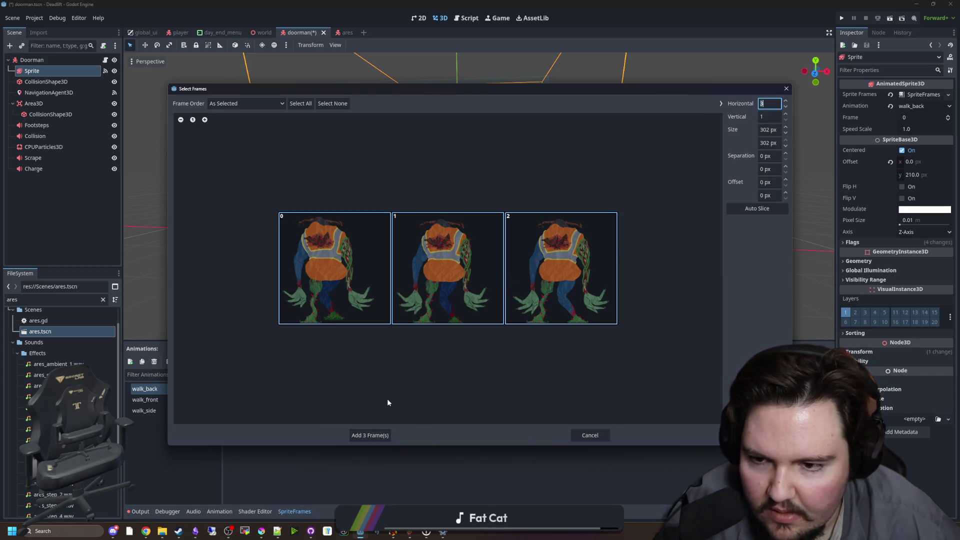
left_click(370, 435)
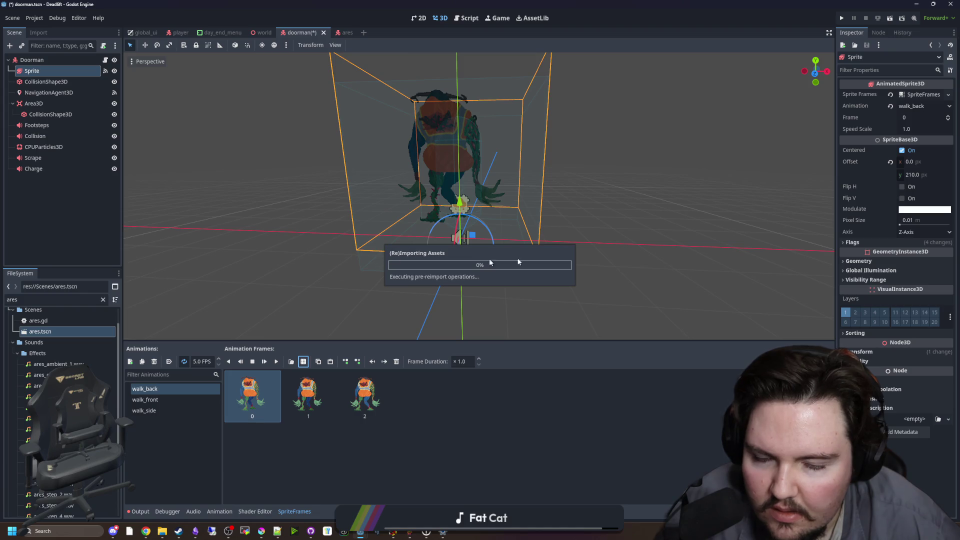
left_click_drag(575, 235, 658, 188)
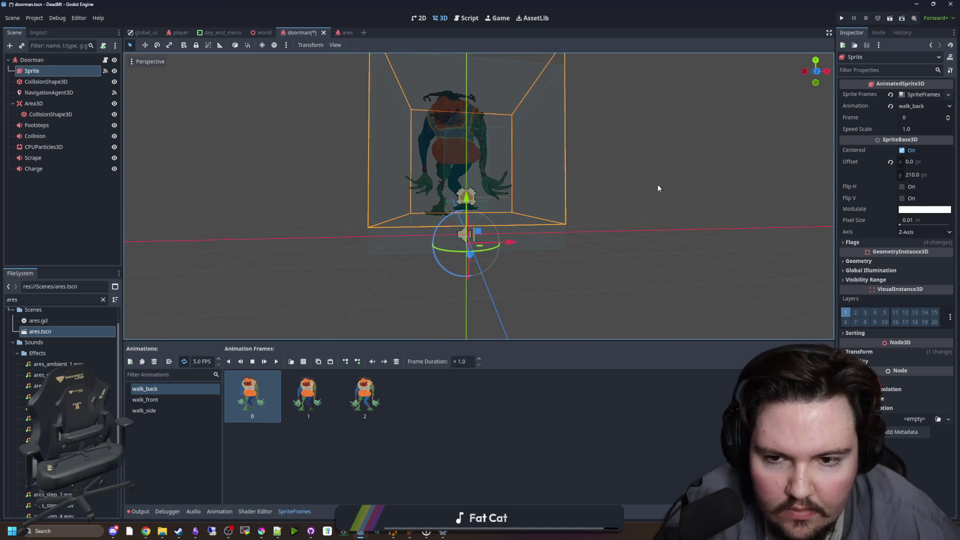
Start adding doorman_walk_right.png as a frame, then cancel.
left_click(256, 397)
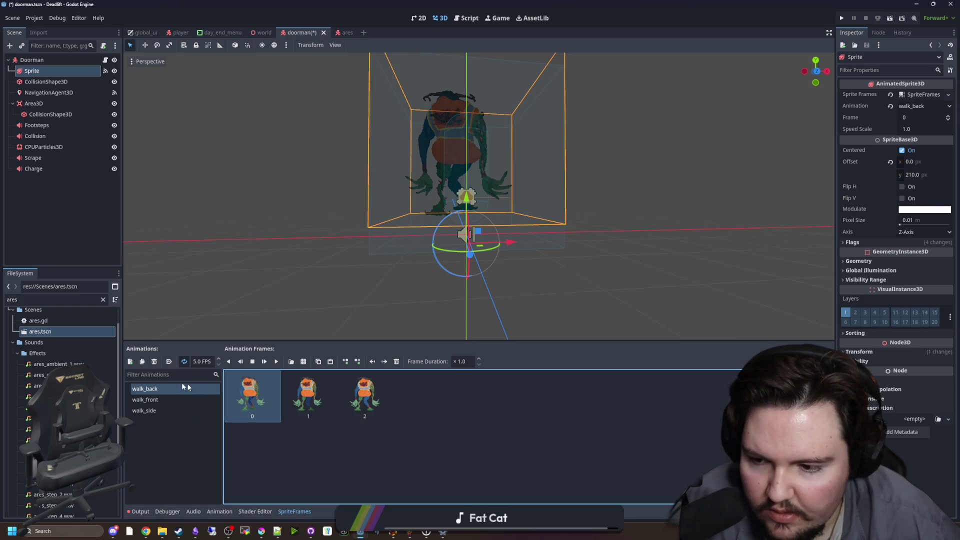
left_click(291, 361)
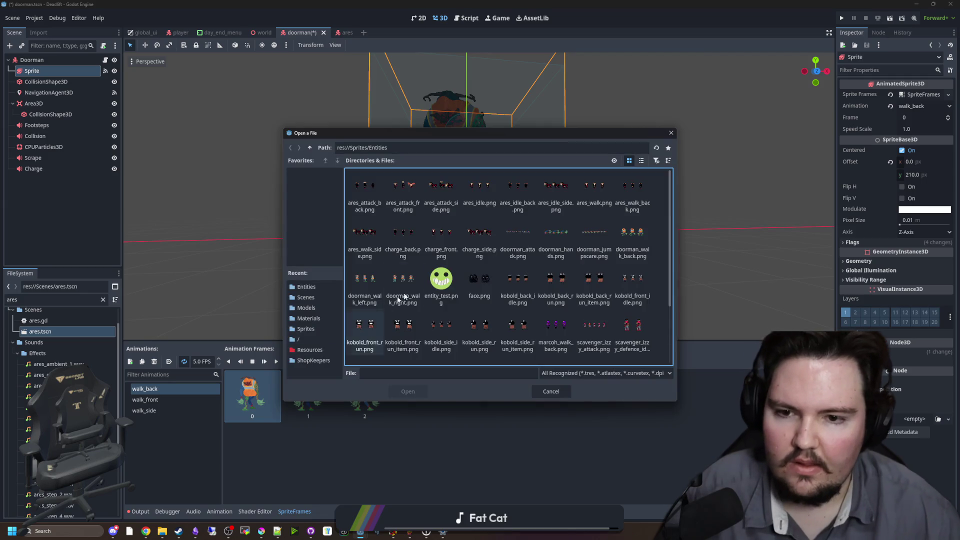
left_click(405, 281)
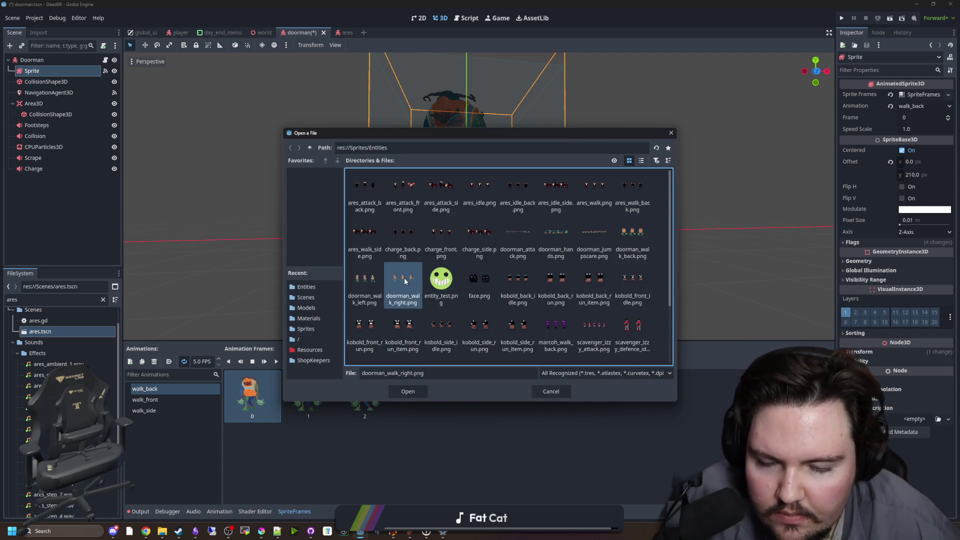
left_click(550, 392)
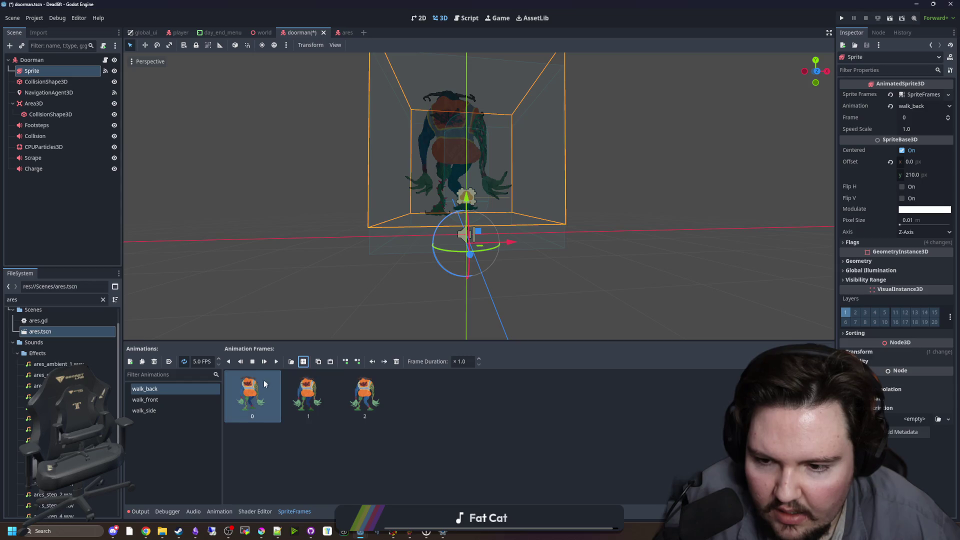
scroll(592, 266, "down", 5)
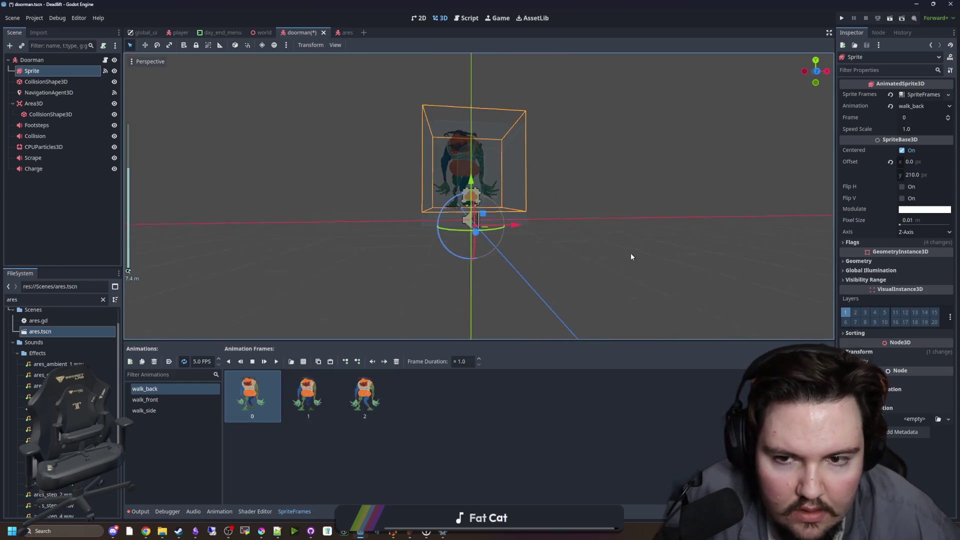
Set the doorman sprite's Offset y to 200 and check its position in the viewport.
left_click(923, 176)
type("200")
key("Return")
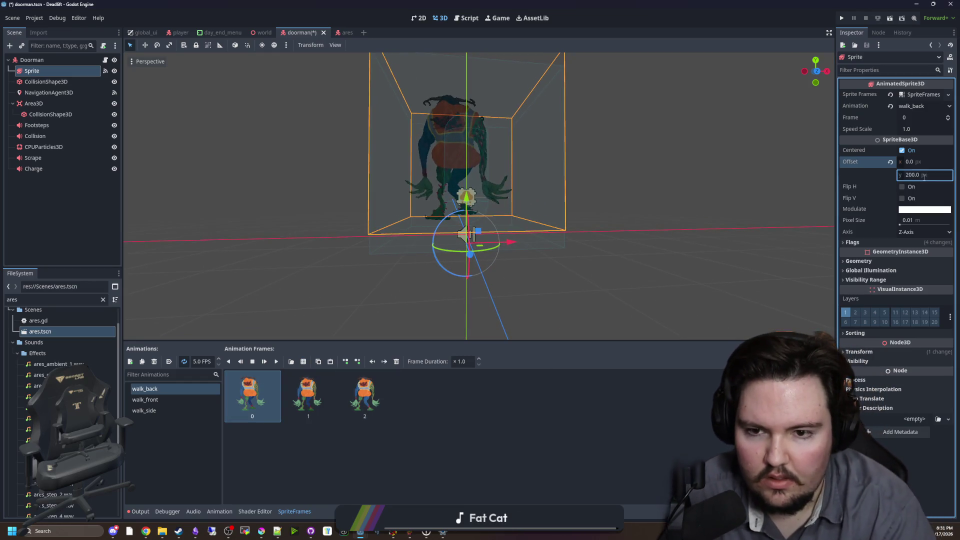
mouse_move(715, 188)
left_mouse_down()
mouse_move(611, 230)
mouse_move(572, 214)
mouse_move(553, 225)
mouse_move(680, 210)
left_mouse_up()
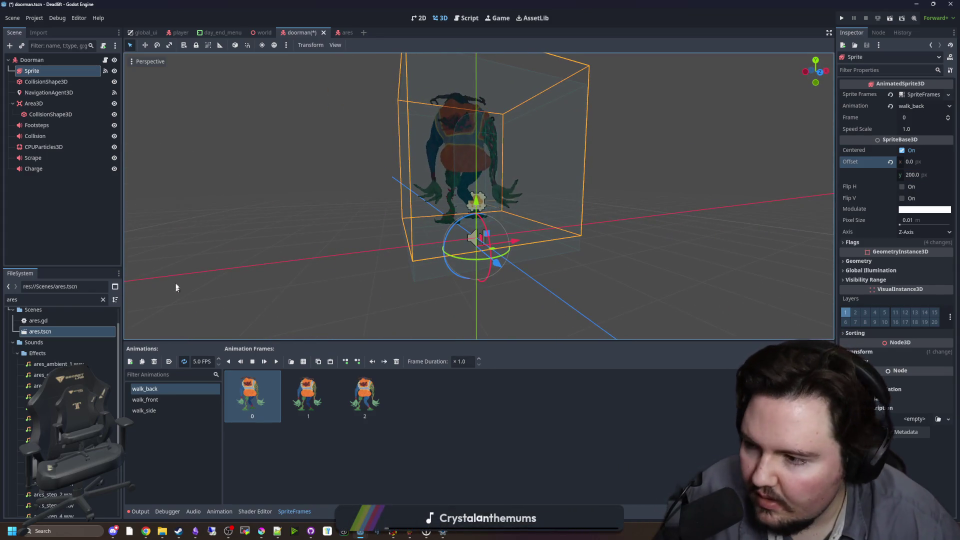
Bring up the maze-game project folder in File Explorer.
mouse_move(162, 531)
left_click(195, 495)
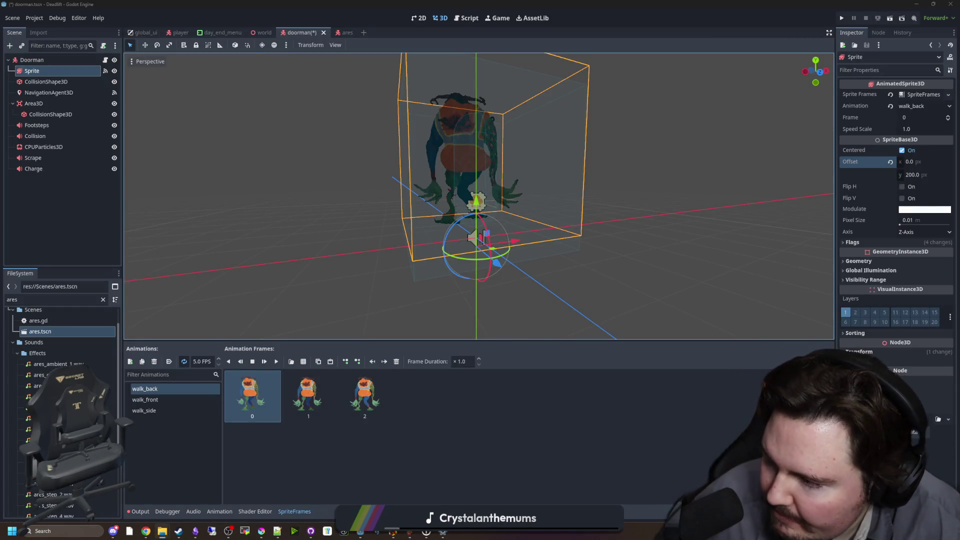
left_click(162, 531)
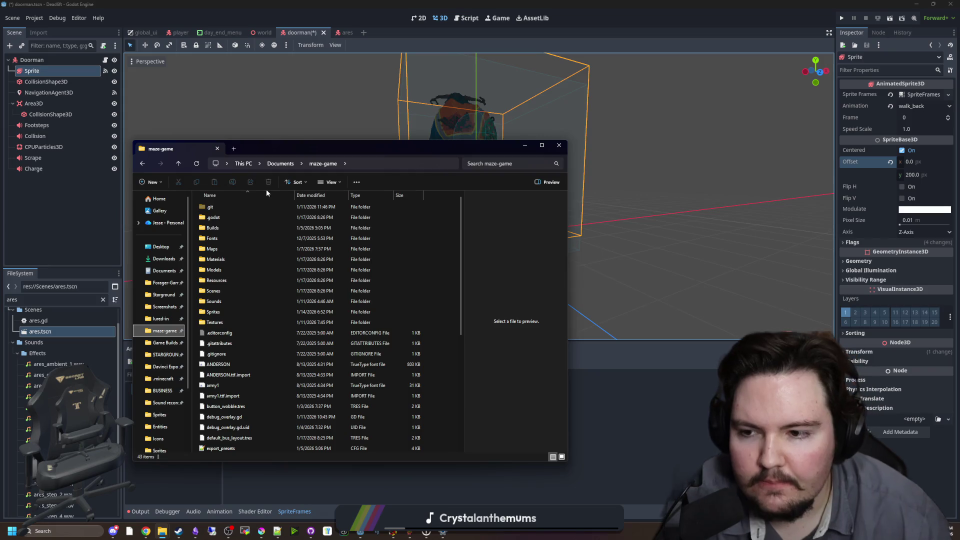
Open Sprites > Entities and preview the kobold_front_run and doorman sprite sheets.
double_click(235, 311)
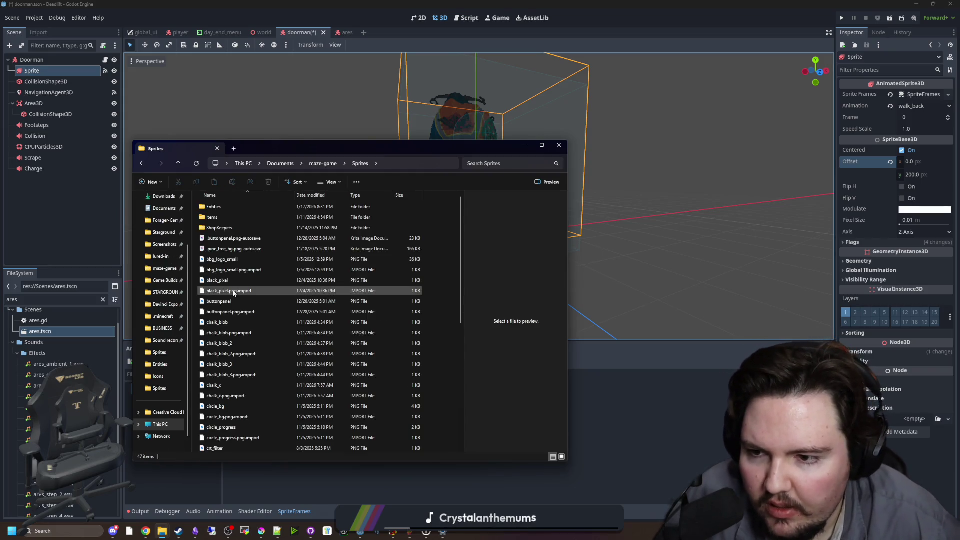
left_click(233, 207)
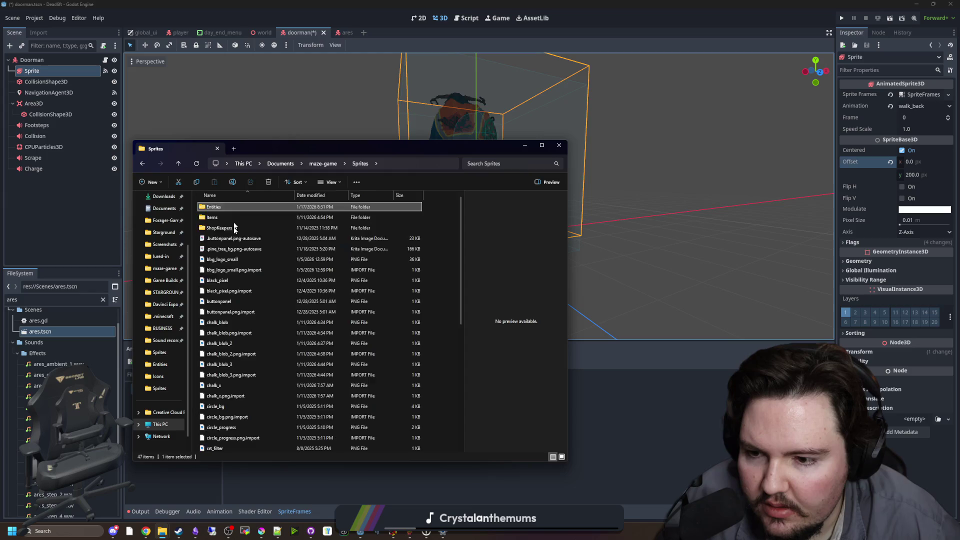
double_click(233, 207)
scroll(233, 300, "down", 3)
left_click(234, 259)
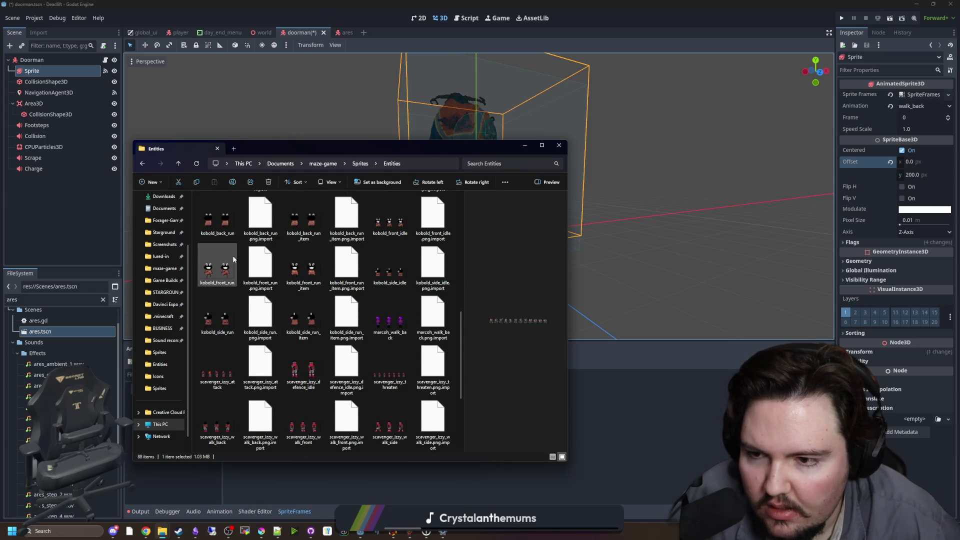
scroll(231, 300, "up", 5)
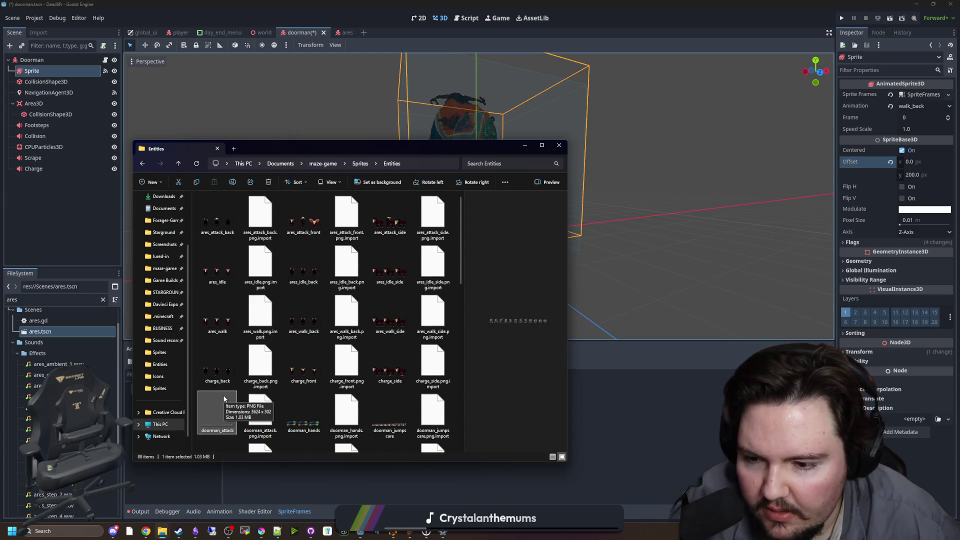
left_click(386, 427)
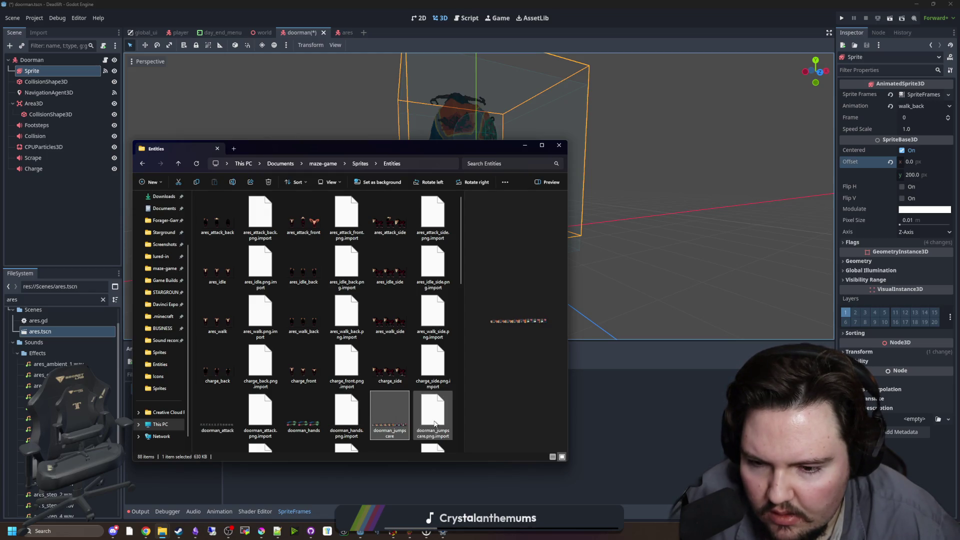
scroll(392, 413, "down", 10)
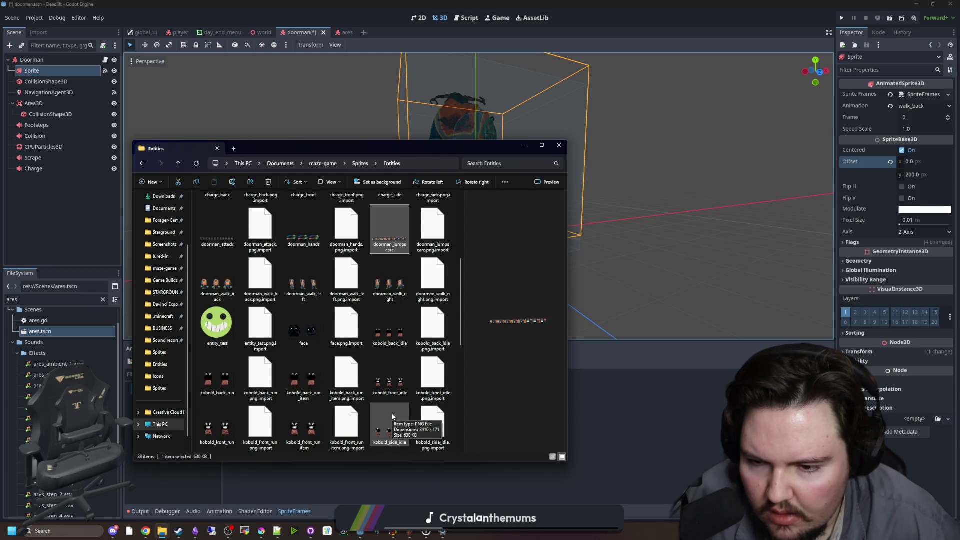
scroll(362, 436, "up", 10)
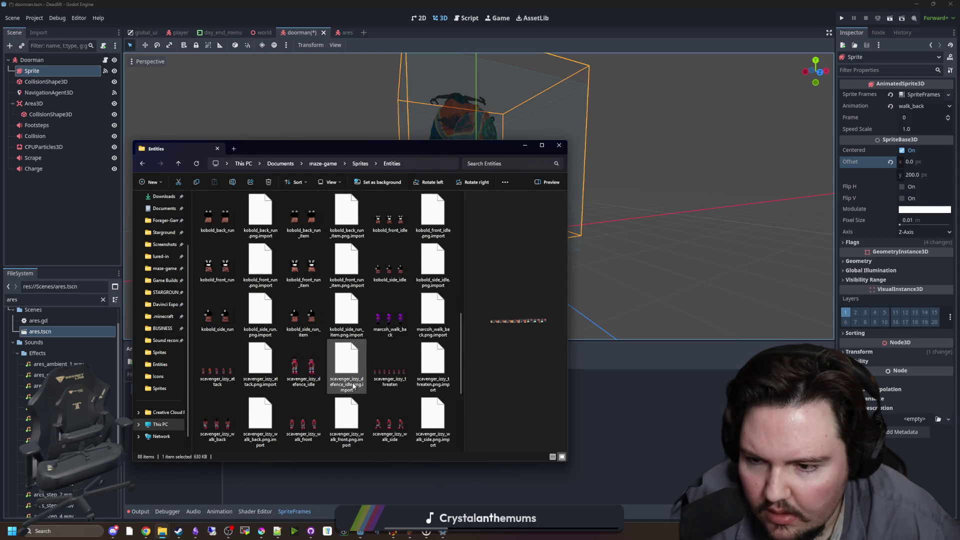
key("d")
key("d")
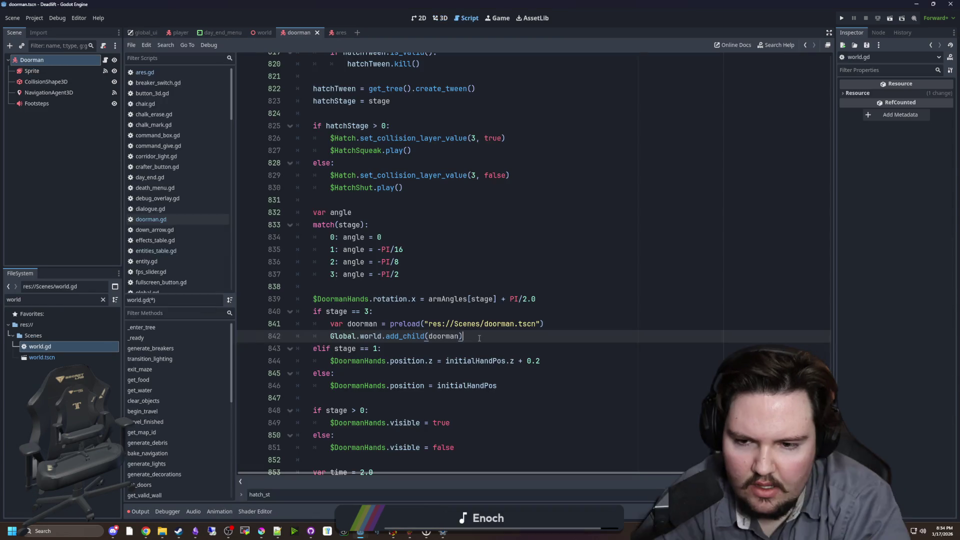
Save world.gd, then declare 'var doormanSpawned = false' below the hatchStage variable.
left_click_drag(395, 312, 313, 311)
left_click(396, 311)
key("ctrl+s")
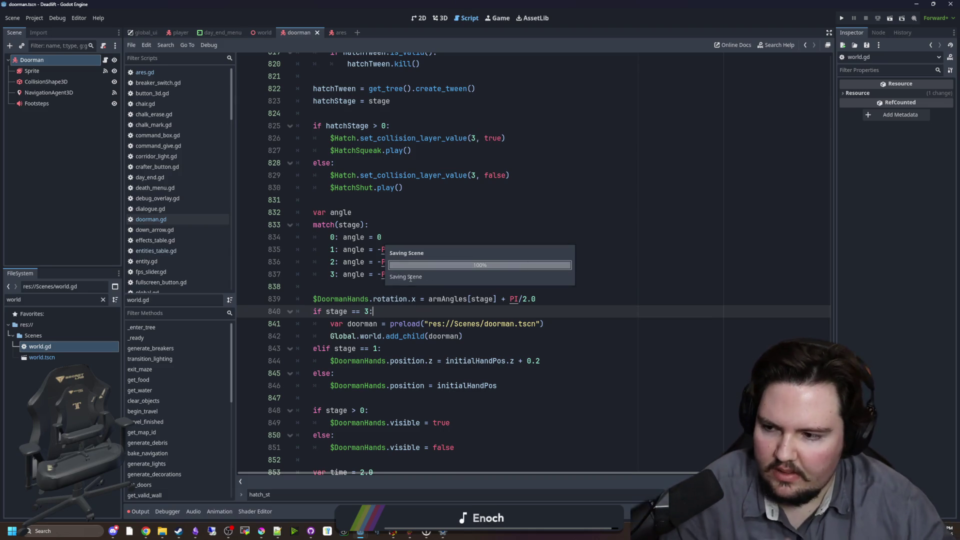
scroll(428, 293, "up", 9)
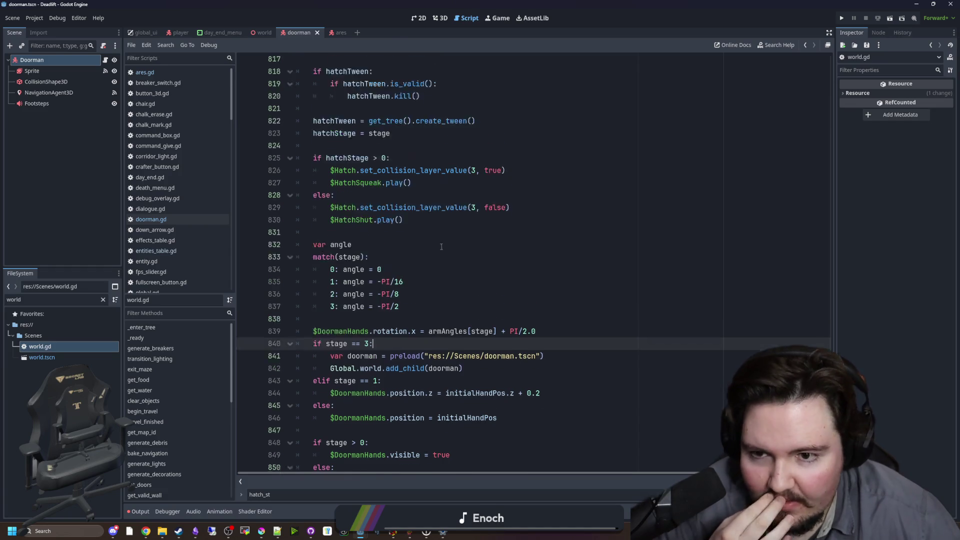
scroll(501, 249, "up", 5)
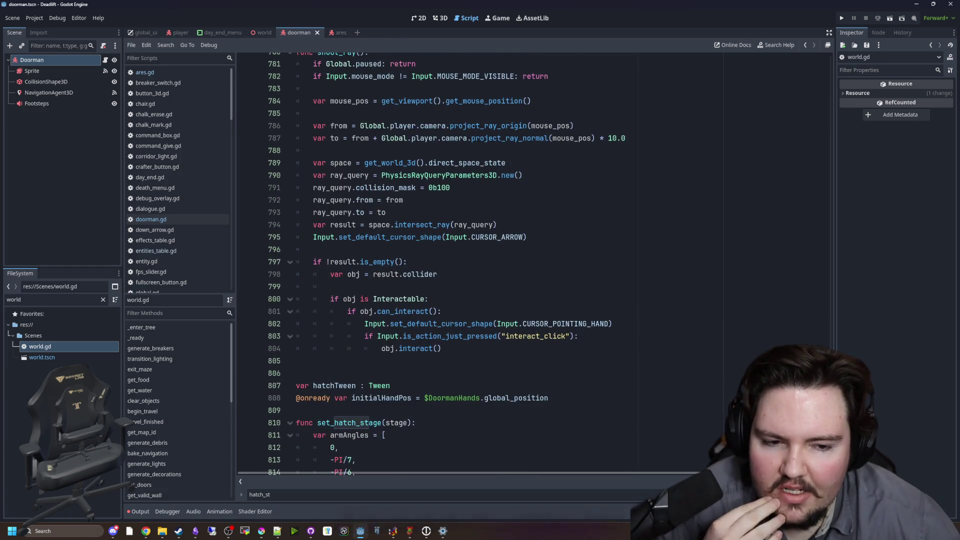
left_click_drag(828, 355, 845, 65)
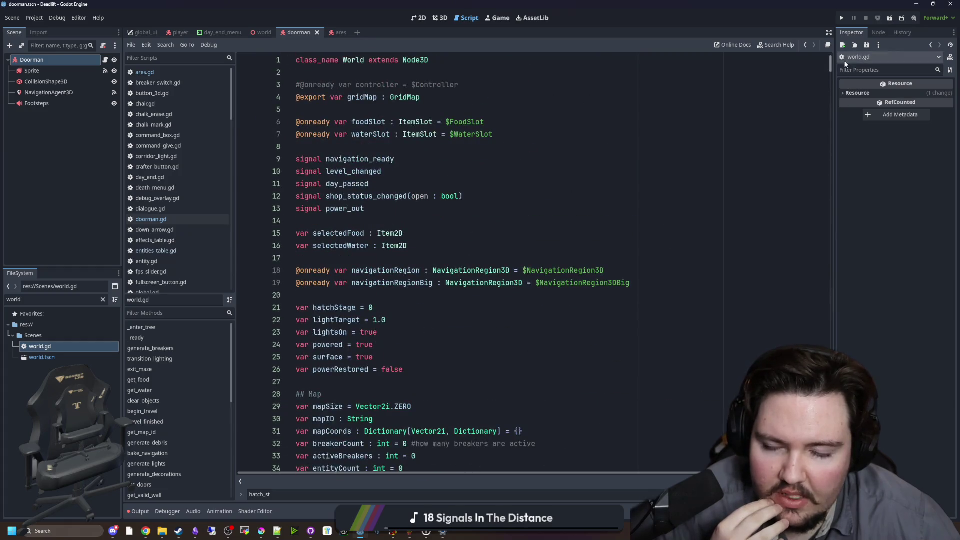
left_click(334, 74)
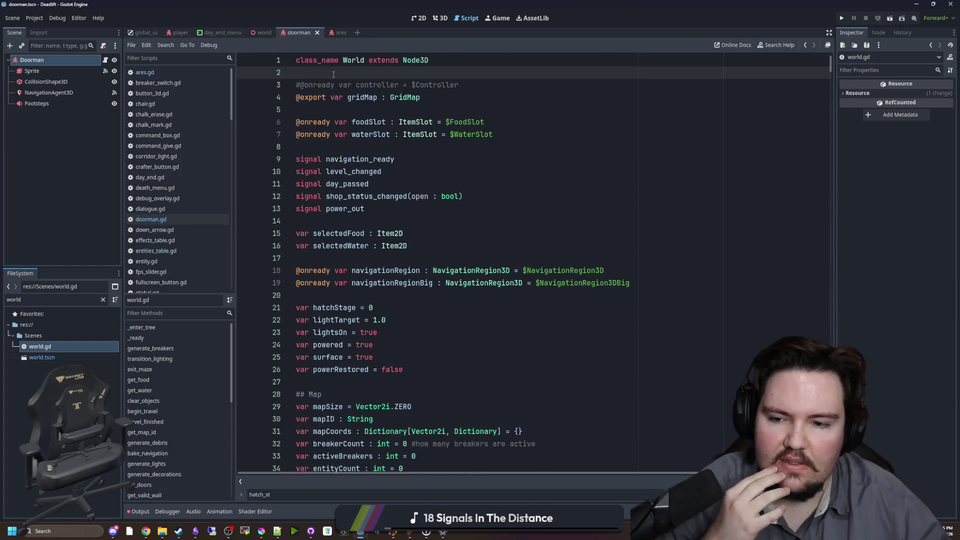
left_click(380, 306)
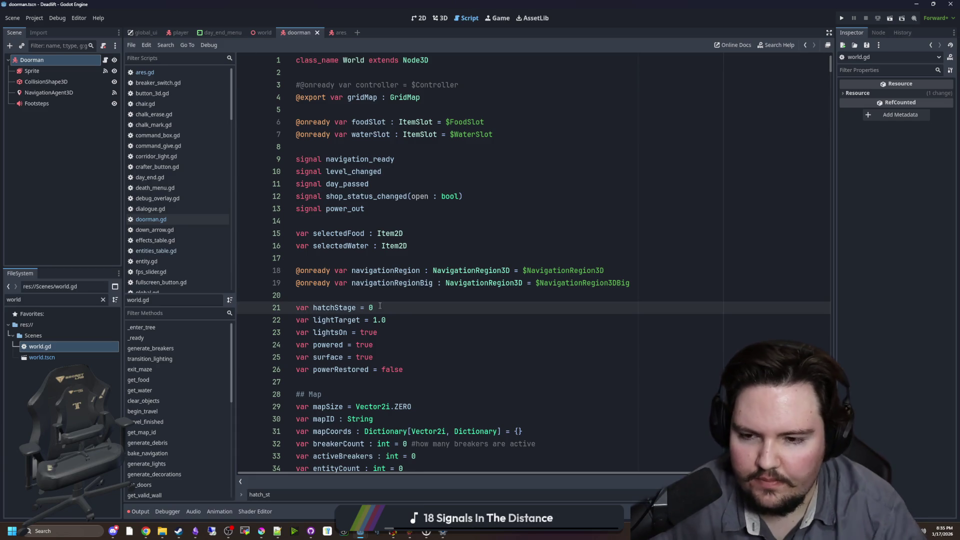
key("Return")
type("var doormanSpawned = false")
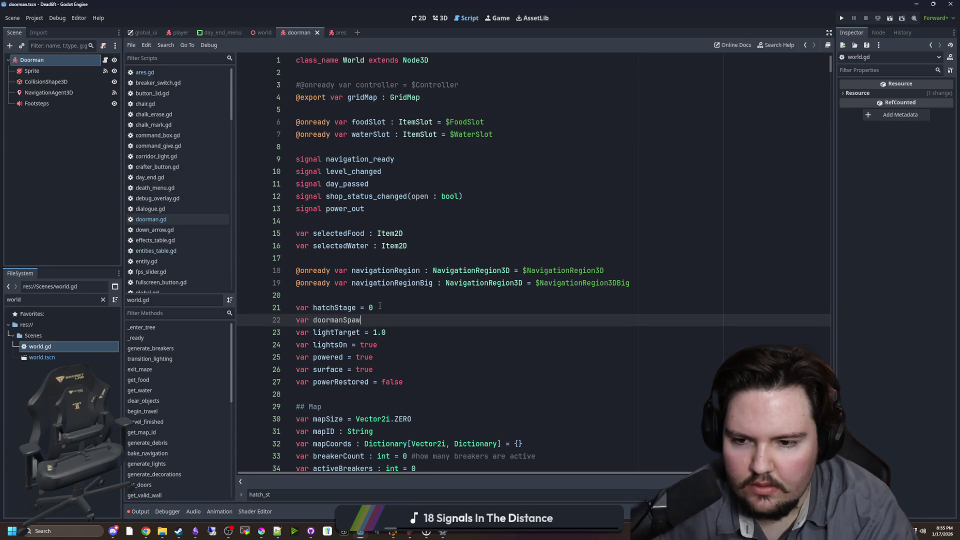
Search world.gd for 'doorman' to locate the stage 3 spawn code.
double_click(346, 320)
left_click(415, 296)
key("ctrl+f")
type("doorman")
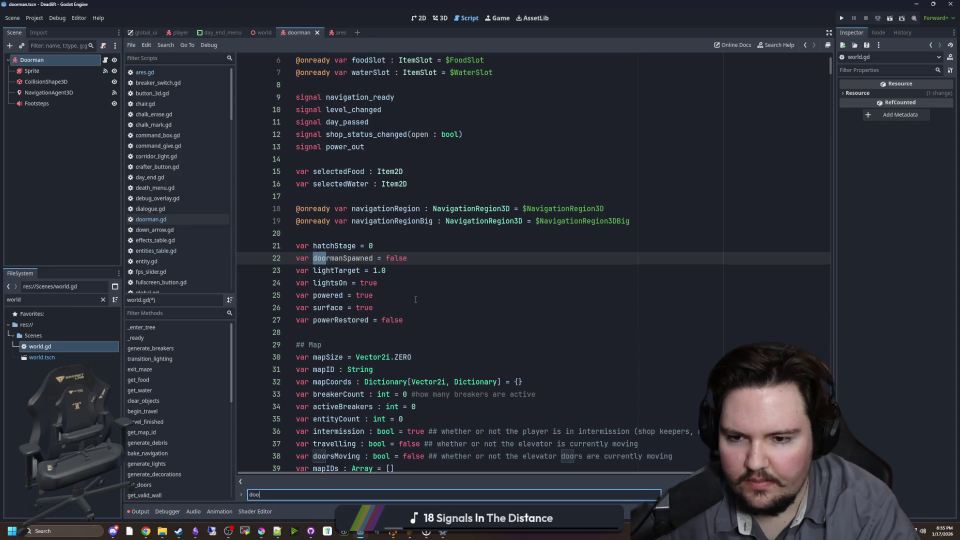
key("Return")
key("Return")
key("Return")
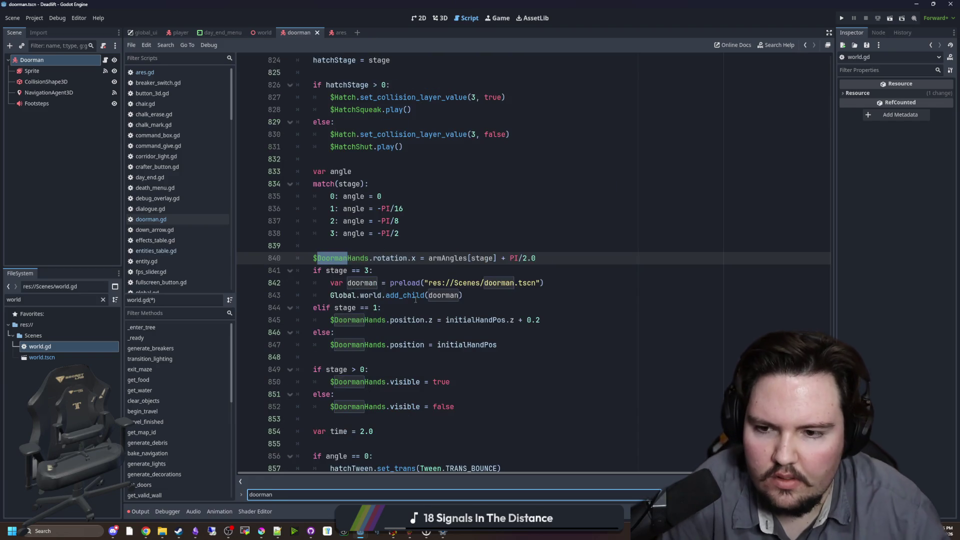
key("Return")
key("Return")
key("Return")
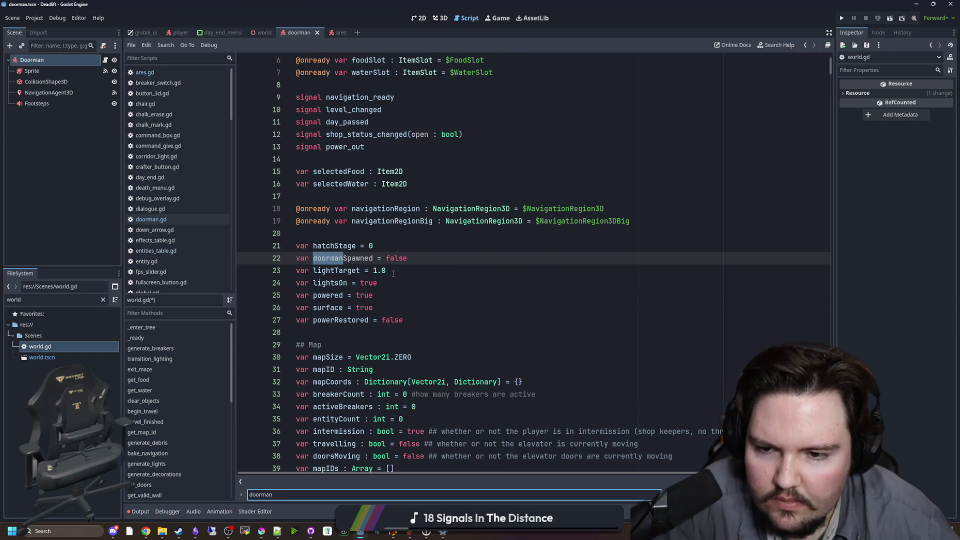
scroll(442, 269, "down", 3)
key("BackSpace")
key("BackSpace")
key("BackSpace")
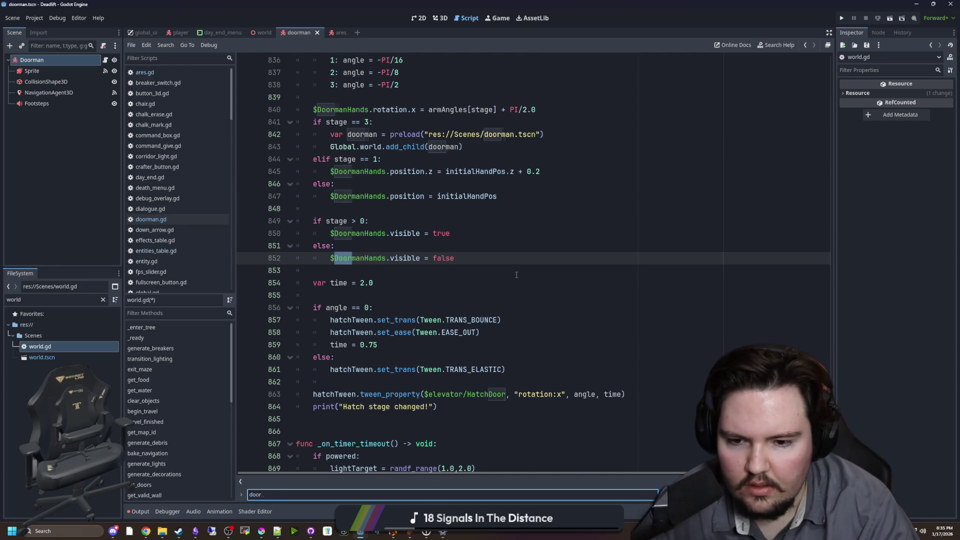
type("man")
key("Return")
key("Return")
key("Return")
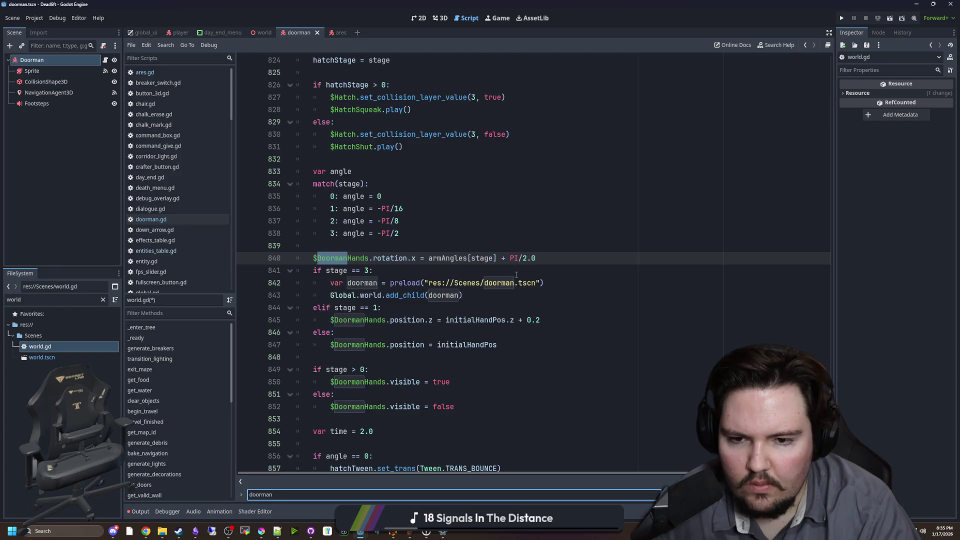
Wrap the two stage 3 doorman spawn lines in an 'if !doormanSpawned:' check.
left_click(508, 274)
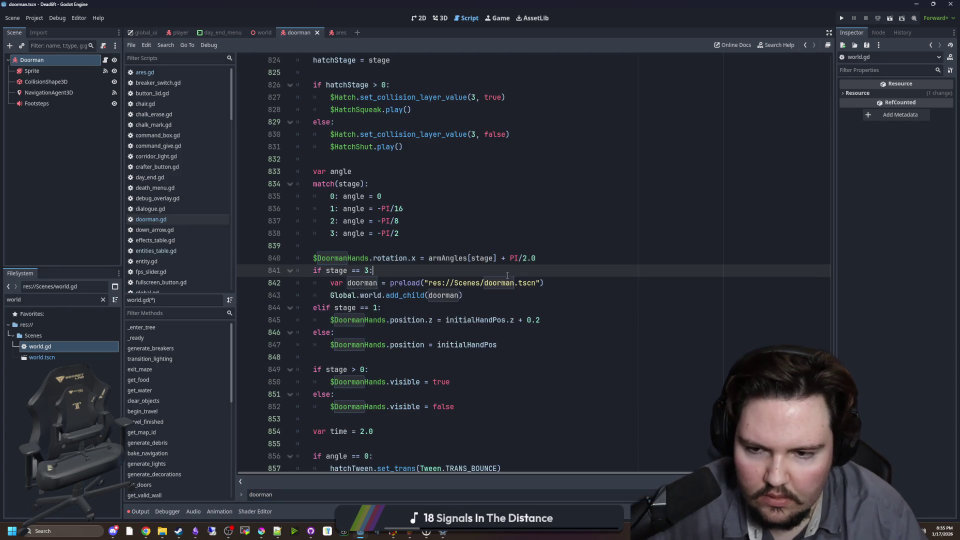
left_click(367, 293)
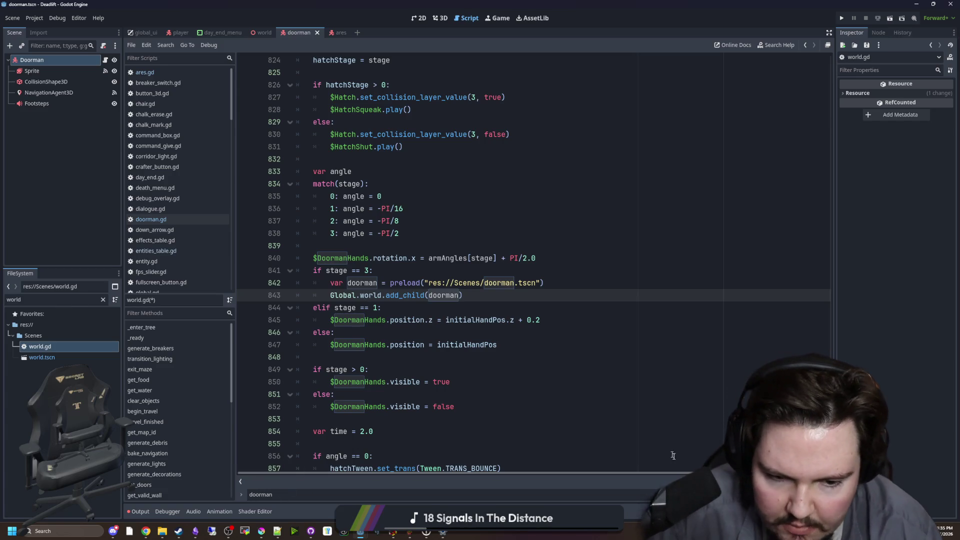
double_click(498, 282)
scroll(498, 283, "down", 1)
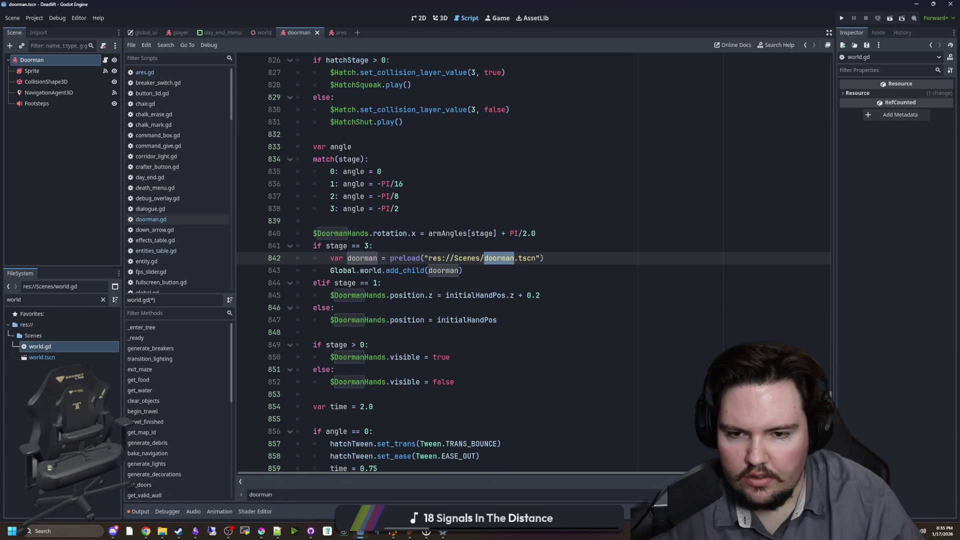
key("F3")
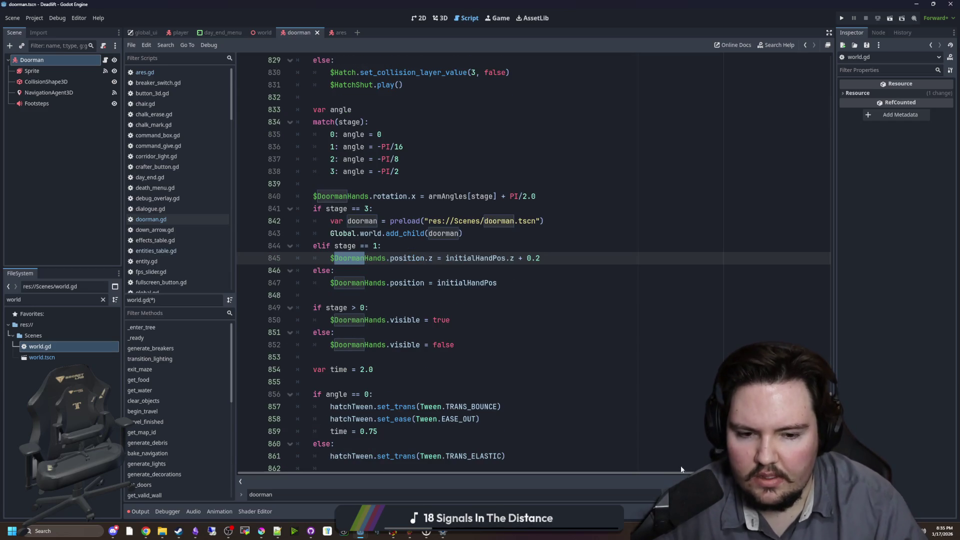
scroll(408, 283, "up", 2)
left_click(407, 283)
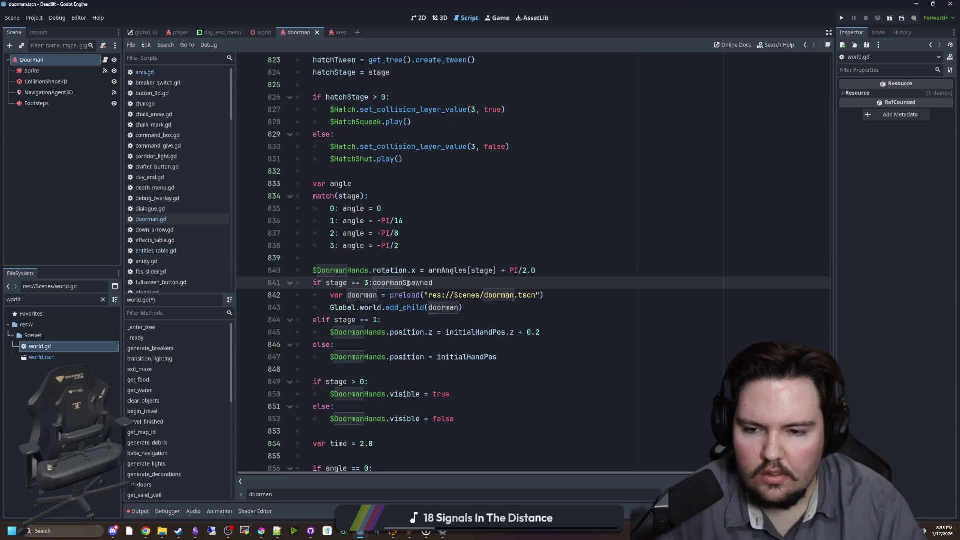
key("Return")
type("if !doormanSpawned:")
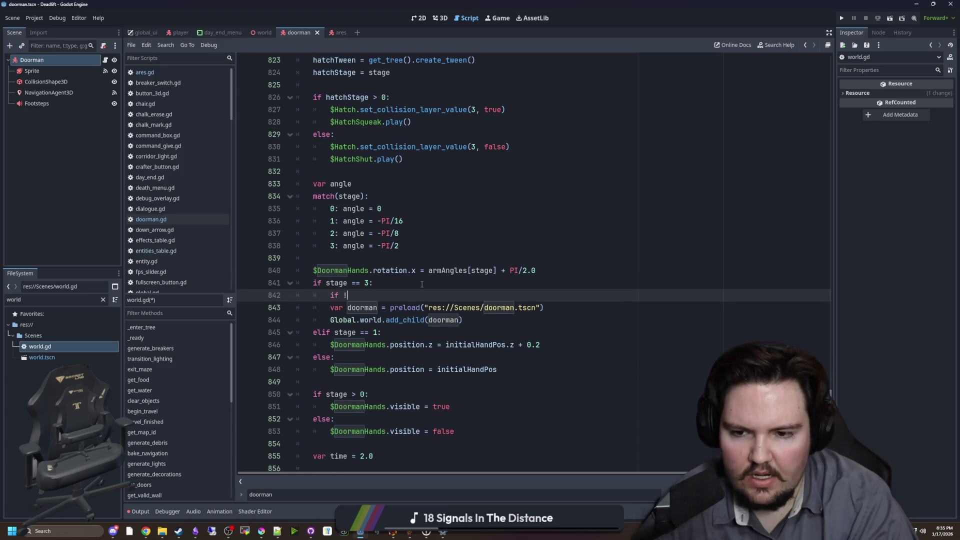
left_click_drag(417, 301, 465, 322)
key("Tab")
Add 'doormanSpawned = true' inside the new check and save world.gd.
left_click(450, 296)
key("Return")
type("door")
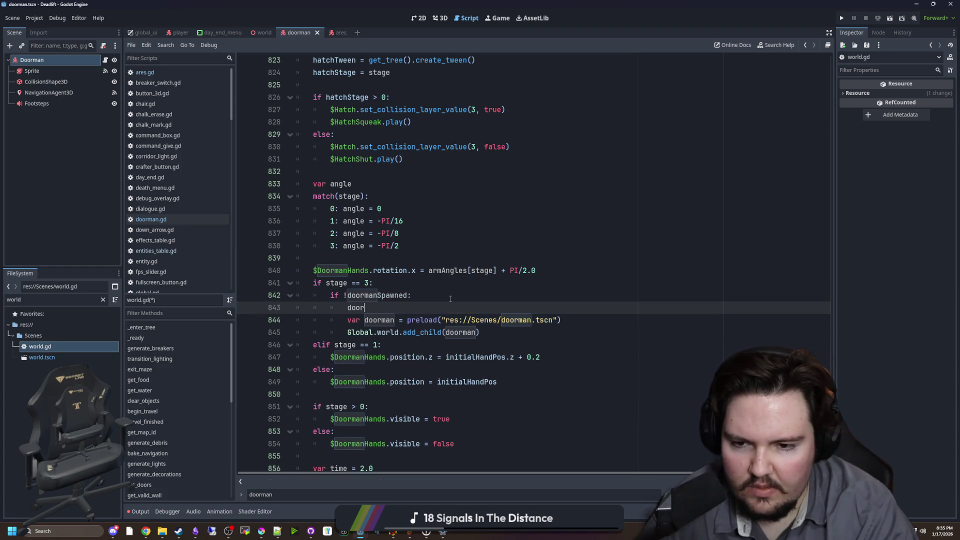
type("man")
key("Down")
key("Return")
type("= true")
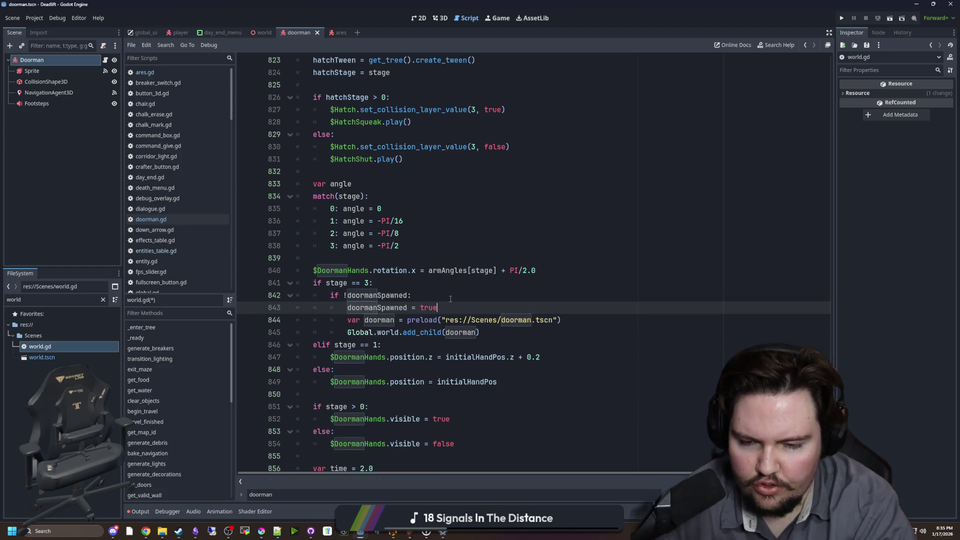
left_click(450, 299)
key("ctrl+s")
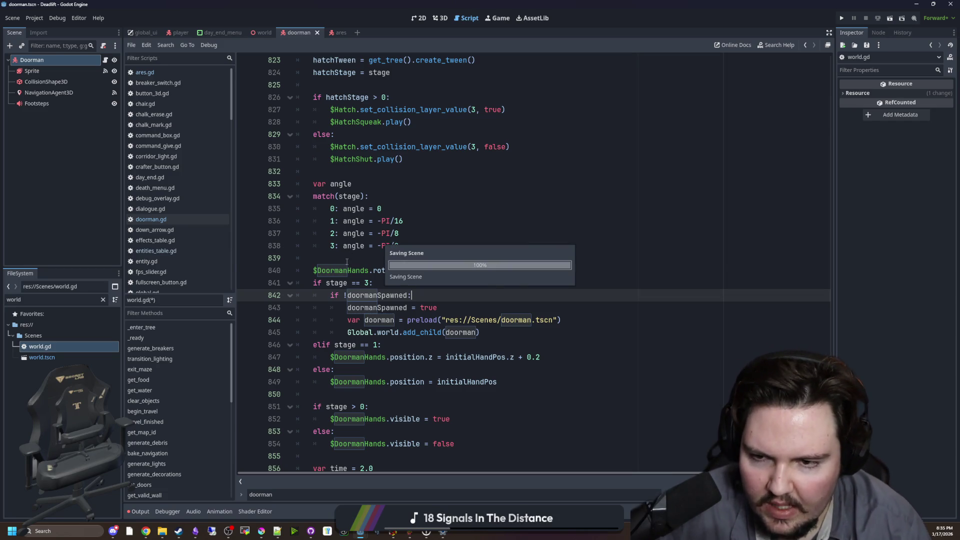
left_click(347, 259)
Scroll through world.gd to the initialHandPos line just above the set_hatch_stage call.
scroll(322, 248, "down", 2)
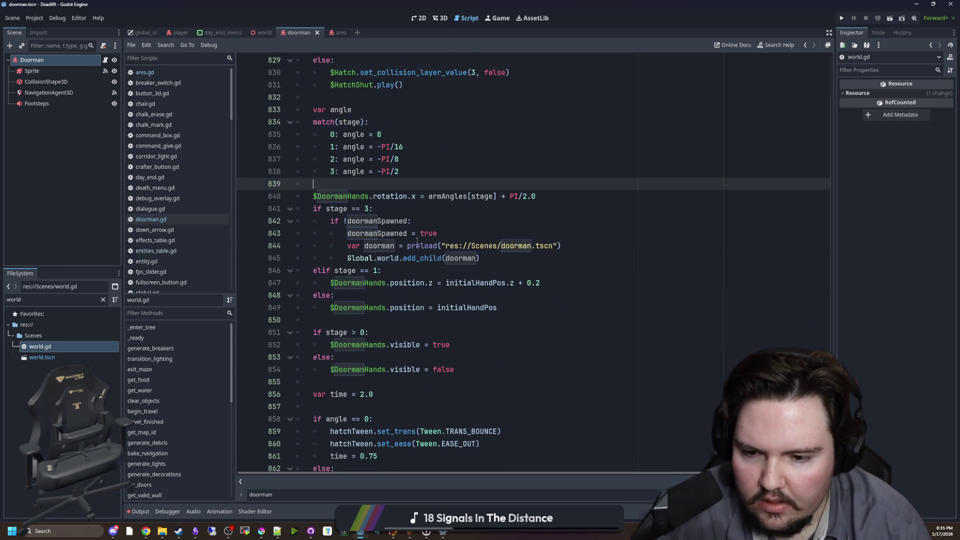
scroll(428, 236, "up", 4)
scroll(429, 236, "down", 4)
scroll(429, 236, "down", 3)
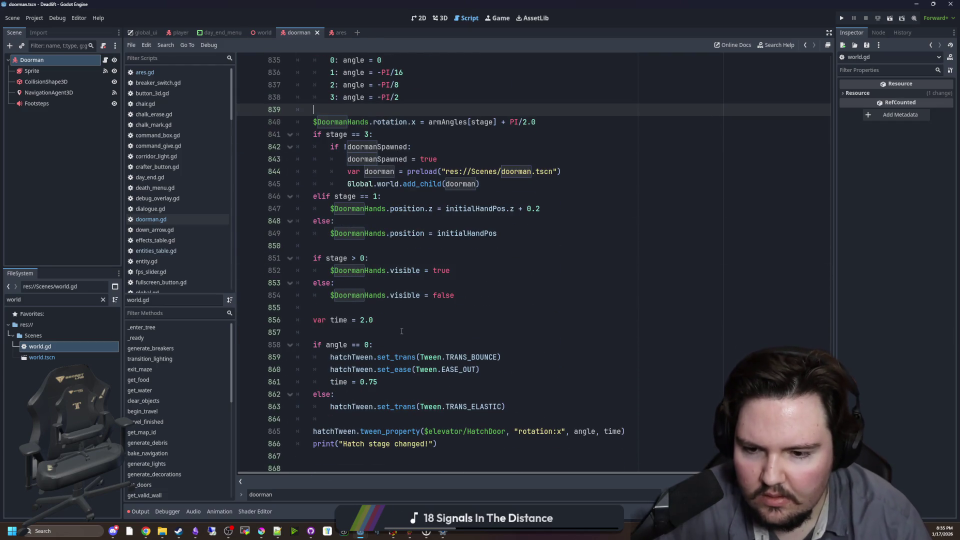
scroll(389, 353, "down", 1)
left_click(385, 358)
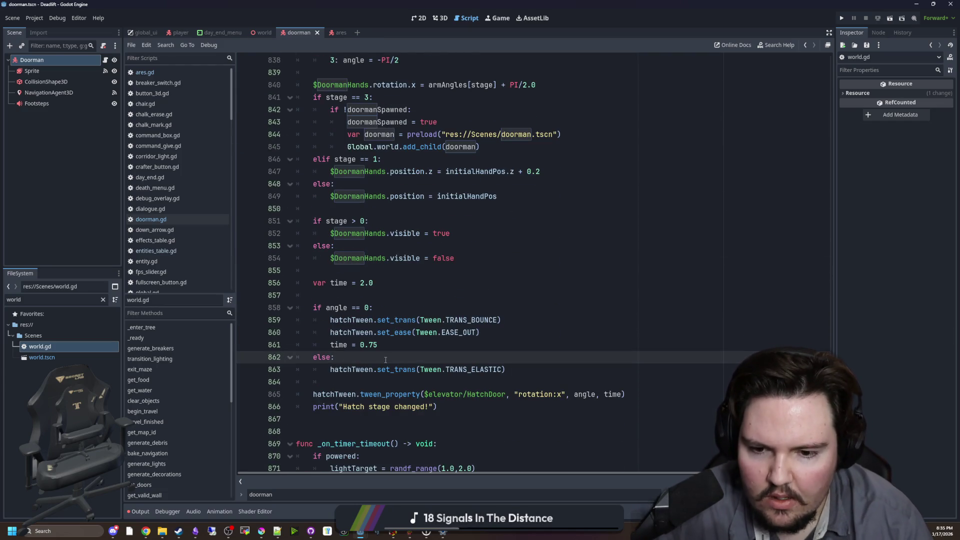
scroll(389, 370, "up", 15)
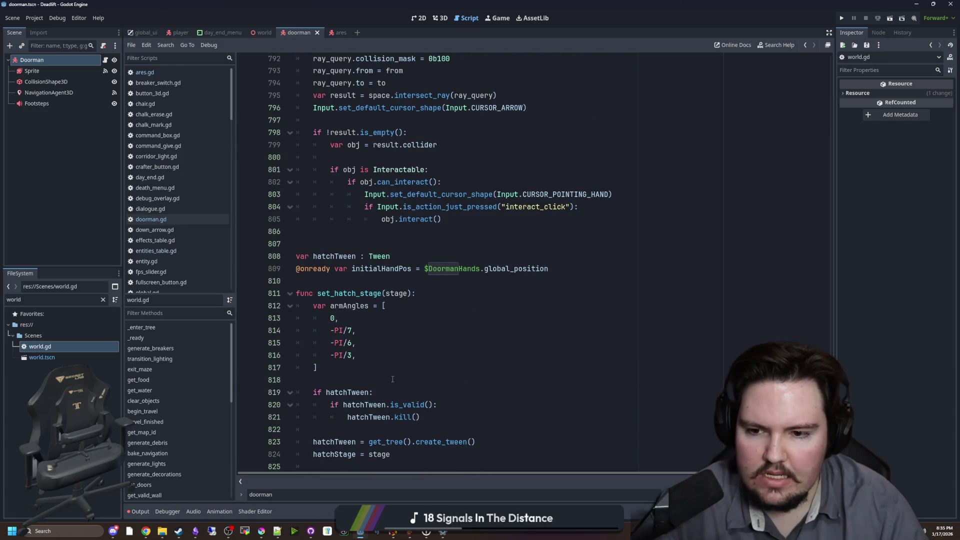
left_click(399, 269)
left_click(406, 281)
Search the project for set_hatch_stage and open the hatch.gd, world.gd 811 and 1011 hits.
key("ctrl+shift+f")
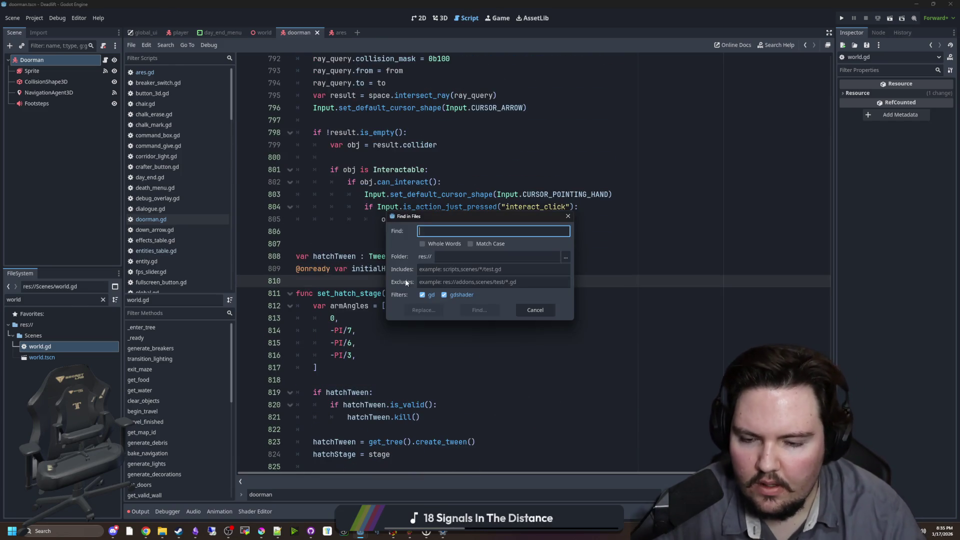
type("set_hatch_stage")
key("Return")
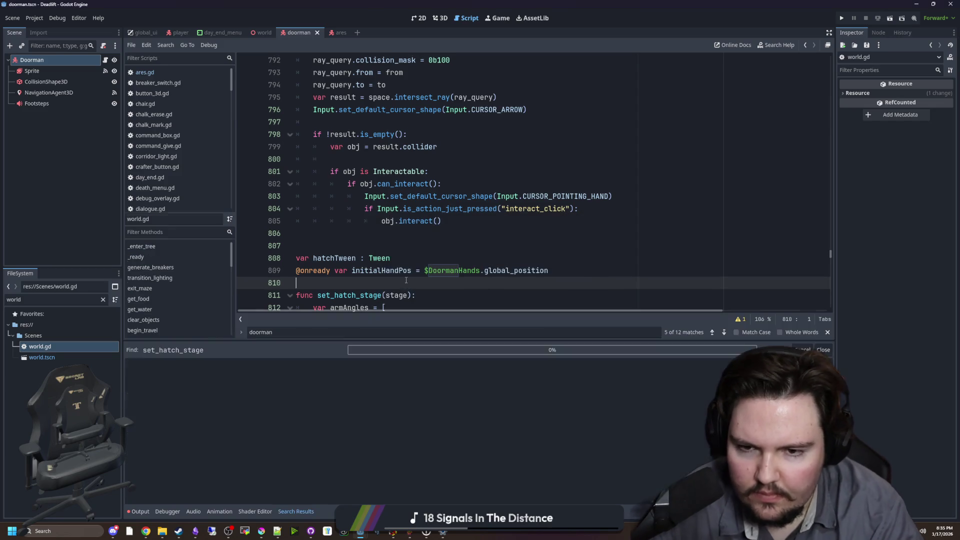
left_click(230, 420)
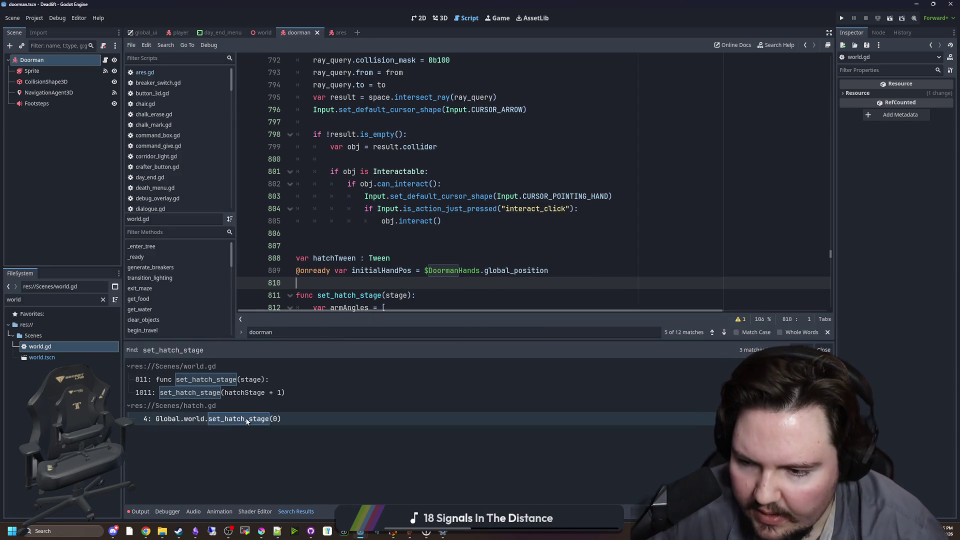
left_click(311, 208)
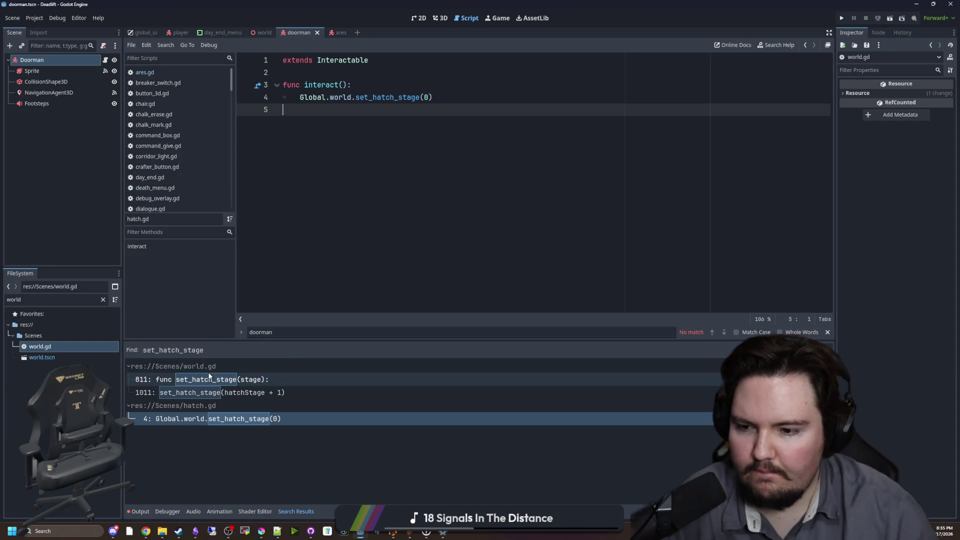
left_click(215, 380)
left_click(220, 392)
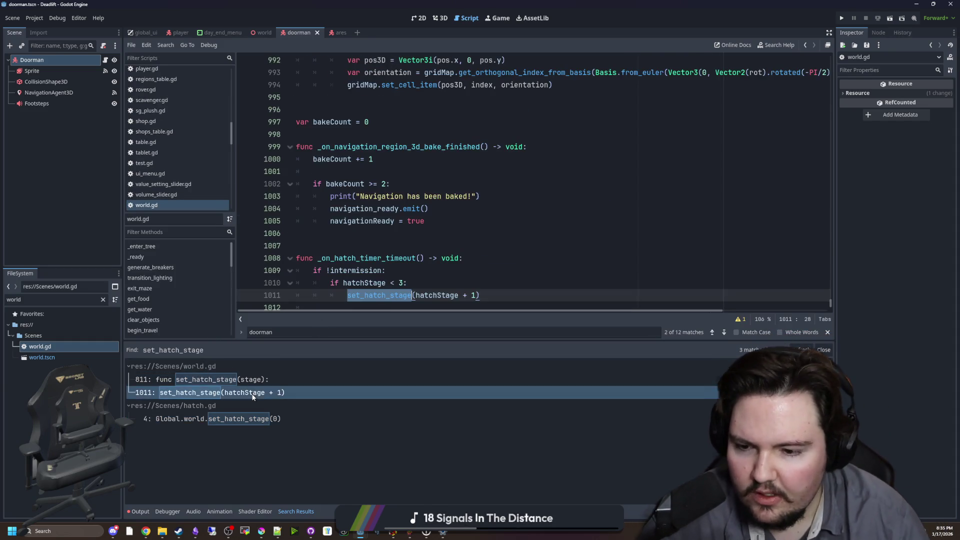